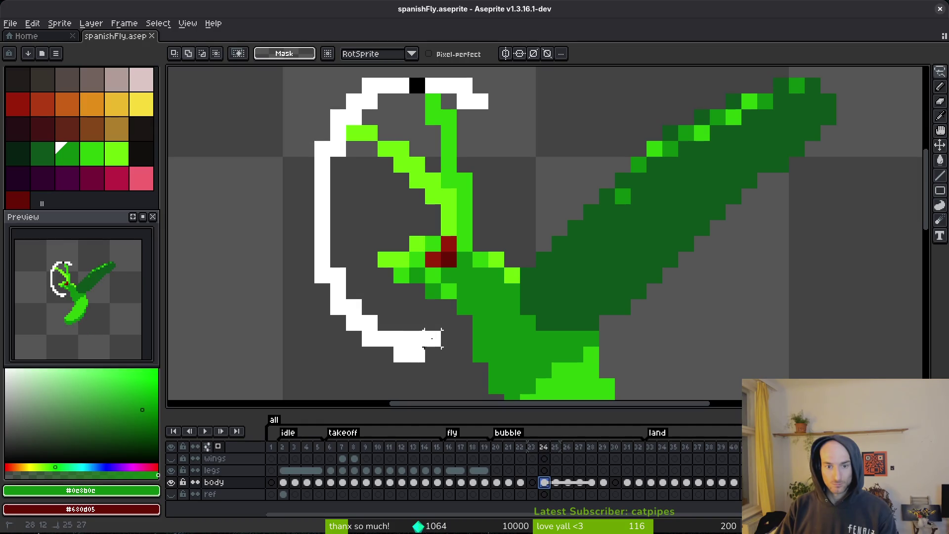
# Move the fly's head up one pixel and save the sprite.
pyautogui.moveTo(480, 275); pyautogui.dragTo(480, 277)
pyautogui.press('Up')
pyautogui.hotkey('ctrl', 'd')
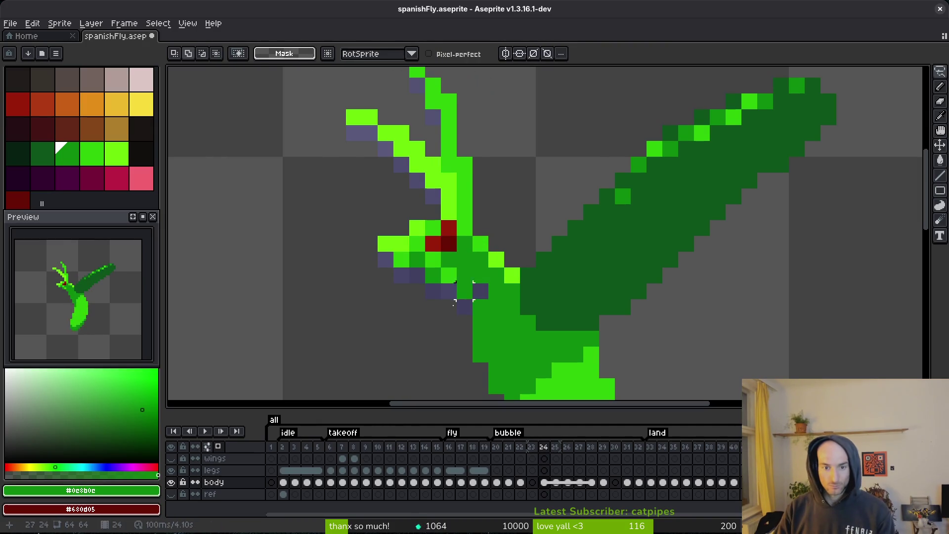
pyautogui.press('f')
pyautogui.hotkey('ctrl', 's')
# Flip through the frames around frame 23 to locate the empty frames.
pyautogui.scroll(-3, 470, 321)
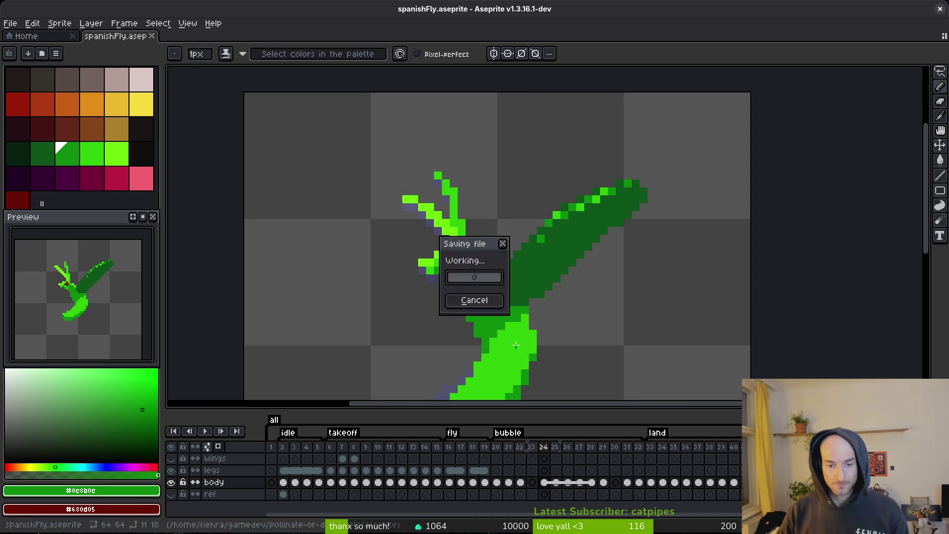
pyautogui.scroll(2, 519, 336)
pyautogui.press('Left')
pyautogui.press('i')
pyautogui.press('Left')
pyautogui.press('Right')
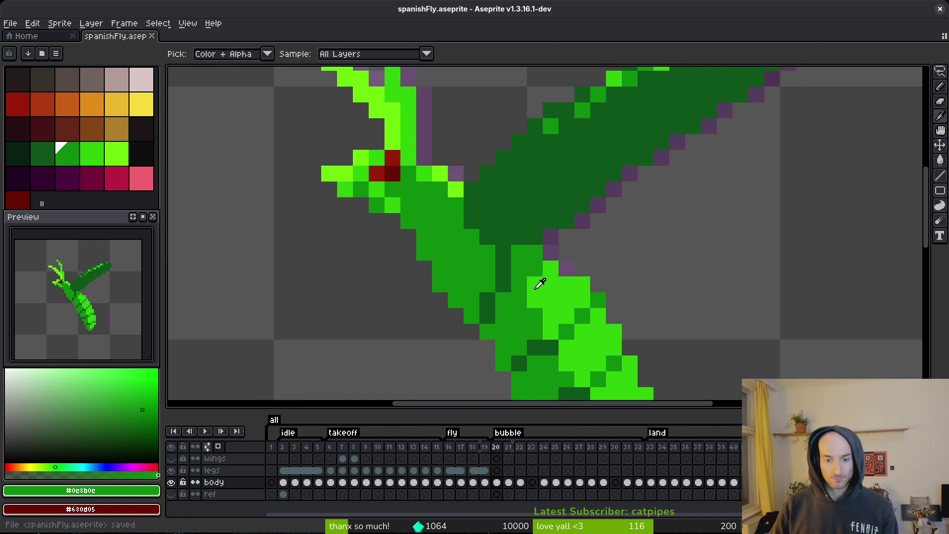
pyautogui.press('Left')
pyautogui.press('b')
pyautogui.scroll(-1, 539, 280)
pyautogui.press('Right')
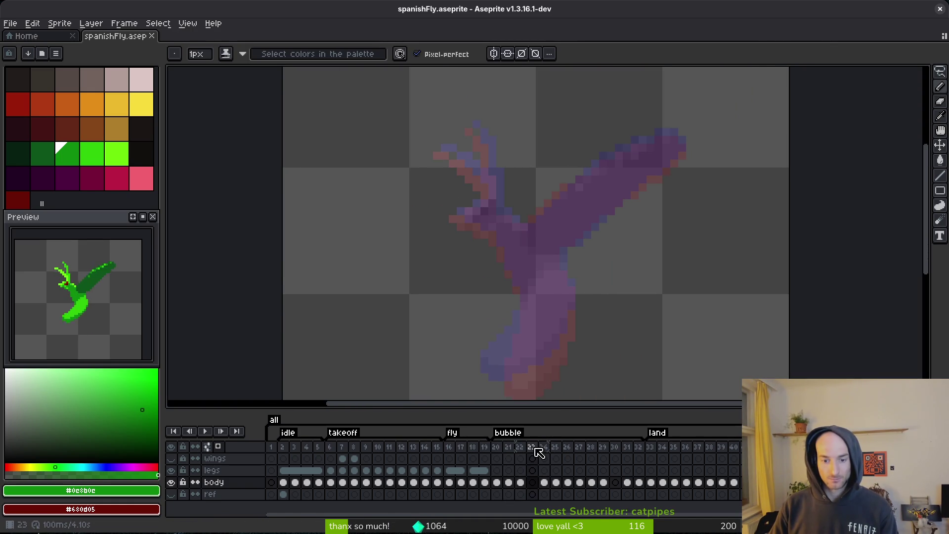
# Delete empty frames 23 and 29, saving after each deletion.
pyautogui.click(533, 446)
pyautogui.press('Delete')
pyautogui.hotkey('ctrl', 's')
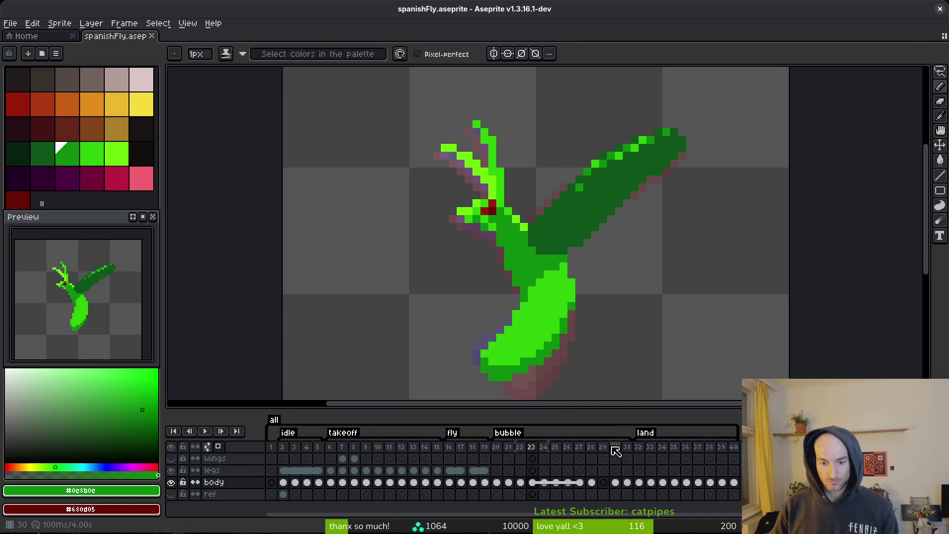
pyautogui.click(602, 447)
pyautogui.press('Delete')
pyautogui.hotkey('ctrl', 's')
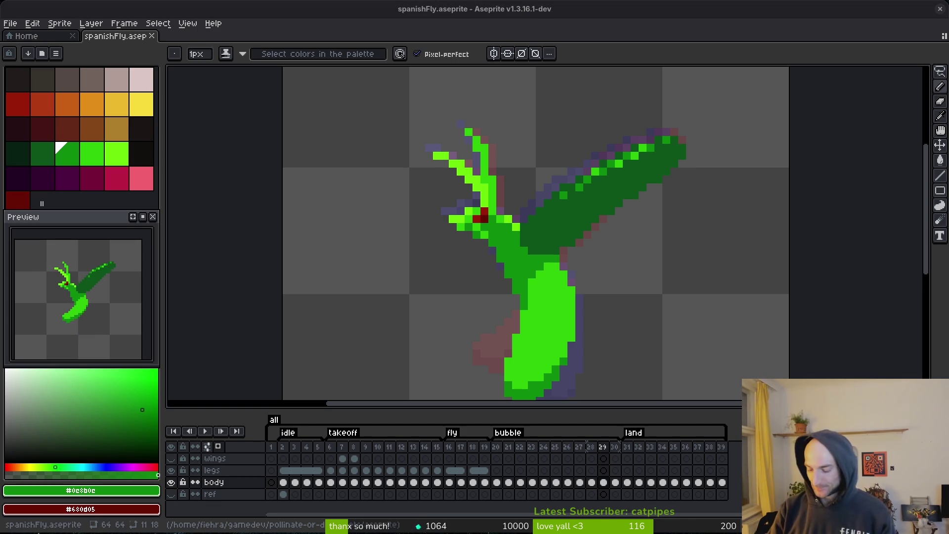
# Switch from Aseprite to the browser window playing the YouTube video.
pyautogui.hotkey('alt', 'Tab')
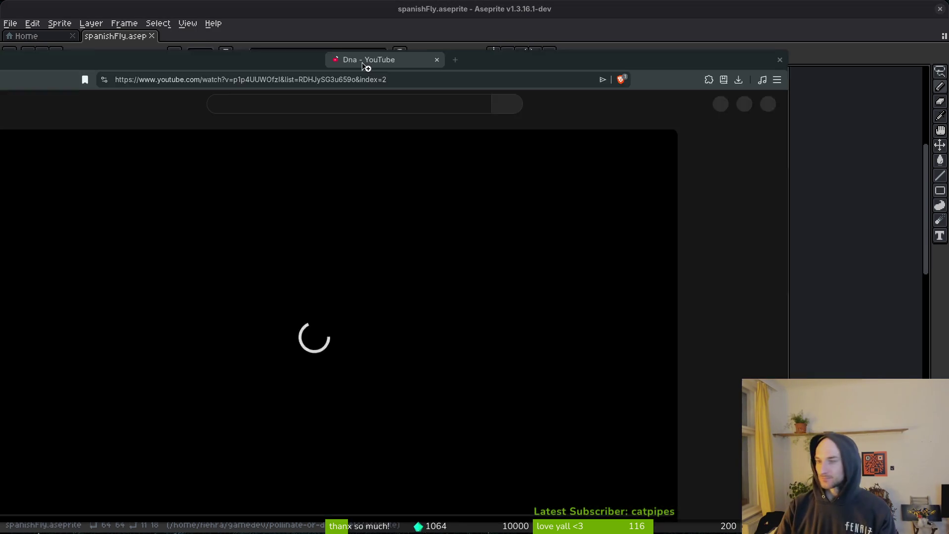
# Search YouTube for 'triceps dumbbell' using the suggestion from 'triceps'.
pyautogui.click(409, 77)
pyautogui.write('triceps')
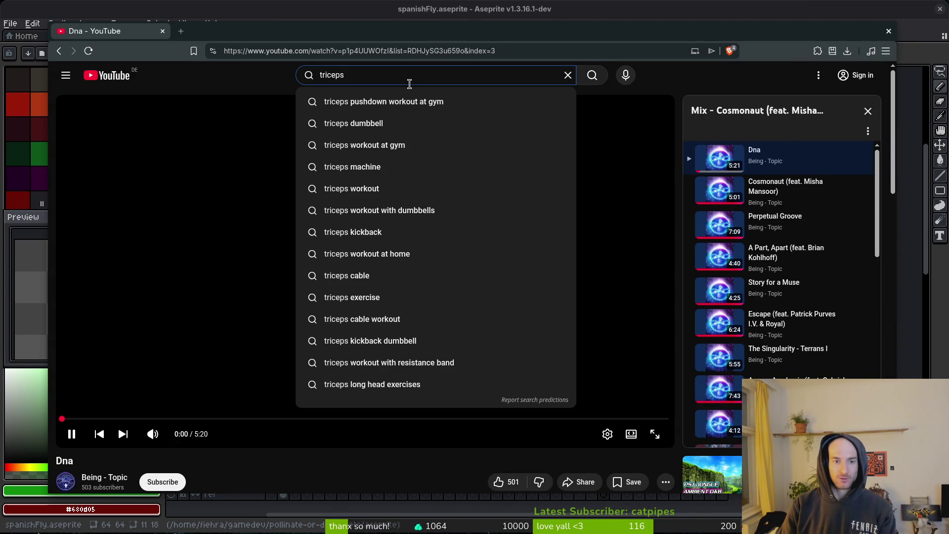
pyautogui.press('Down')
pyautogui.press('Down')
pyautogui.press('Return')
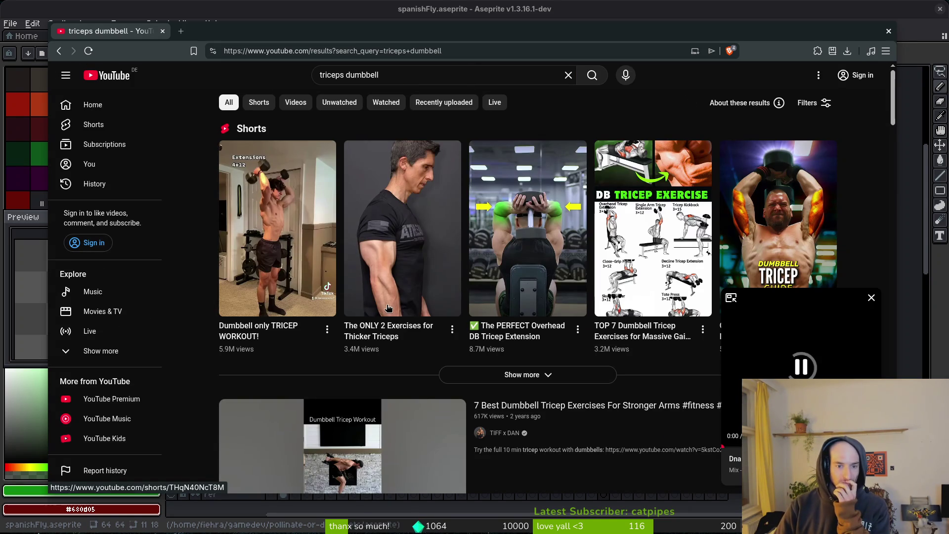
pyautogui.scroll(-5, 260, 331)
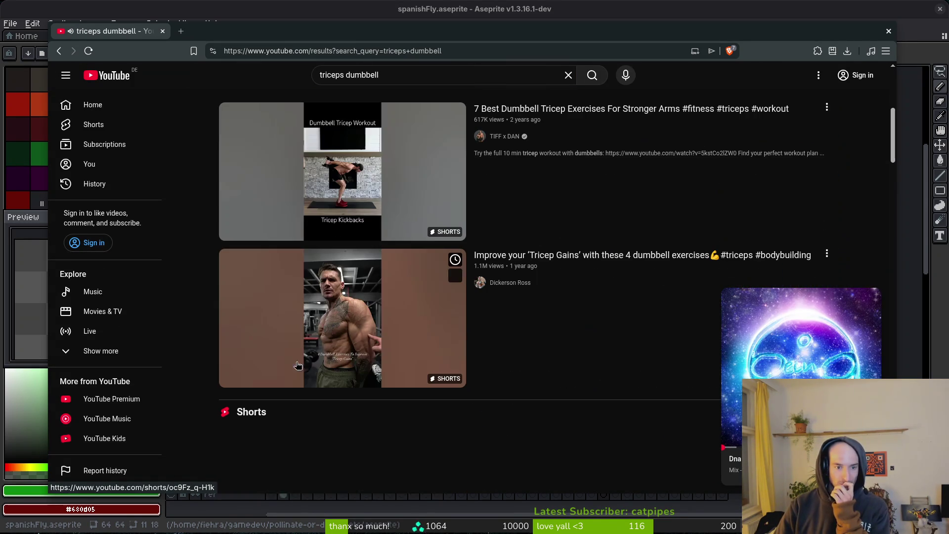
pyautogui.scroll(4, 381, 411)
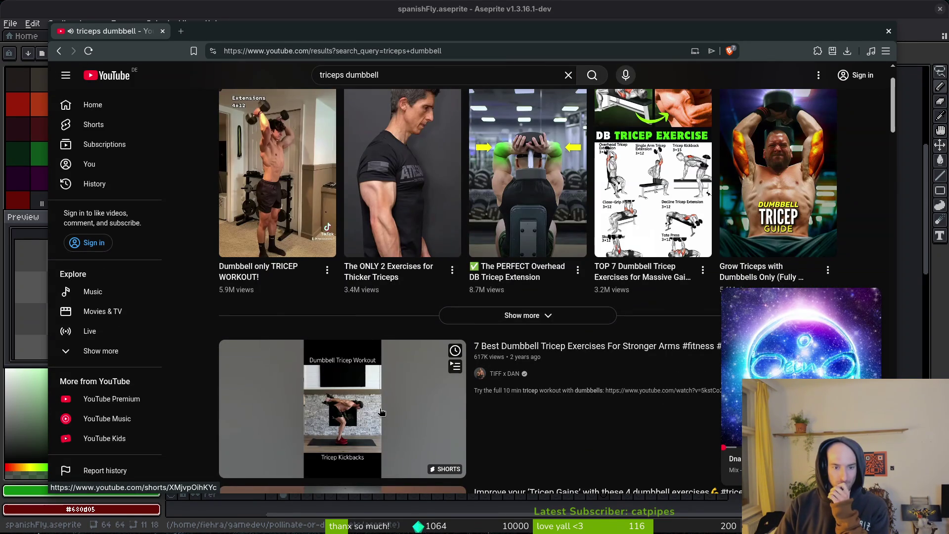
# Open the dumbbell tricep kickbacks short, mute it, and return to the results.
pyautogui.click(587, 346)
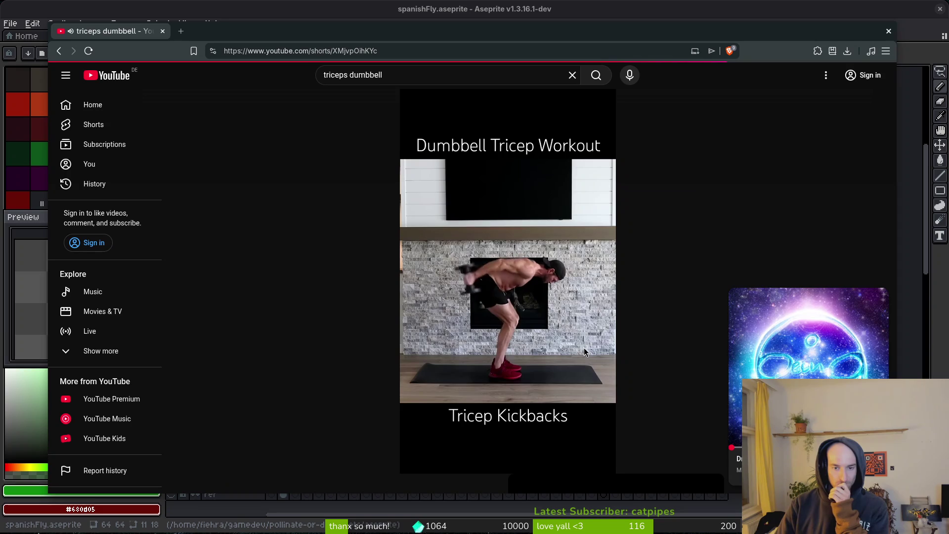
pyautogui.click(71, 31)
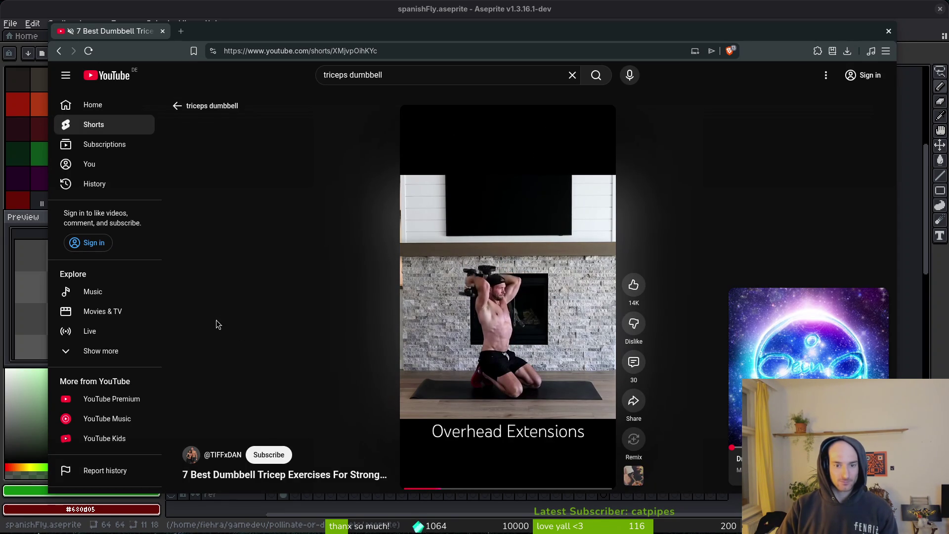
pyautogui.click(59, 51)
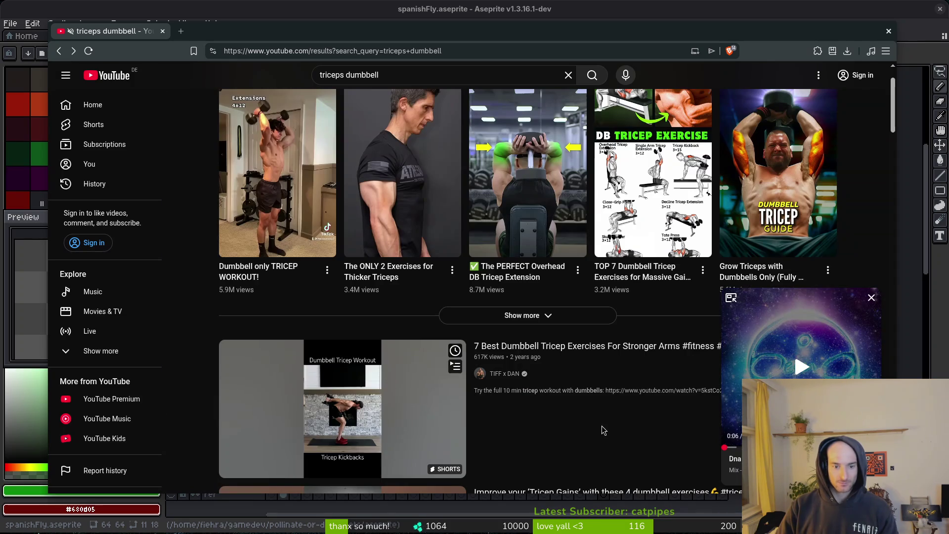
# Browse further down the results and open the Standing Overhead Dumbbell Tricep Extension video.
pyautogui.scroll(-8, 603, 429)
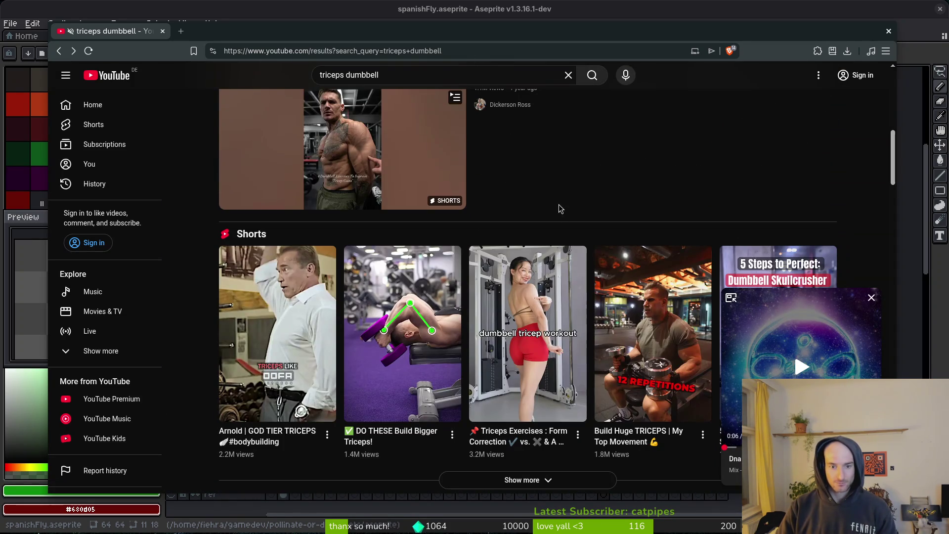
pyautogui.scroll(-4, 568, 202)
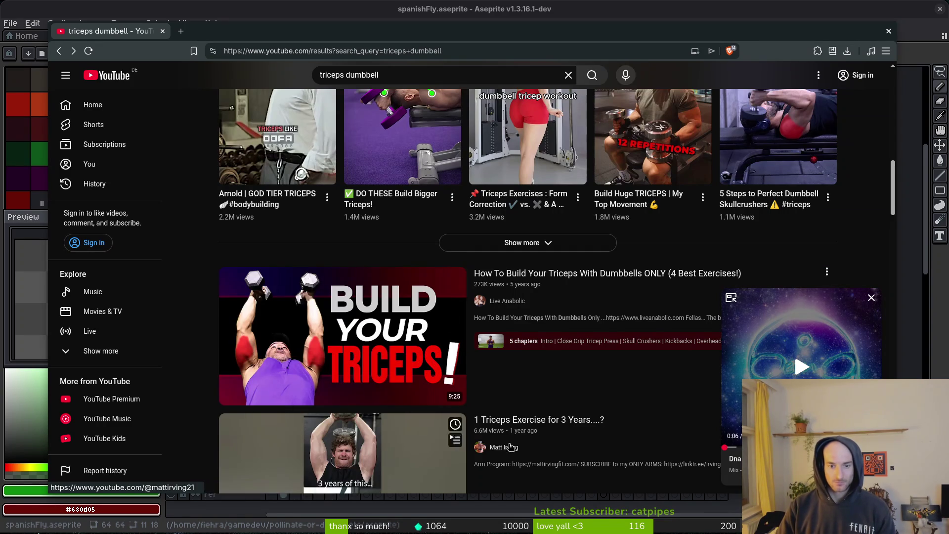
pyautogui.scroll(-5, 479, 446)
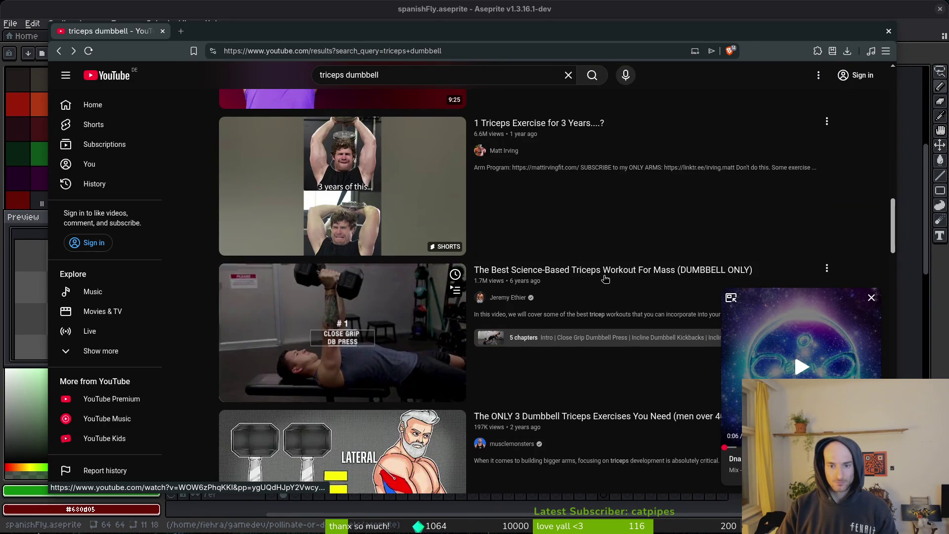
pyautogui.scroll(-3, 605, 279)
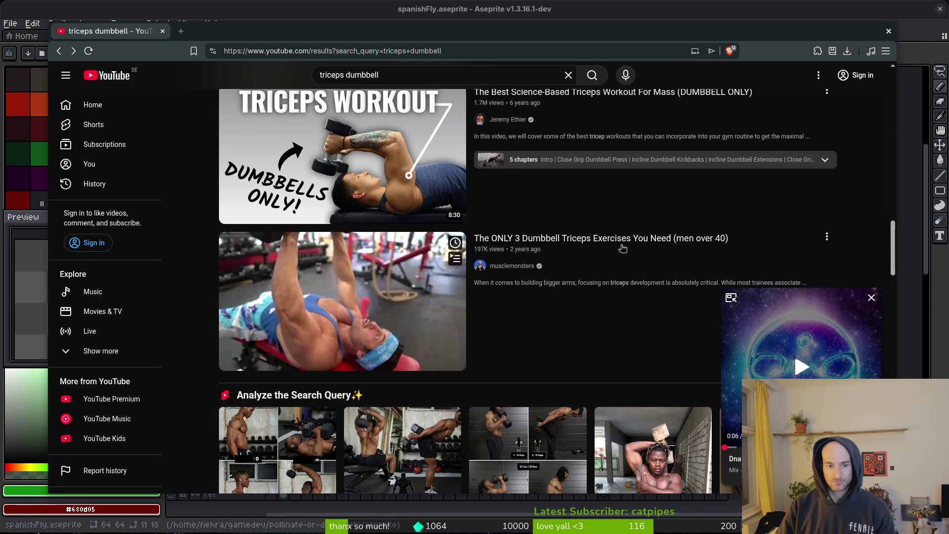
pyautogui.scroll(-6, 618, 326)
pyautogui.scroll(-5, 593, 324)
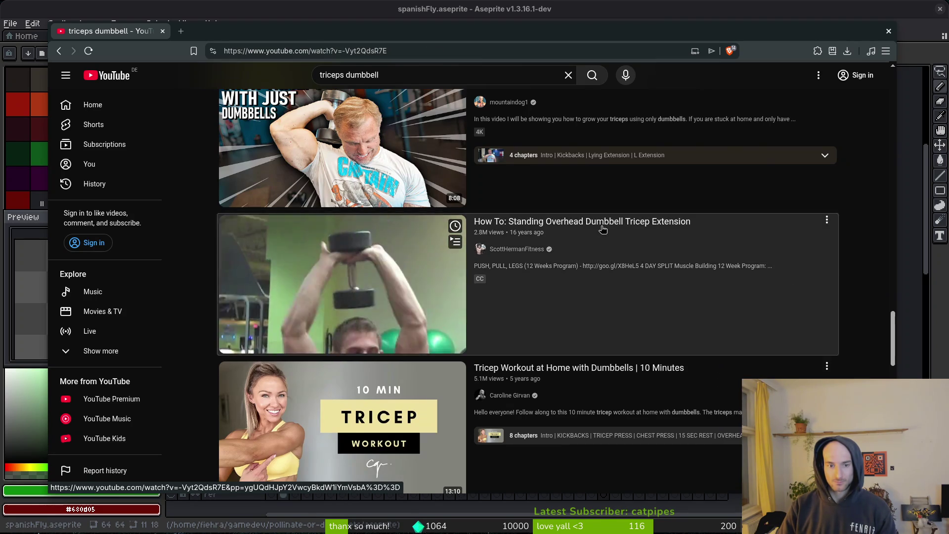
pyautogui.click(602, 229)
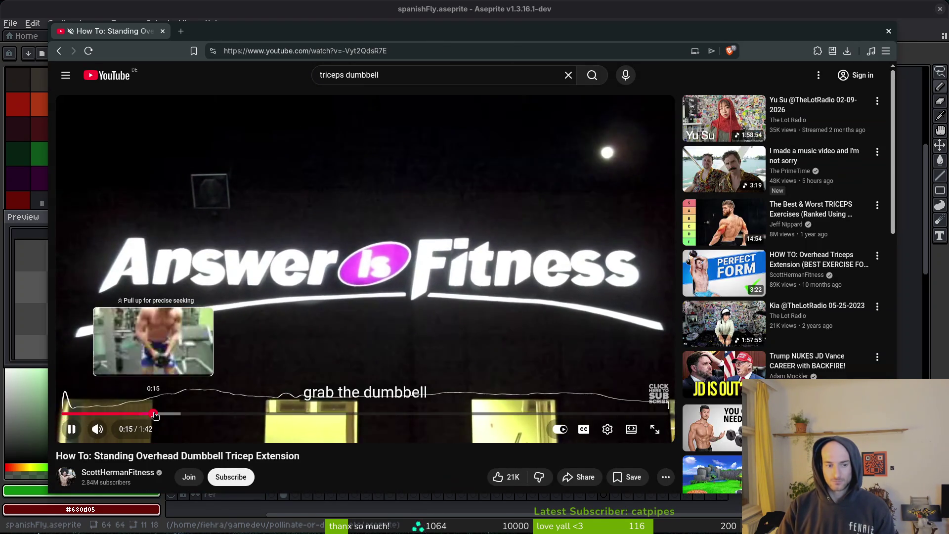
# Skip to the gym demo around 0:27, replay it, jump ahead, then close the video.
pyautogui.click(155, 414)
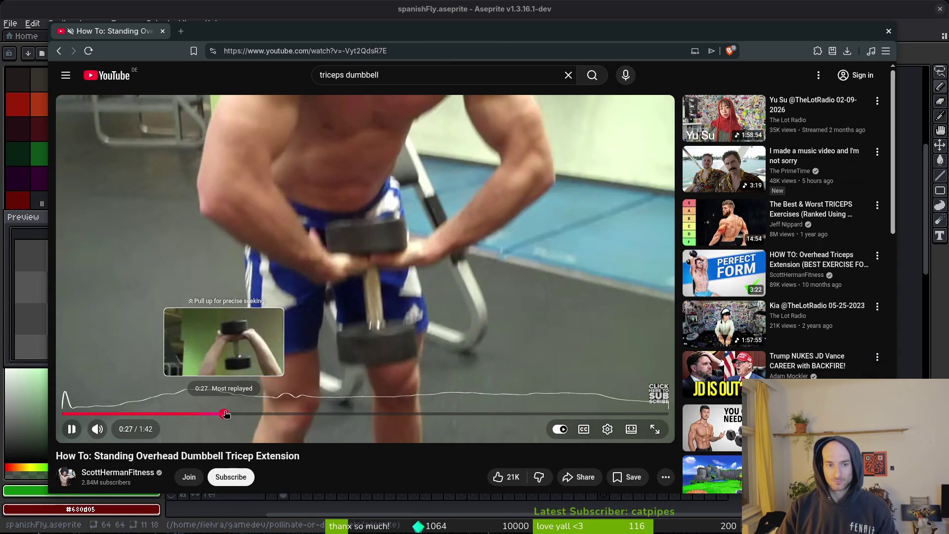
pyautogui.click(225, 414)
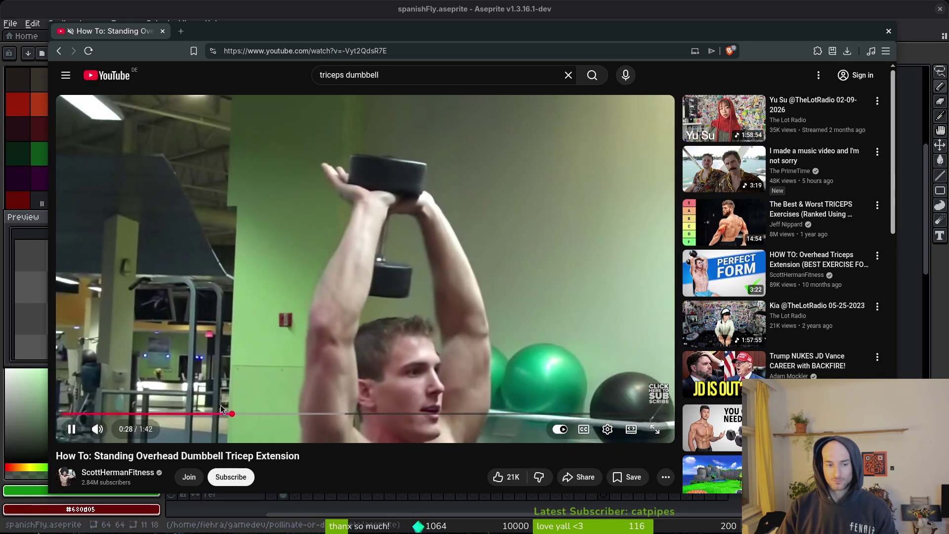
pyautogui.moveTo(220, 408); pyautogui.dragTo(202, 413)
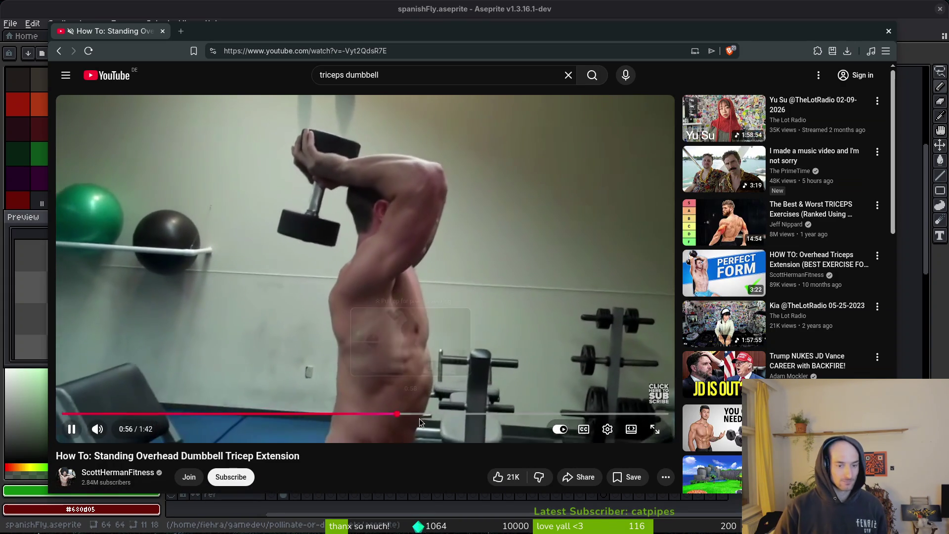
pyautogui.moveTo(443, 414); pyautogui.dragTo(413, 414)
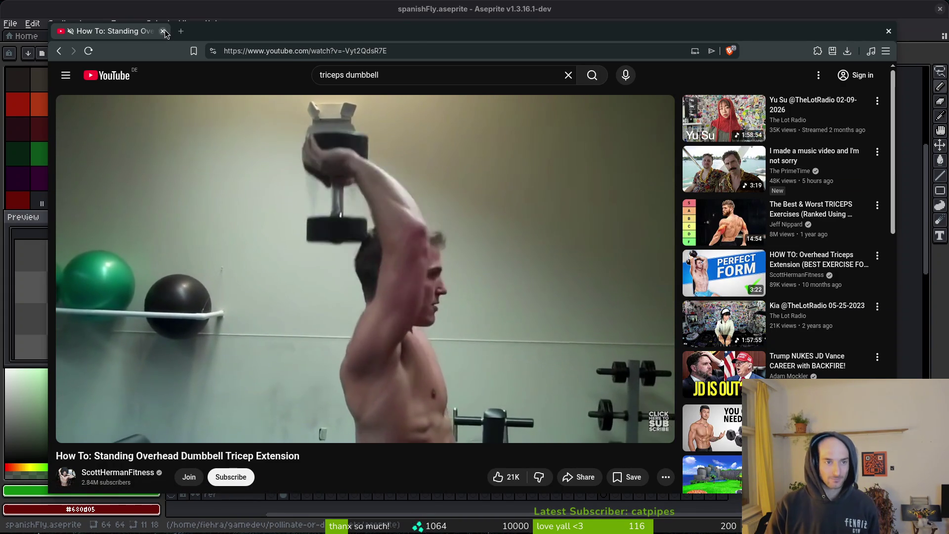
pyautogui.click(154, 11)
pyautogui.scroll(3, 540, 249)
# Save the sprite and step back through frames 19 to 9, settling on frame 11.
pyautogui.hotkey('ctrl', 's')
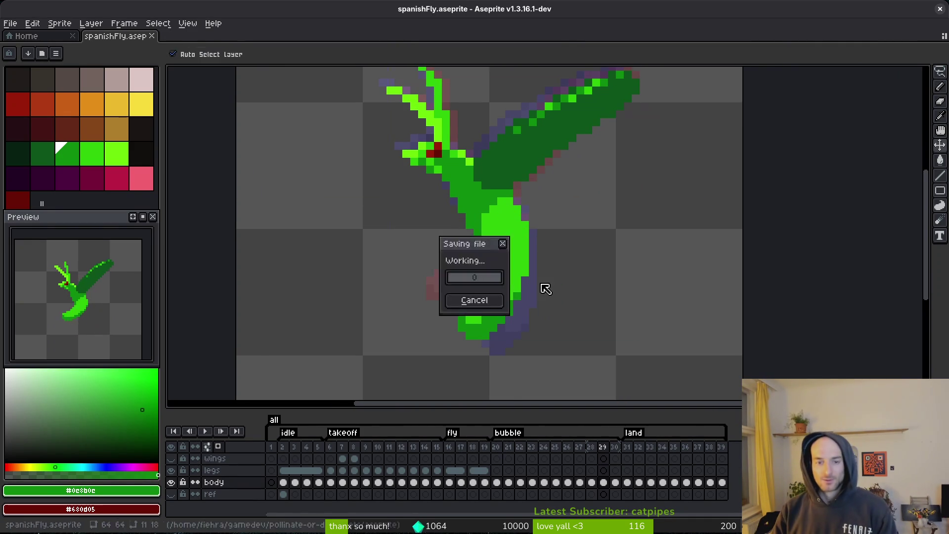
pyautogui.press('Return')
pyautogui.press('F3')
pyautogui.press('Left')
pyautogui.press('Left')
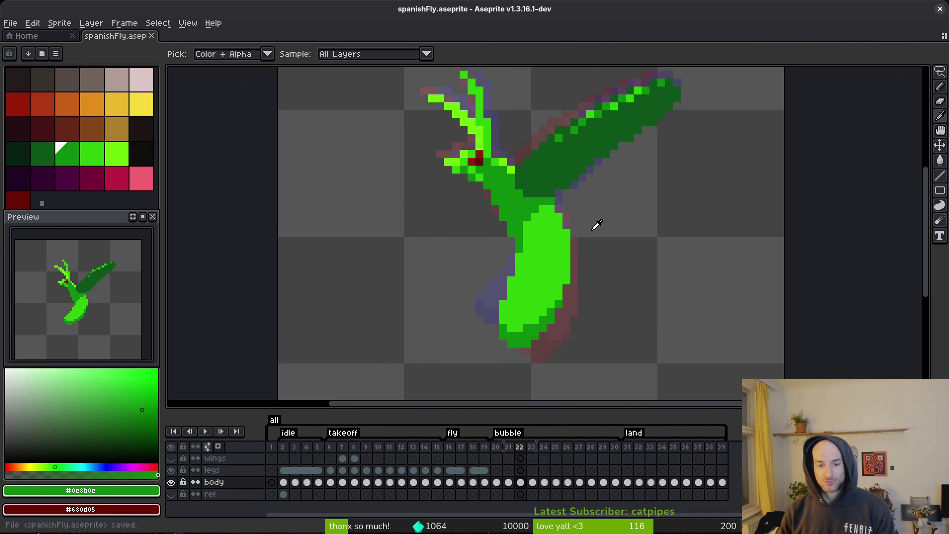
pyautogui.press('Left')
pyautogui.press('Left')
pyautogui.press('Left')
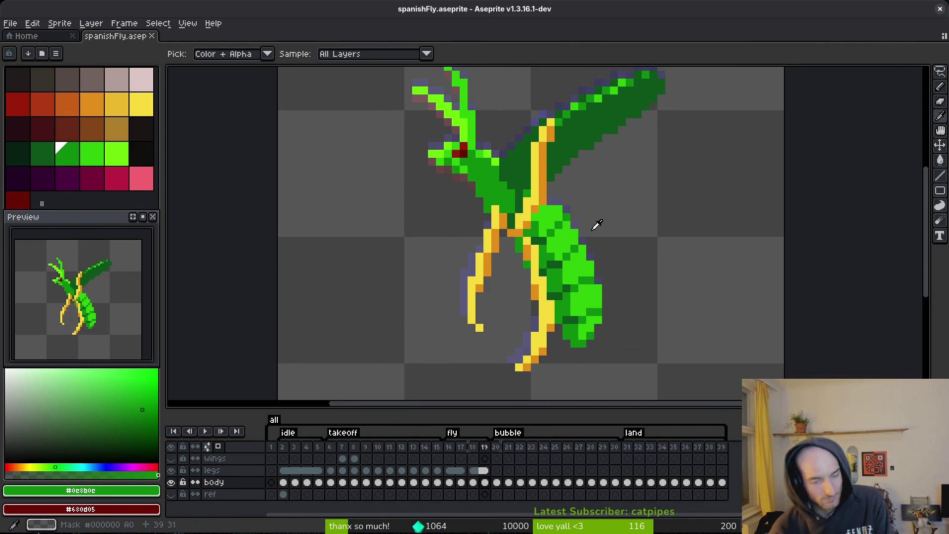
pyautogui.press('Left')
pyautogui.press('Left')
pyautogui.press('Left')
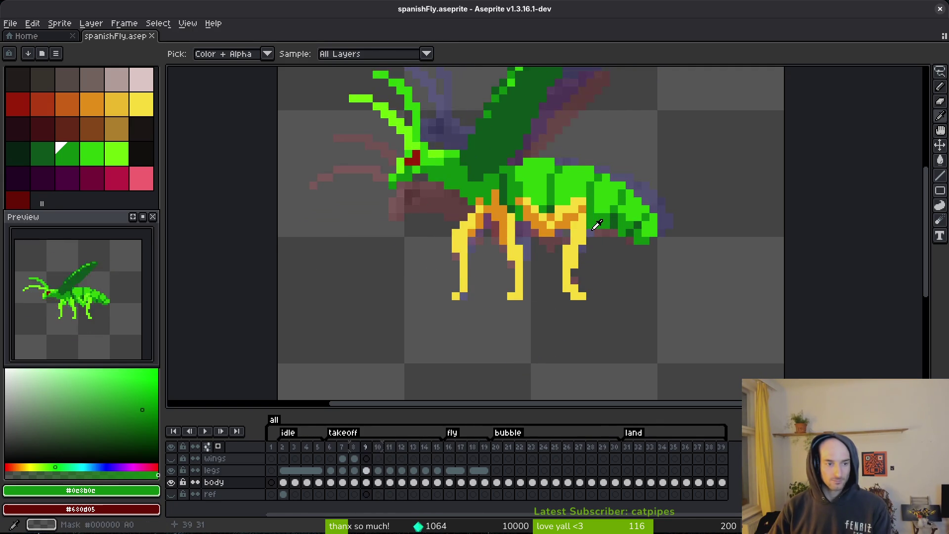
pyautogui.press('Right')
pyautogui.press('Right')
pyautogui.press('b')
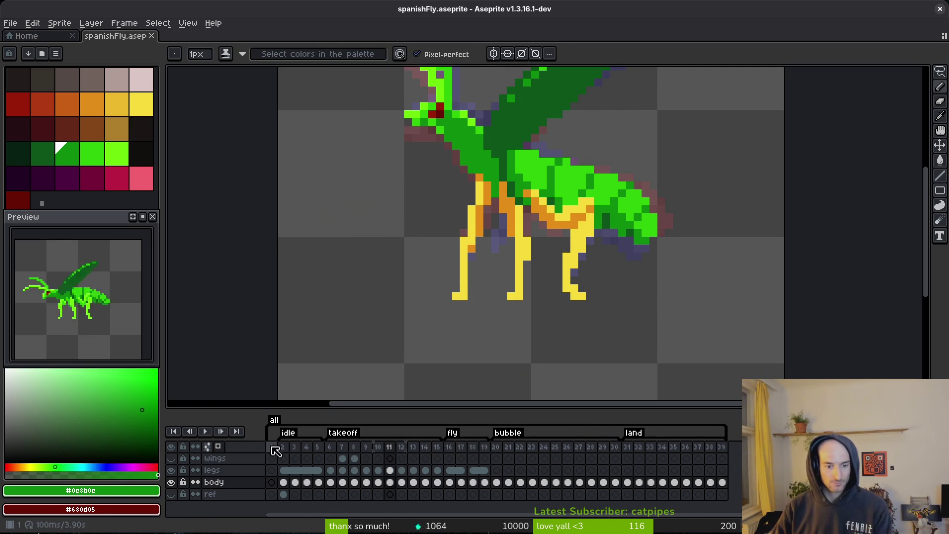
# Preview the animation from the first frame and stop on frame 19's legs cel.
pyautogui.click(272, 447)
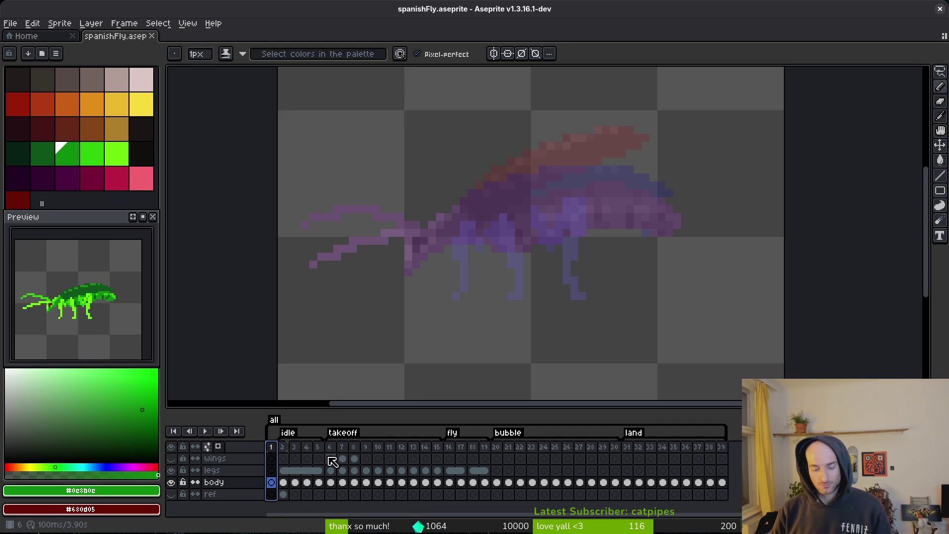
pyautogui.click(332, 460)
pyautogui.press('i')
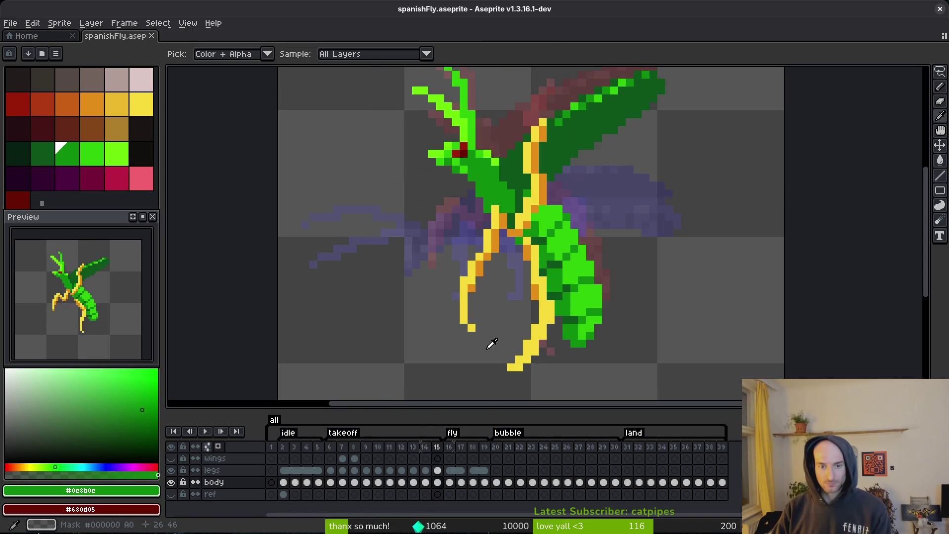
pyautogui.click(483, 471)
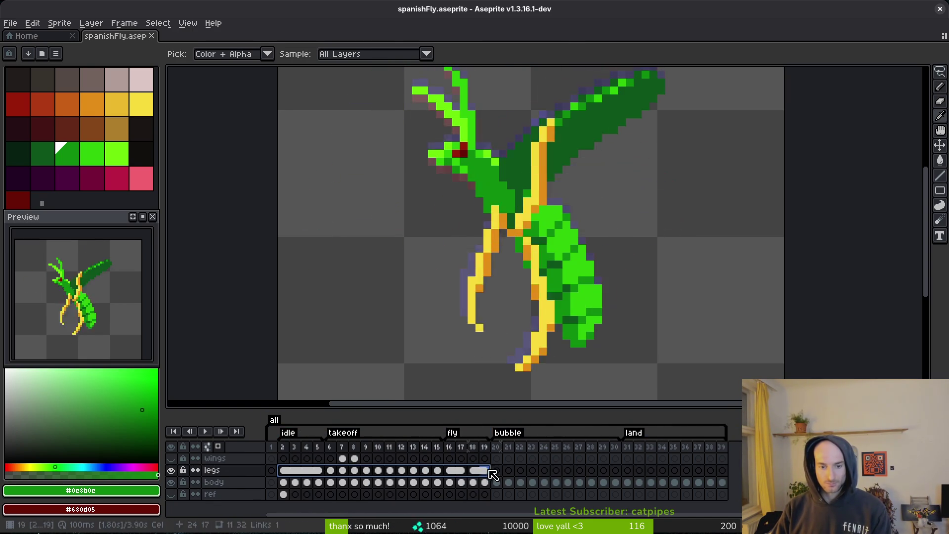
# Replace the legs' yellow with bright green using Replace Color.
pyautogui.press('b')
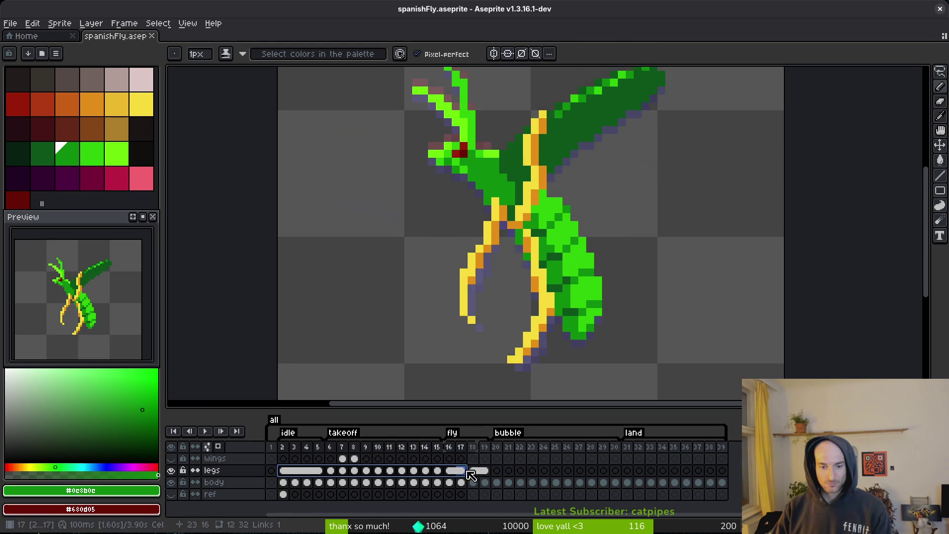
pyautogui.press('Return')
pyautogui.press('i')
pyautogui.click(544, 335)
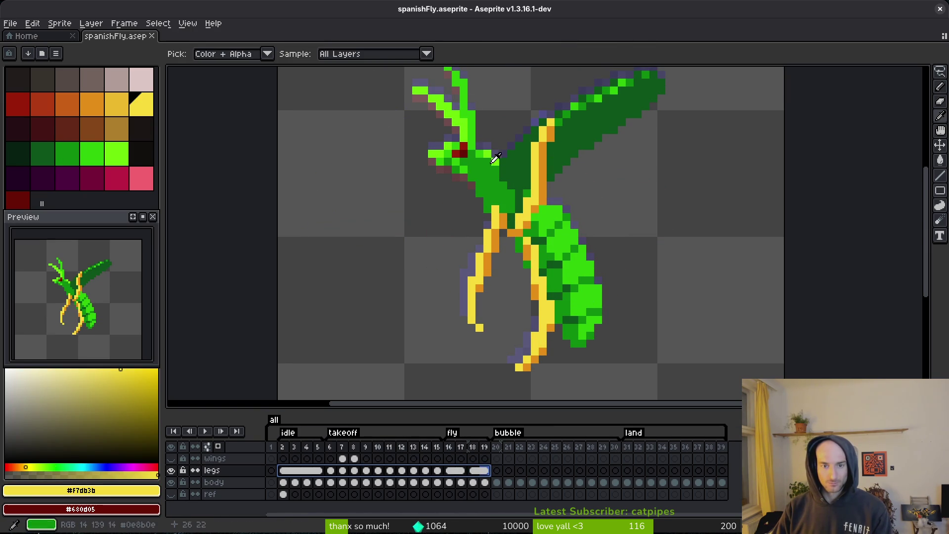
pyautogui.press('b')
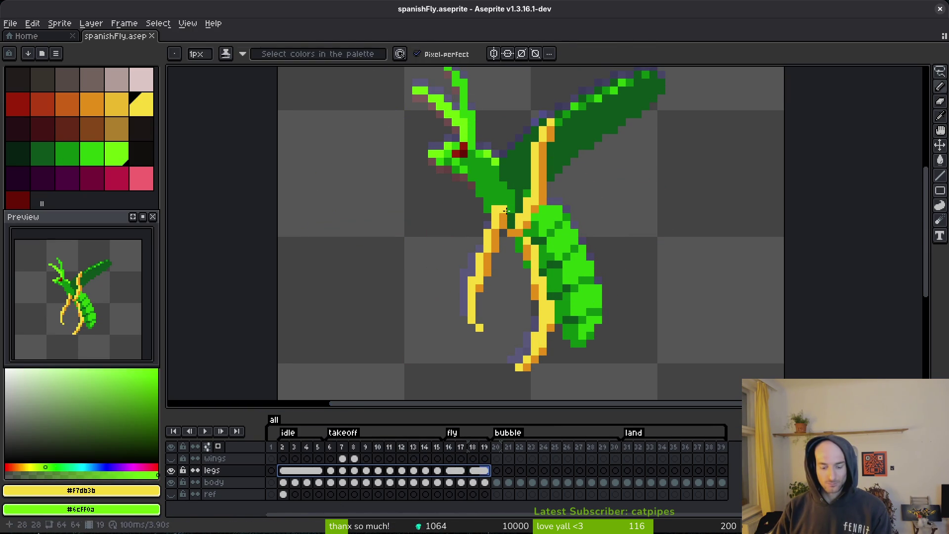
pyautogui.hotkey('shift', 'r')
pyautogui.click(573, 128)
# Replace the orange leg shading with the body green, then move to frame 2.
pyautogui.press('i')
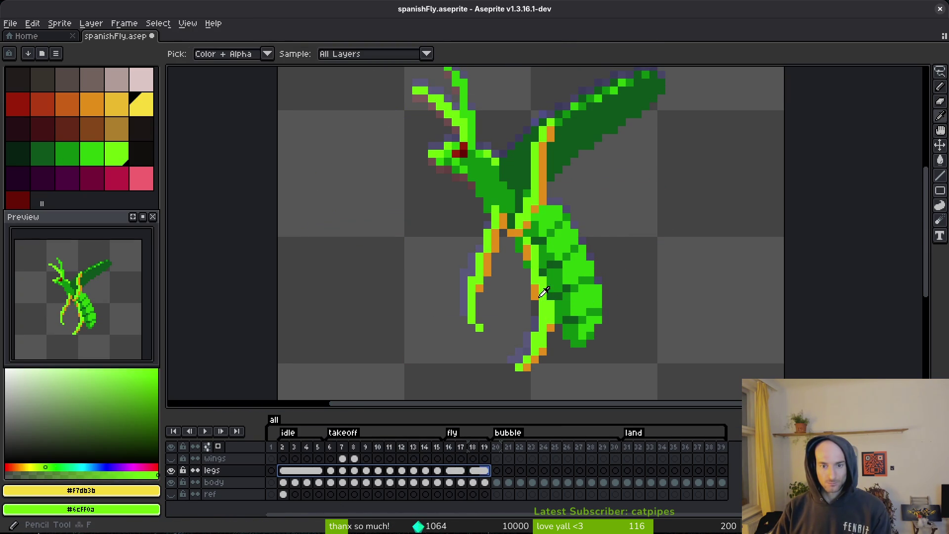
pyautogui.click(542, 288)
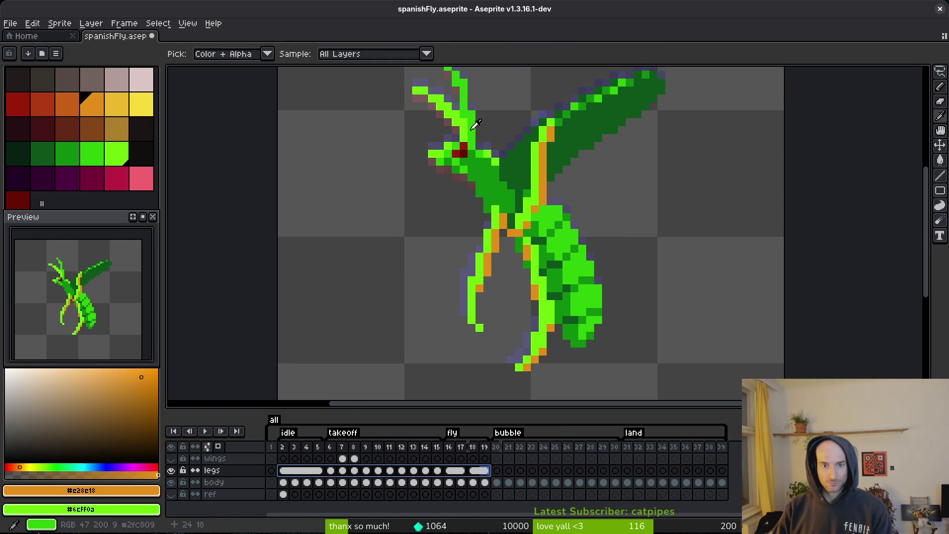
pyautogui.rightClick(475, 124)
pyautogui.hotkey('shift', 'r')
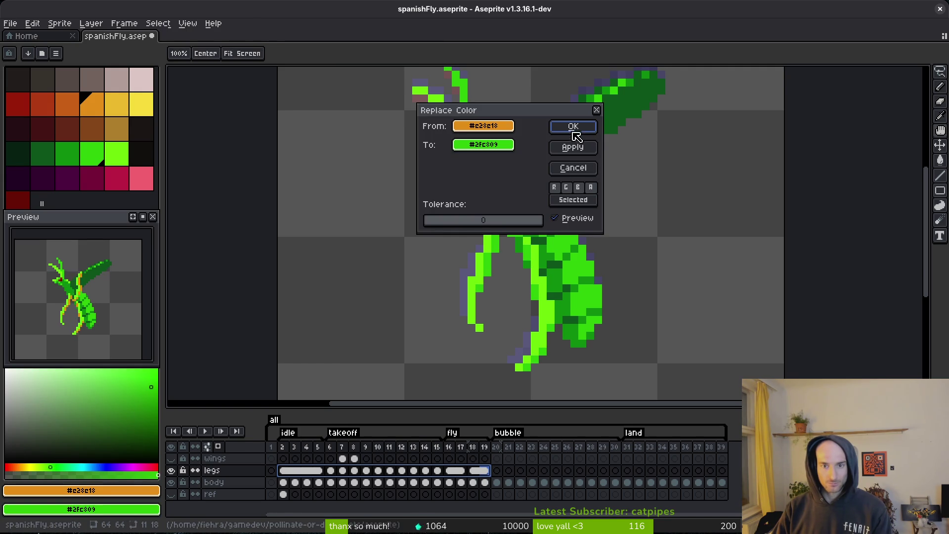
pyautogui.click(572, 127)
pyautogui.press('f')
pyautogui.click(271, 447)
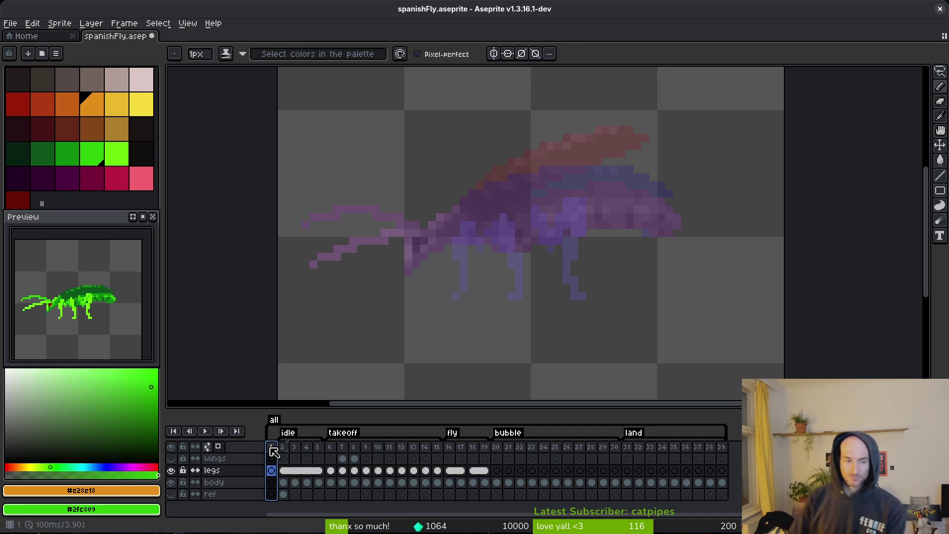
pyautogui.press('Right')
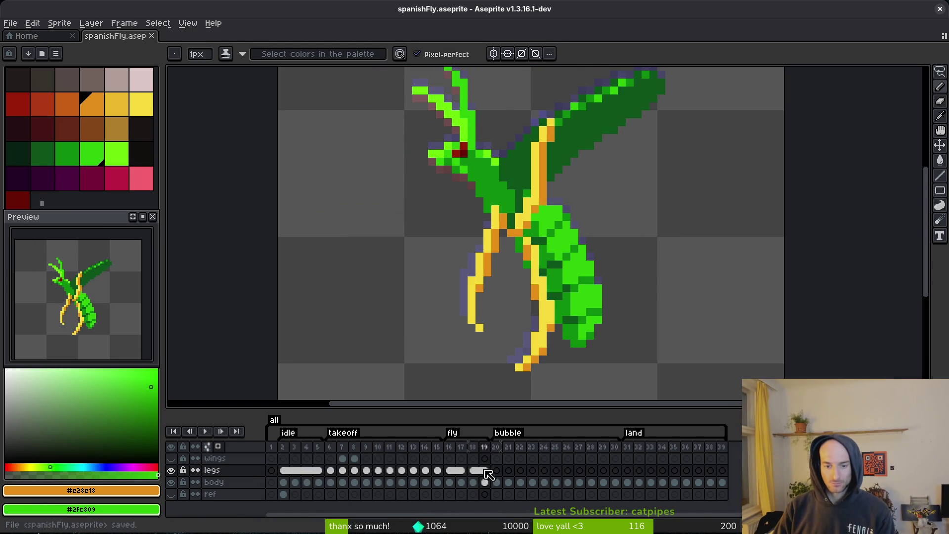
# Save the sprite, go to bubble frame 20, and recentre the fly in view.
pyautogui.click(496, 482)
pyautogui.press('i')
pyautogui.hotkey('ctrl', 's')
pyautogui.moveTo(563, 285); pyautogui.dragTo(557, 297)
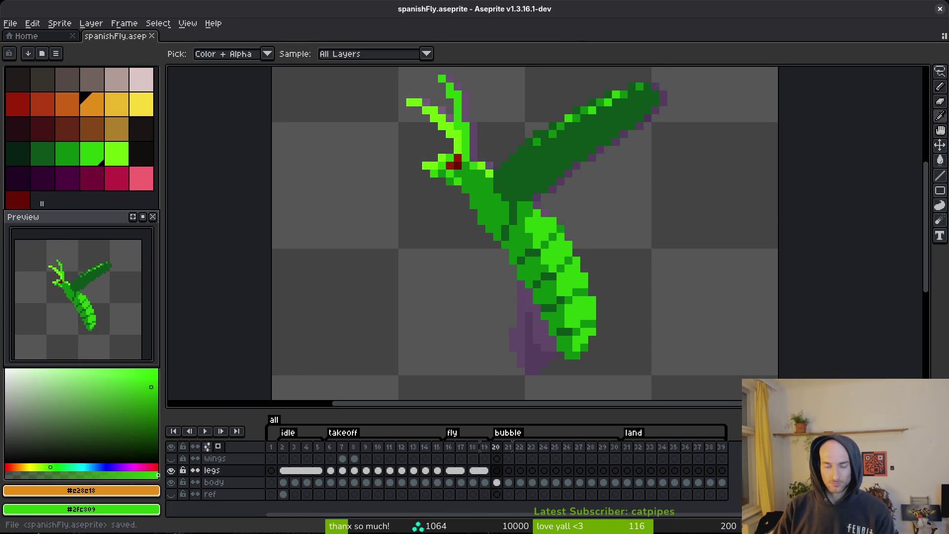
pyautogui.press('b')
pyautogui.click(485, 482)
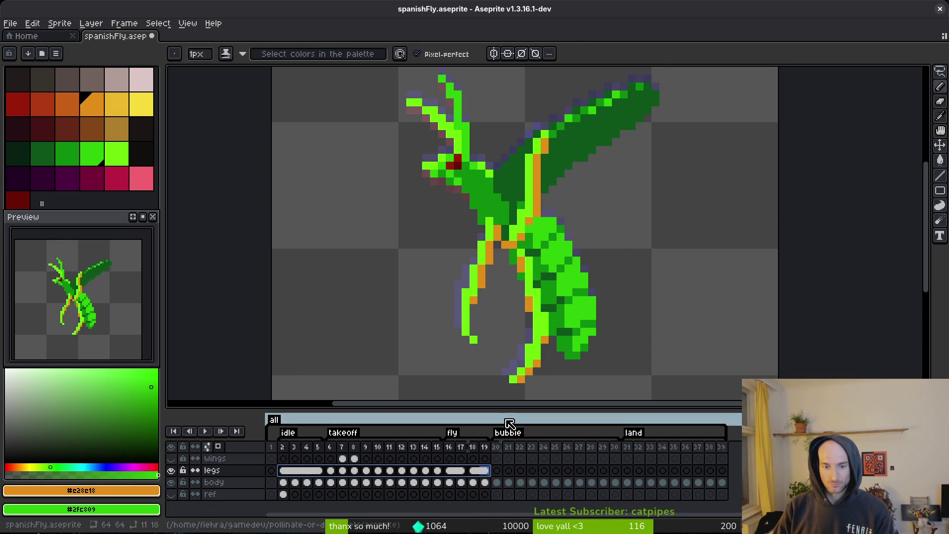
# Compare frames 19 and 20, sample the abdomen's dark green, and move to frame 21.
pyautogui.press('i')
pyautogui.press('Right')
pyautogui.press('Left')
pyautogui.press('Right')
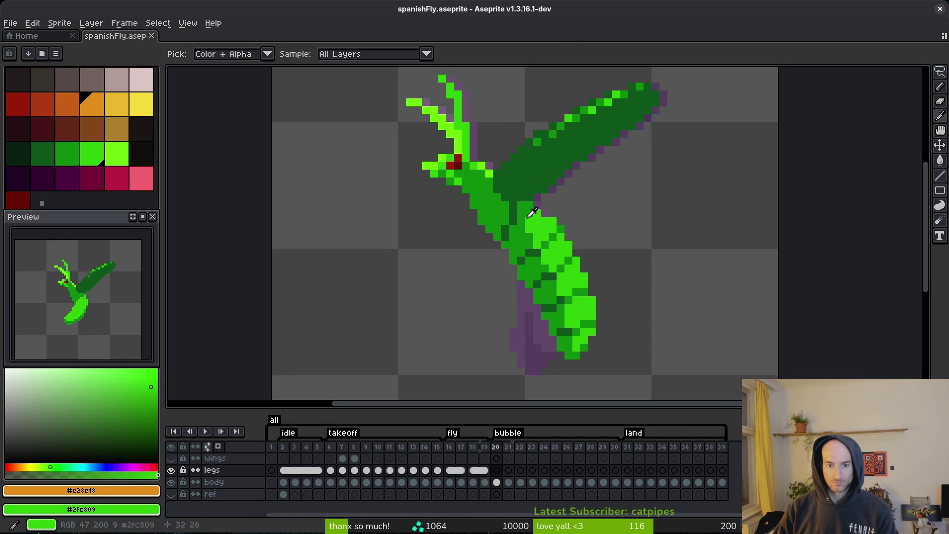
pyautogui.click(531, 213)
pyautogui.scroll(3, 530, 218)
pyautogui.press('b')
pyautogui.press('Right')
# Paint a dark green stroke across frame 21's abdomen, checking it against frame 20's pose.
pyautogui.moveTo(513, 221); pyautogui.dragTo(499, 250)
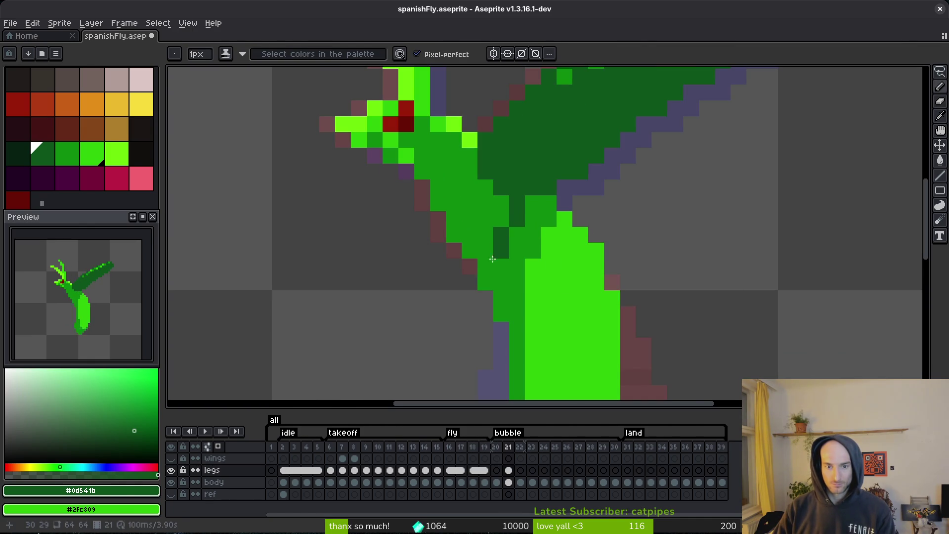
pyautogui.scroll(-3, 511, 260)
pyautogui.press('Left')
pyautogui.press('Right')
pyautogui.press('Left')
pyautogui.press('Right')
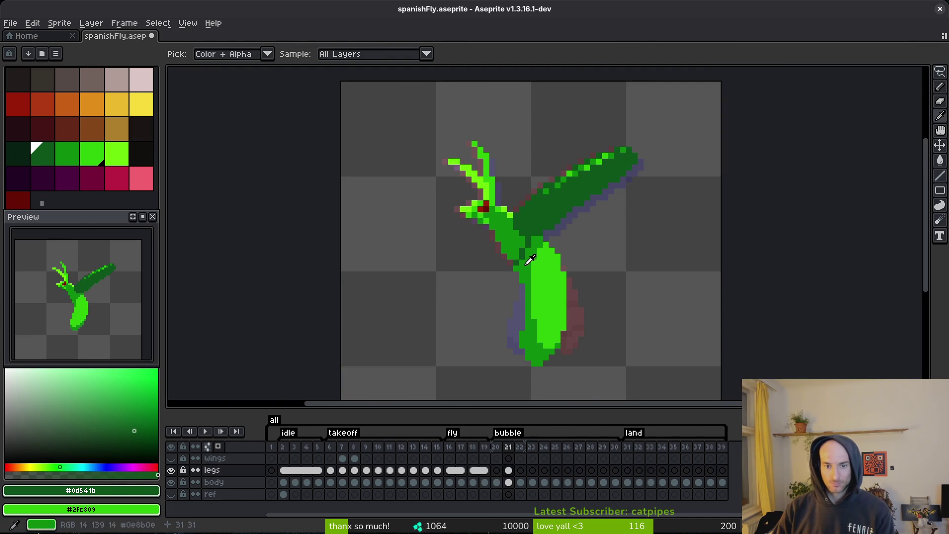
pyautogui.press('Left')
pyautogui.press('Right')
pyautogui.scroll(3, 598, 278)
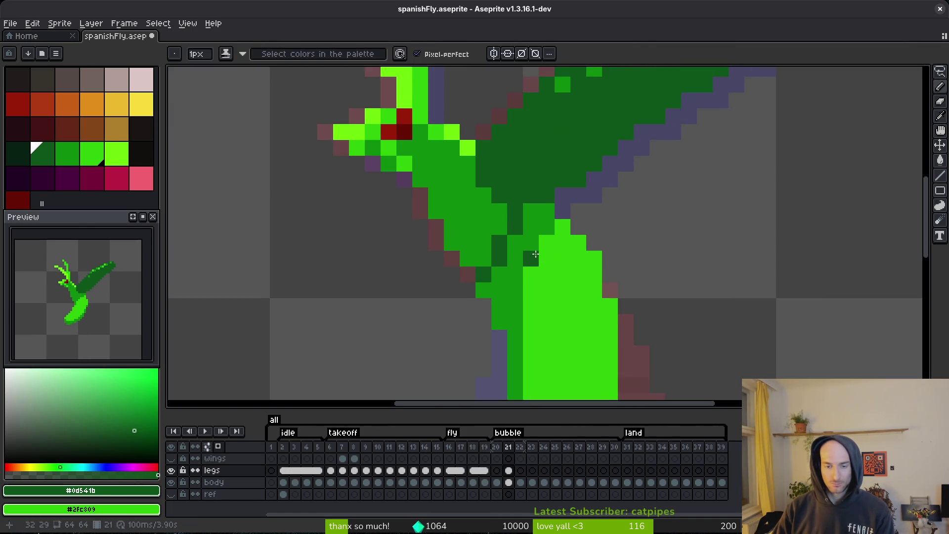
pyautogui.press('Left')
pyautogui.press('Right')
# Sample the sprite's mid green as primary colour and its dark green as secondary colour, comparing frames 20 and 21.
pyautogui.keyDown('alt'); pyautogui.click(519, 261); pyautogui.keyUp('alt')
pyautogui.press('Left')
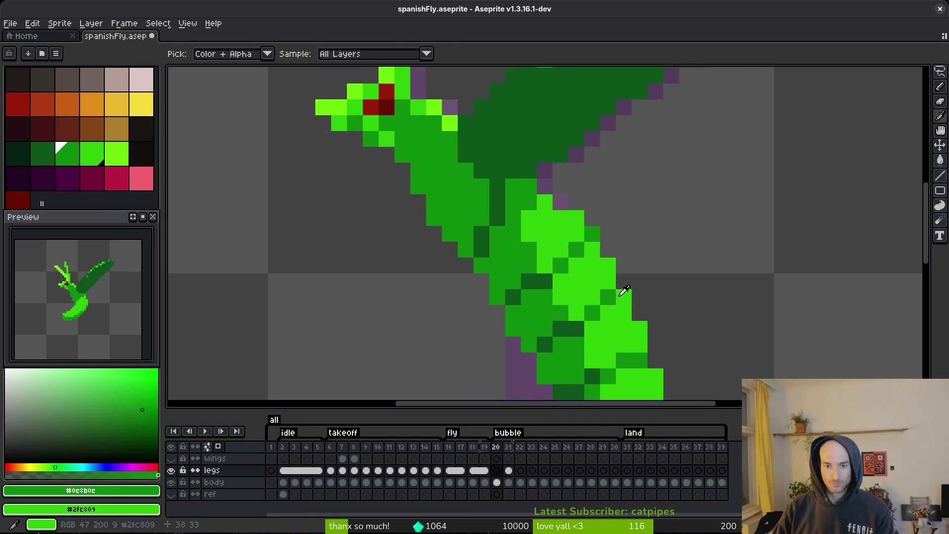
pyautogui.moveTo(620, 286); pyautogui.dragTo(624, 198)
pyautogui.press('Right')
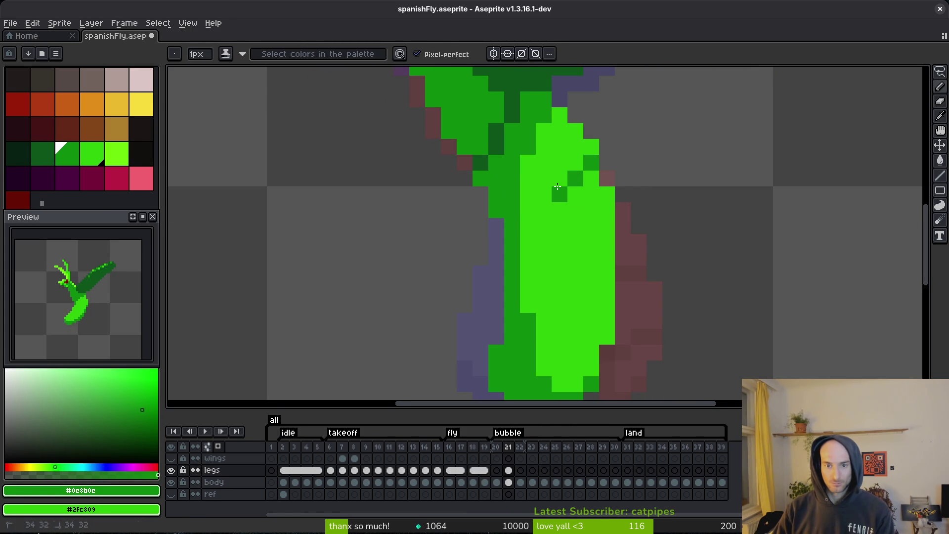
pyautogui.keyDown('alt'); pyautogui.rightClick(502, 136); pyautogui.keyUp('alt')
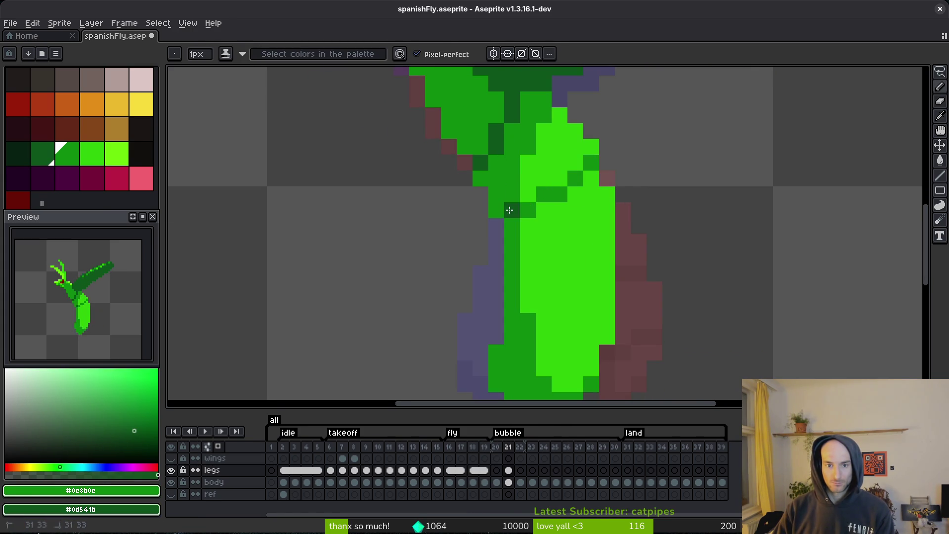
pyautogui.scroll(-4, 514, 212)
pyautogui.press('Left')
pyautogui.press('Right')
pyautogui.scroll(3, 562, 245)
pyautogui.press('Left')
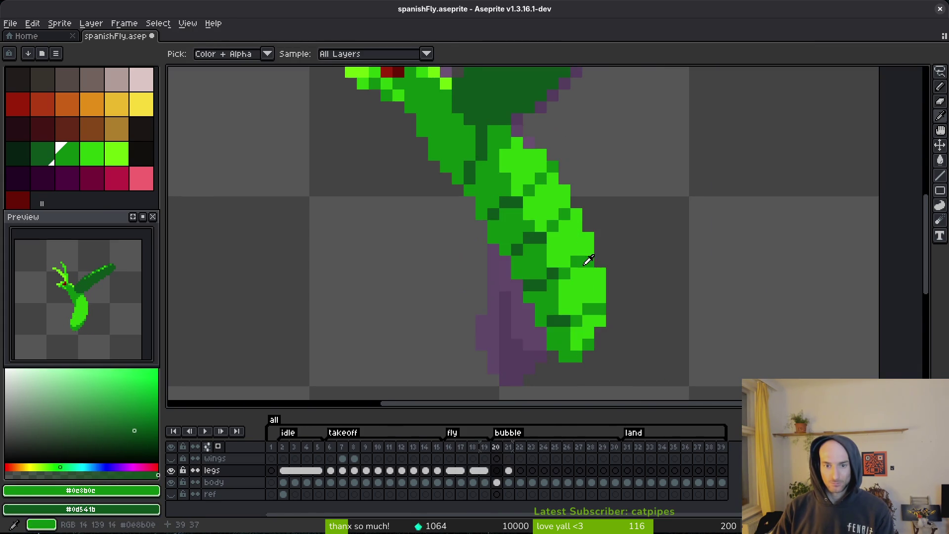
pyautogui.press('Right')
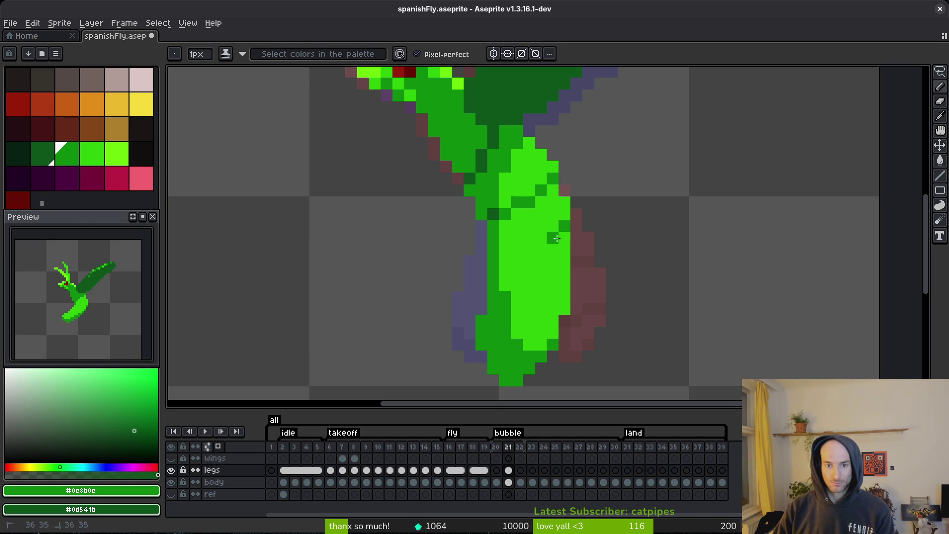
# Repaint a few abdomen pixels bright green and dark green, then re-sample the dark and mid greens.
pyautogui.keyDown('alt'); pyautogui.rightClick(549, 249); pyautogui.keyUp('alt')
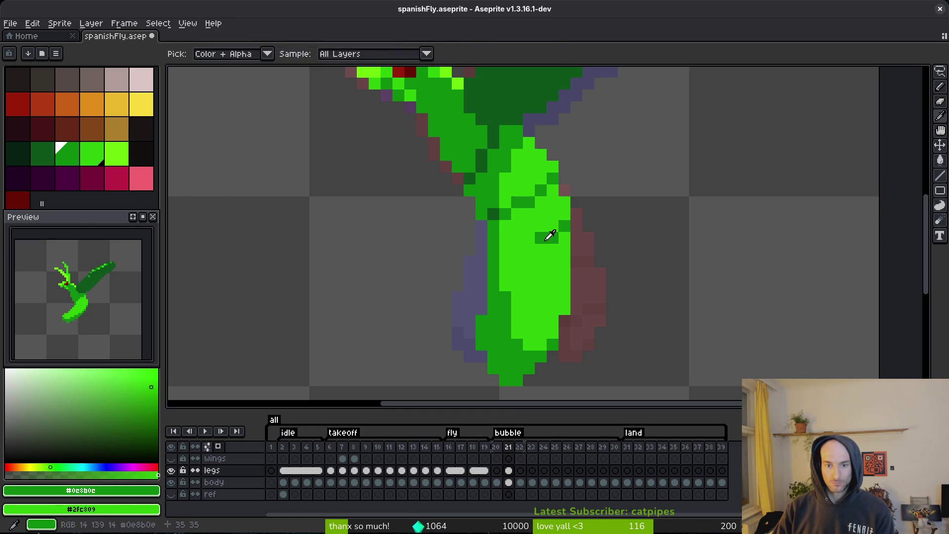
pyautogui.rightClick(543, 252)
pyautogui.click(531, 252)
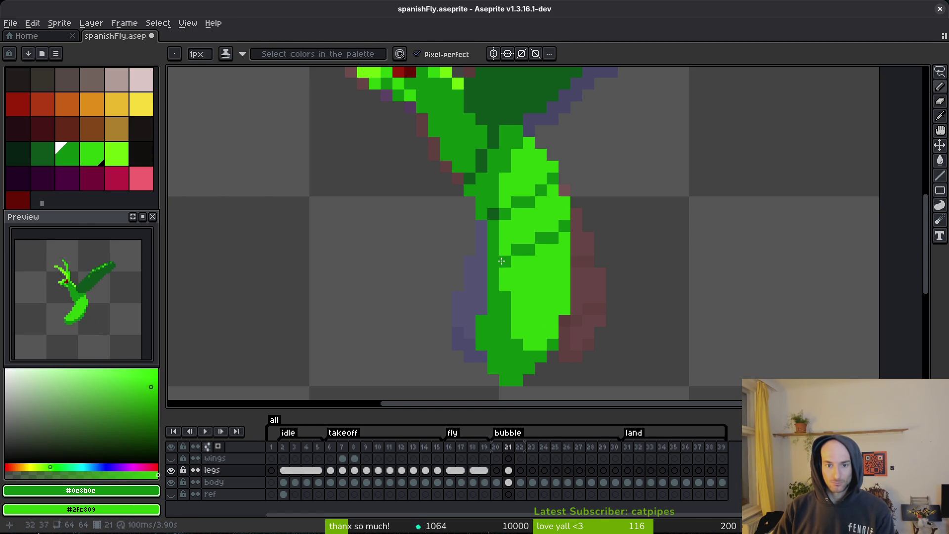
pyautogui.keyDown('alt'); pyautogui.click(493, 213); pyautogui.keyUp('alt')
pyautogui.scroll(-5, 514, 260)
pyautogui.keyDown('alt'); pyautogui.click(567, 281); pyautogui.keyUp('alt')
pyautogui.press('Right')
pyautogui.scroll(5, 521, 245)
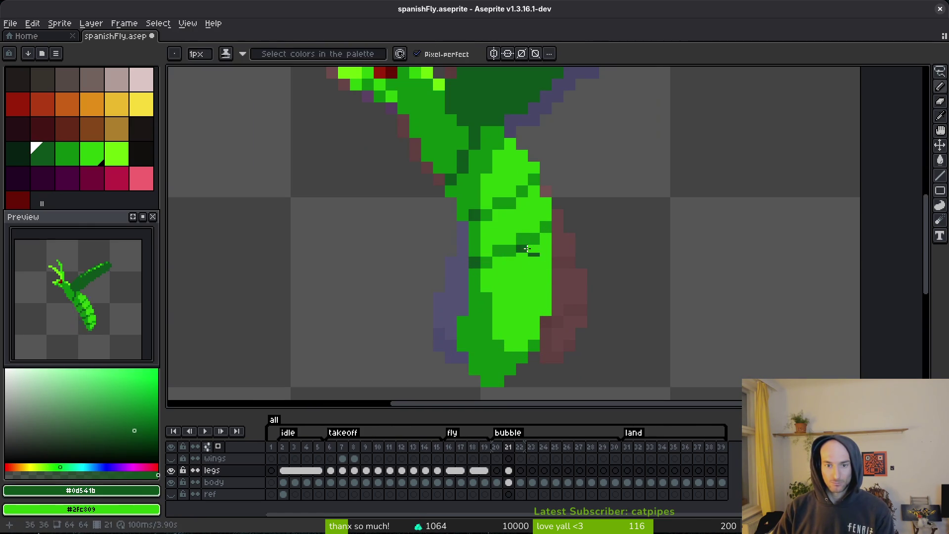
# Sample bright, mid and dark greens from the sprite, using frame 20's legs as reference.
pyautogui.keyDown('alt'); pyautogui.click(547, 225); pyautogui.keyUp('alt')
pyautogui.scroll(-4, 518, 239)
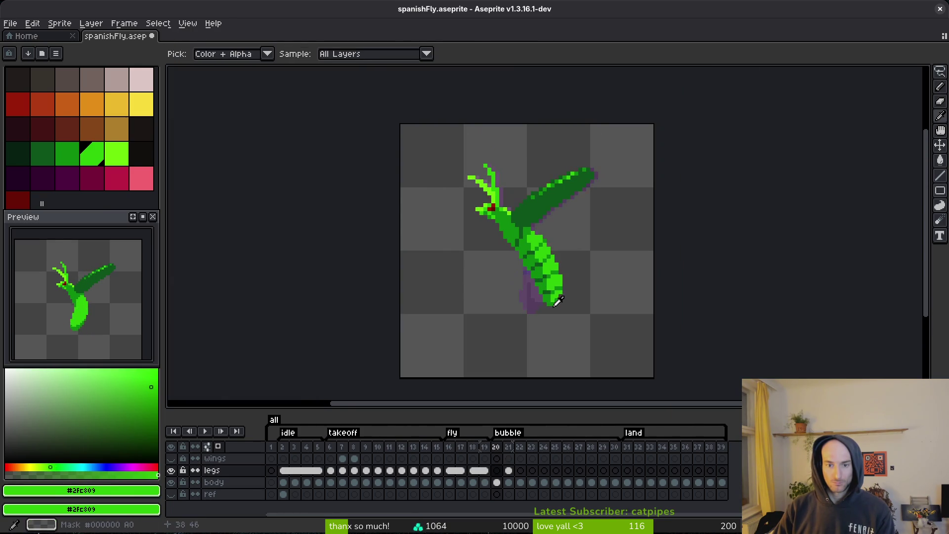
pyautogui.scroll(4, 568, 238)
pyautogui.press('Left')
pyautogui.press('Right')
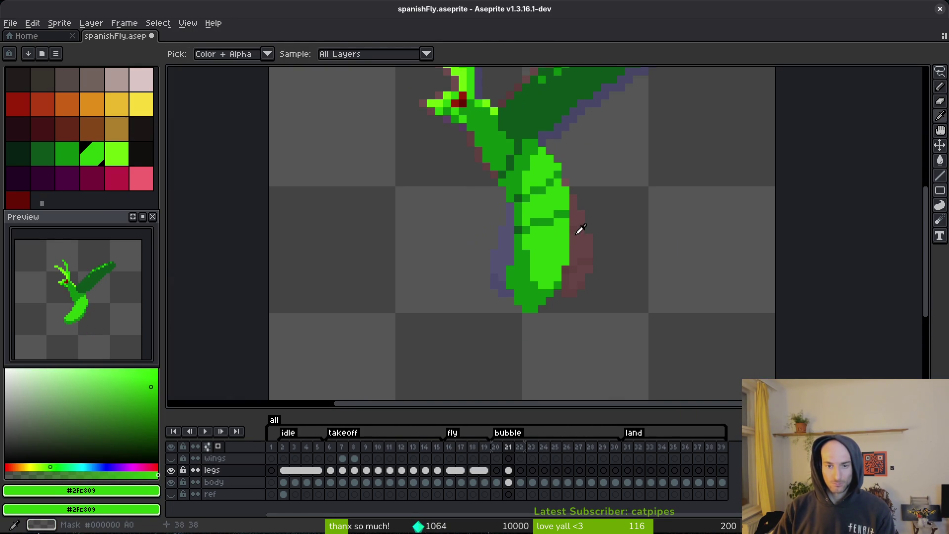
pyautogui.keyDown('alt'); pyautogui.click(568, 210); pyautogui.keyUp('alt')
pyautogui.scroll(1, 562, 260)
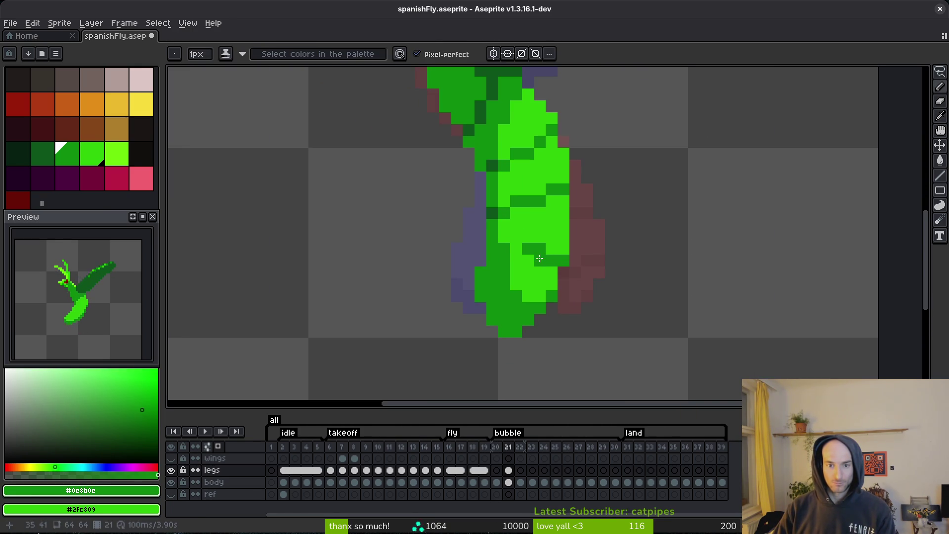
pyautogui.keyDown('alt'); pyautogui.click(493, 210); pyautogui.keyUp('alt')
# Paint dark and mid green segment band pixels along frame 21's abdomen.
pyautogui.click(505, 255)
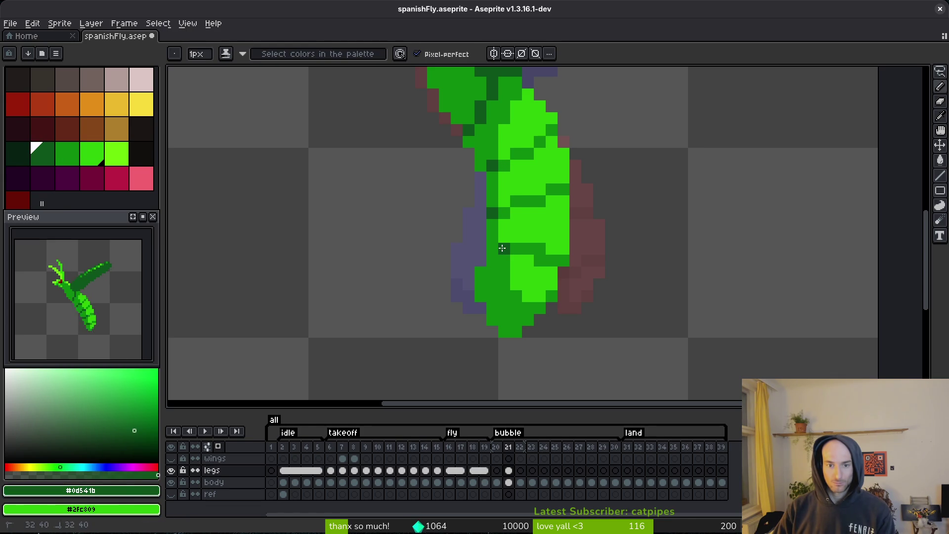
pyautogui.keyDown('alt'); pyautogui.click(541, 245); pyautogui.keyUp('alt')
pyautogui.keyDown('alt'); pyautogui.click(503, 247); pyautogui.keyUp('alt')
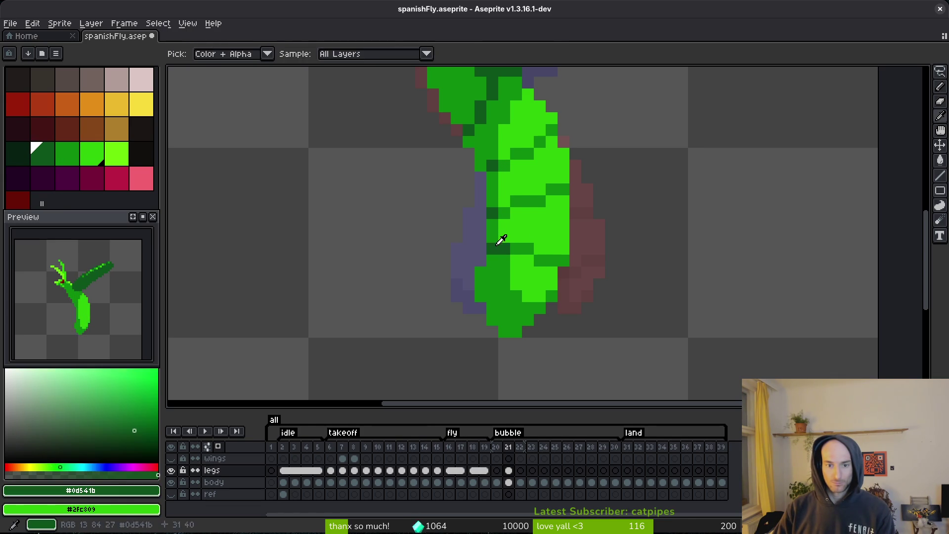
pyautogui.click(482, 281)
pyautogui.moveTo(512, 289); pyautogui.dragTo(542, 299)
pyautogui.keyDown('alt'); pyautogui.click(542, 280); pyautogui.keyUp('alt')
pyautogui.keyDown('alt'); pyautogui.click(549, 295); pyautogui.keyUp('alt')
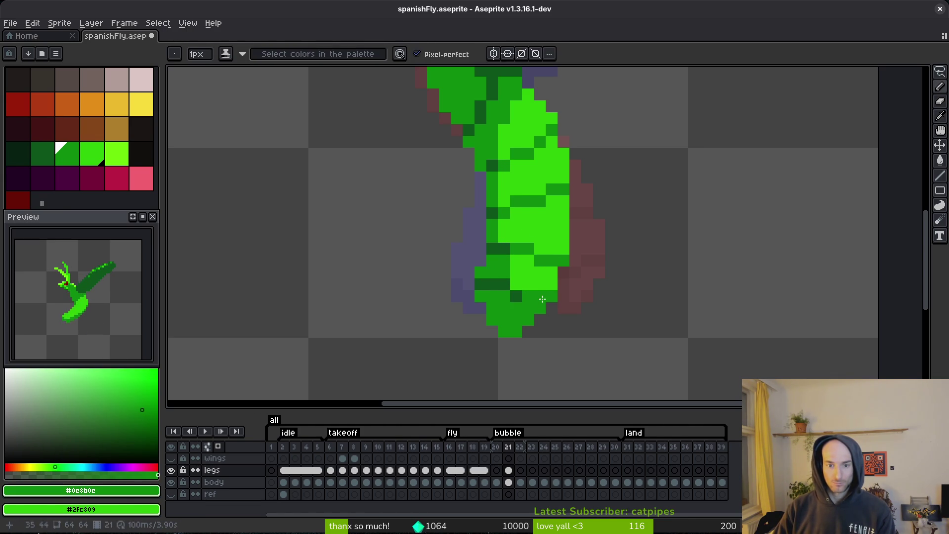
# Repaint two abdomen pixels dark green and save spanishFly.aseprite.
pyautogui.keyDown('alt'); pyautogui.click(529, 302); pyautogui.keyUp('alt')
pyautogui.click(531, 295)
pyautogui.keyDown('alt'); pyautogui.click(540, 277); pyautogui.keyUp('alt')
pyautogui.click(555, 295)
pyautogui.hotkey('ctrl', 's')
# Touch up abdomen pixels in mid green and dark green near the tip, saving after each fix.
pyautogui.scroll(-4, 545, 290)
pyautogui.scroll(4, 569, 302)
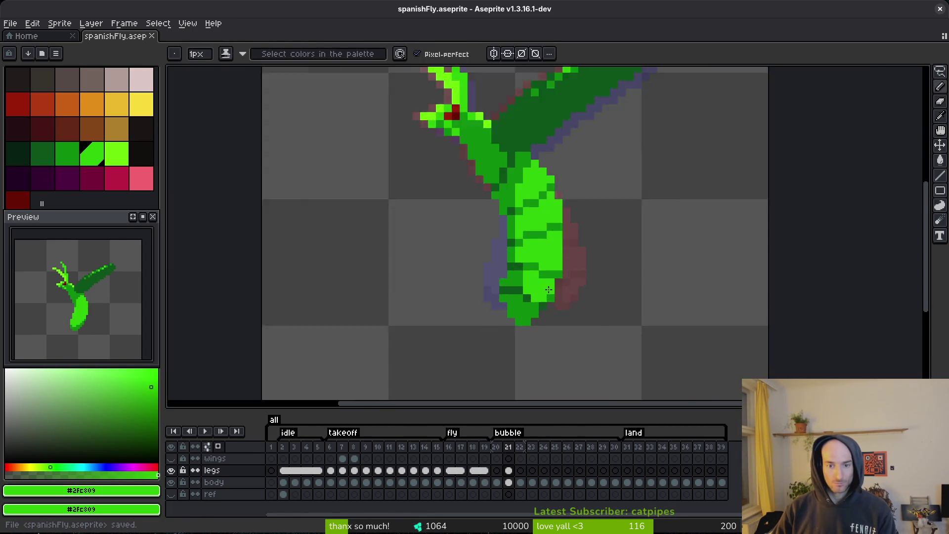
pyautogui.keyDown('alt'); pyautogui.click(527, 300); pyautogui.keyUp('alt')
pyautogui.click(557, 309)
pyautogui.hotkey('ctrl', 's')
pyautogui.scroll(-4, 559, 310)
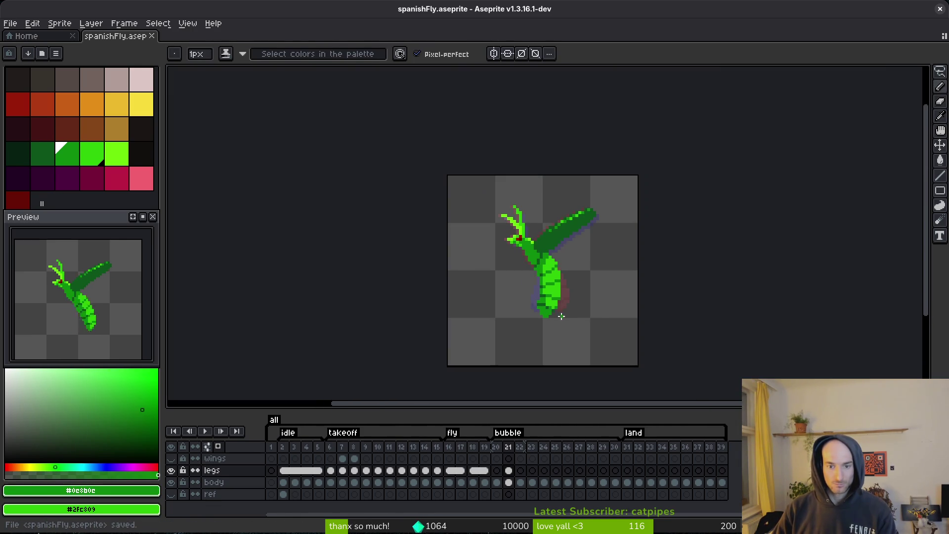
pyautogui.scroll(4, 568, 318)
pyautogui.keyDown('alt'); pyautogui.click(534, 305); pyautogui.keyUp('alt')
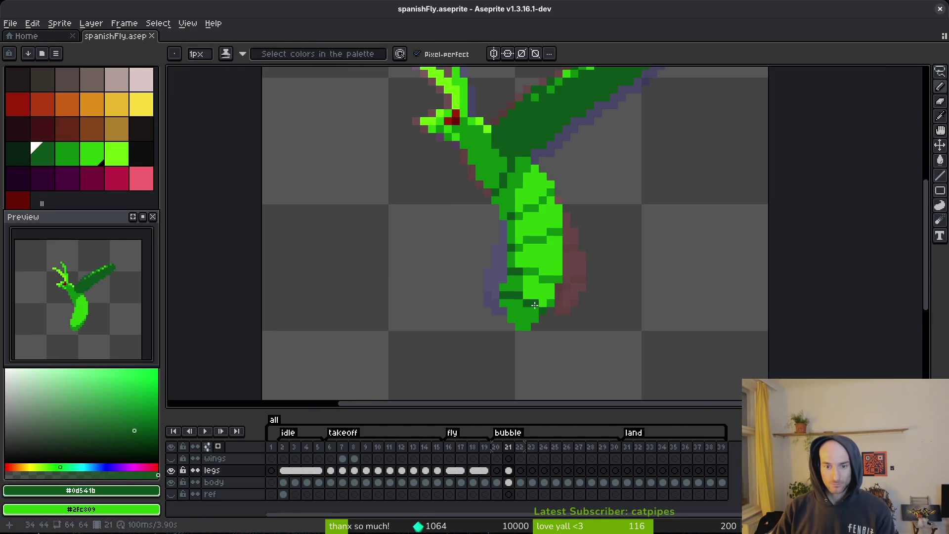
pyautogui.click(564, 304)
pyautogui.hotkey('ctrl', 's')
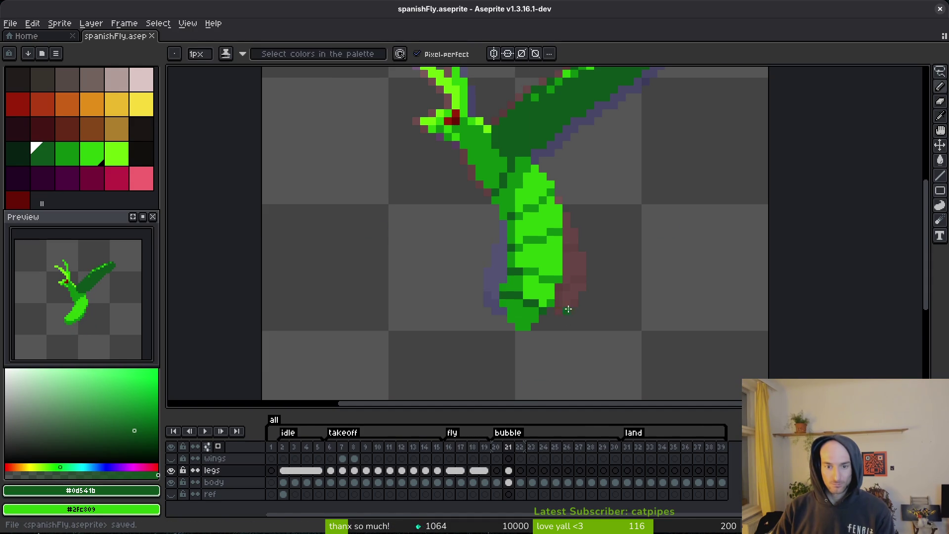
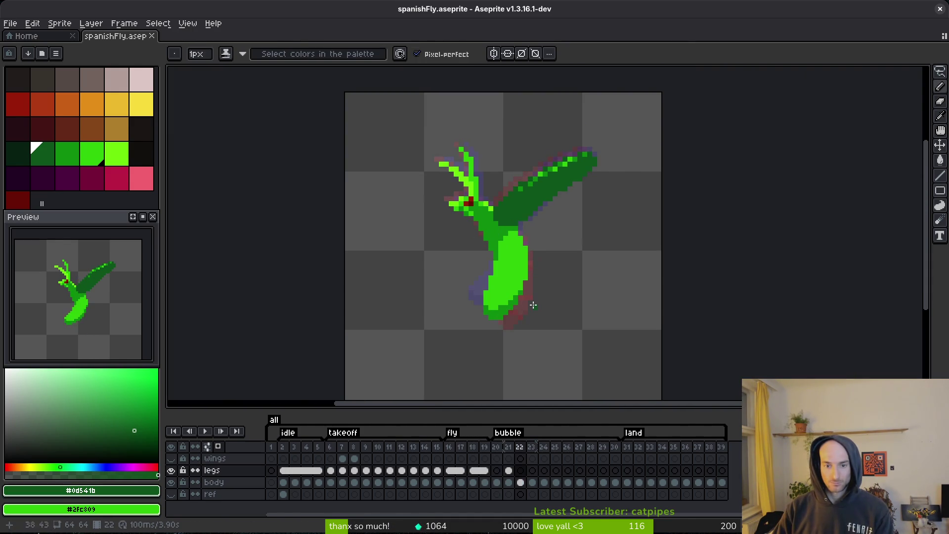
# Back on frame 22, undo a stray dark-green pixel and add a mid-green pixel to the body's edge.
pyautogui.scroll(4, 487, 229)
pyautogui.press('.')
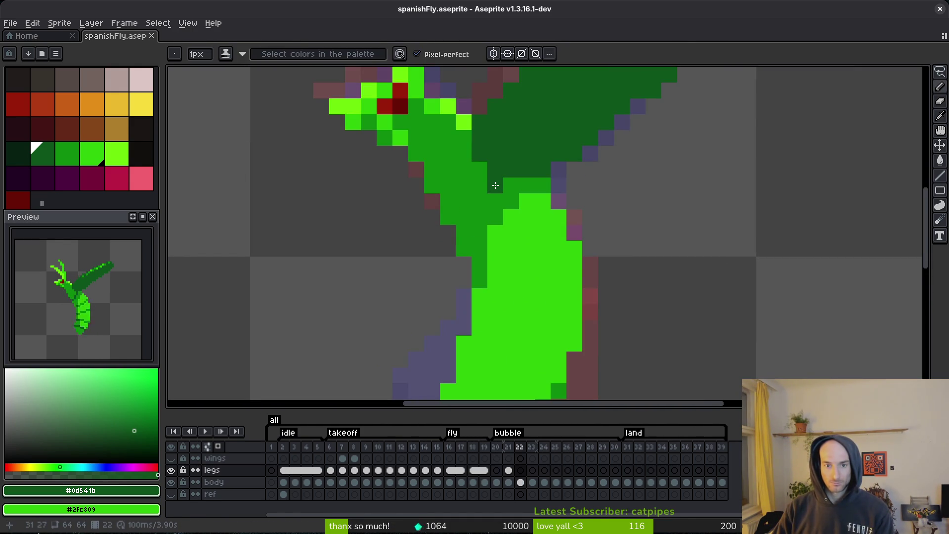
pyautogui.click(477, 217)
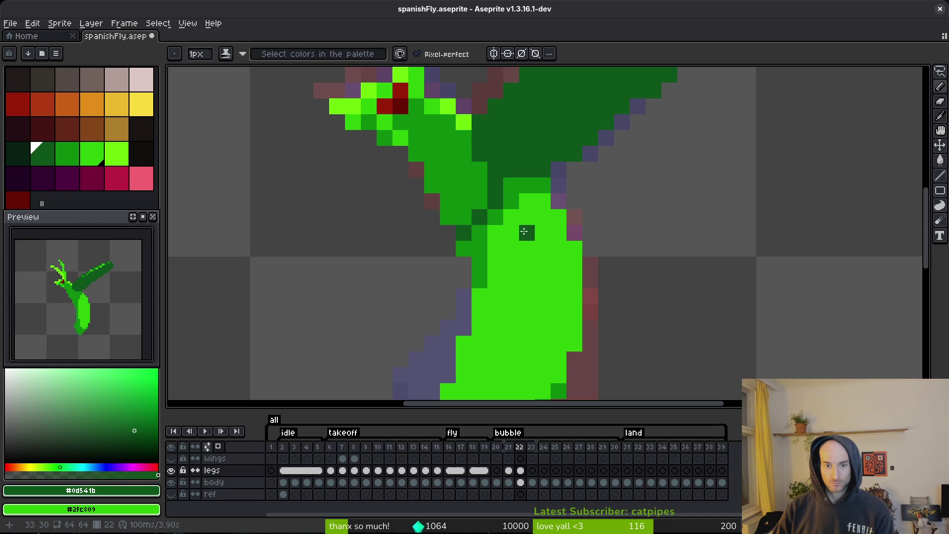
pyautogui.hotkey('ctrl', 'z')
pyautogui.press('alt')
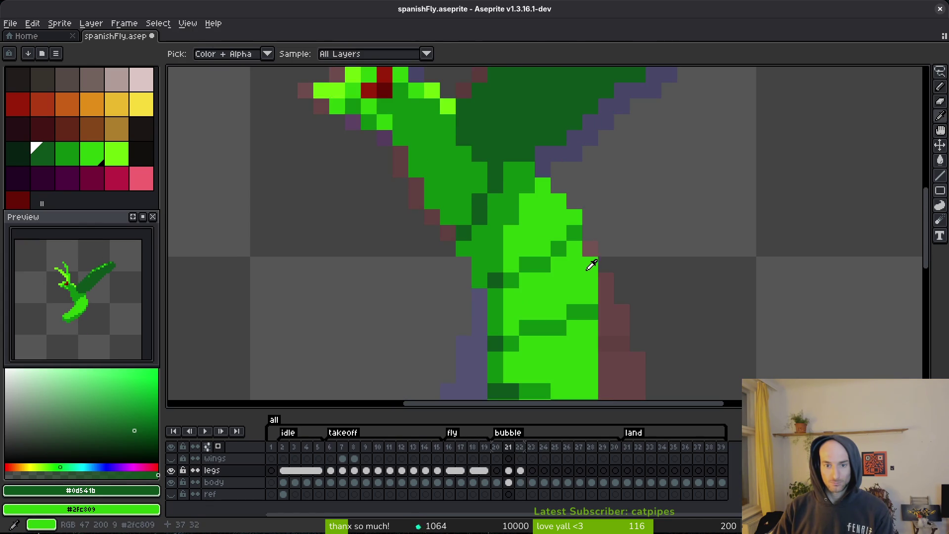
pyautogui.click(492, 239)
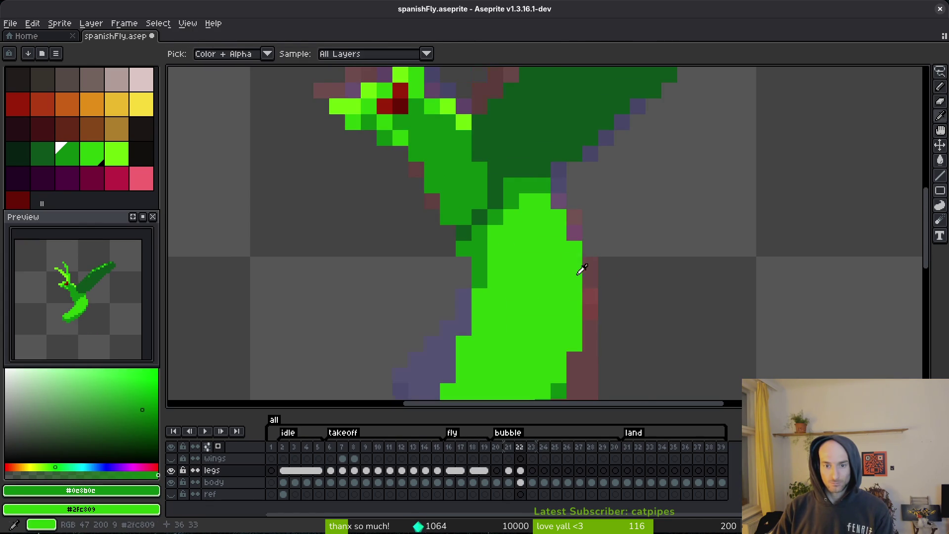
pyautogui.click(572, 265)
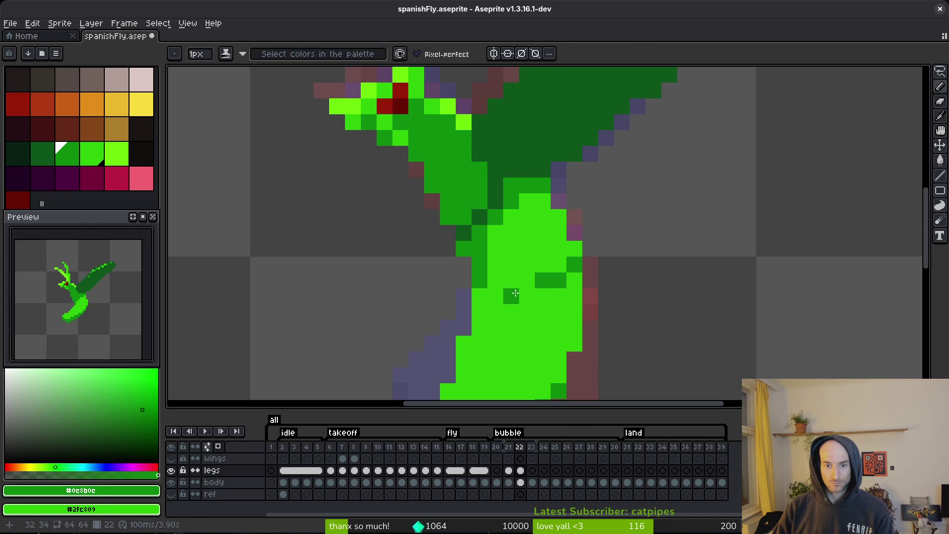
# Repaint a row of dark-green body pixels in the bright body green.
pyautogui.scroll(-5, 534, 283)
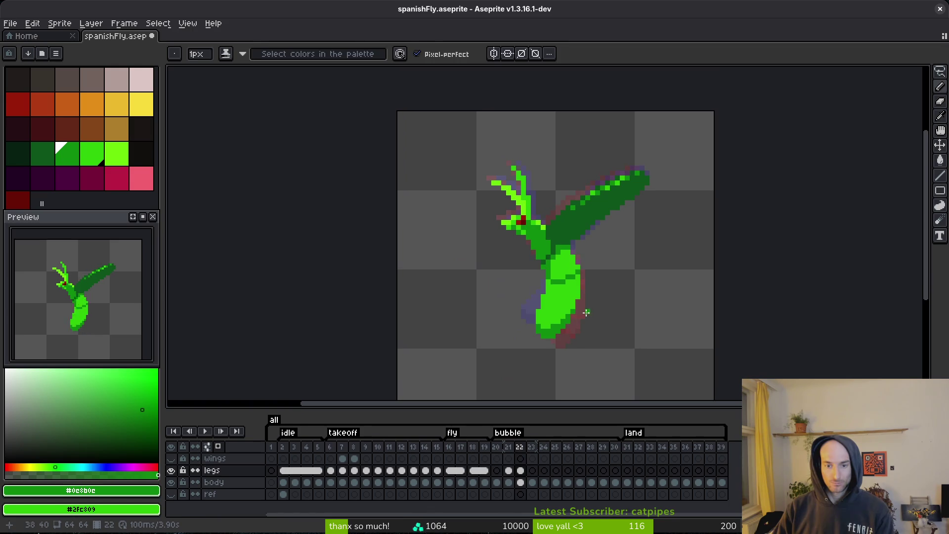
pyautogui.press('alt')
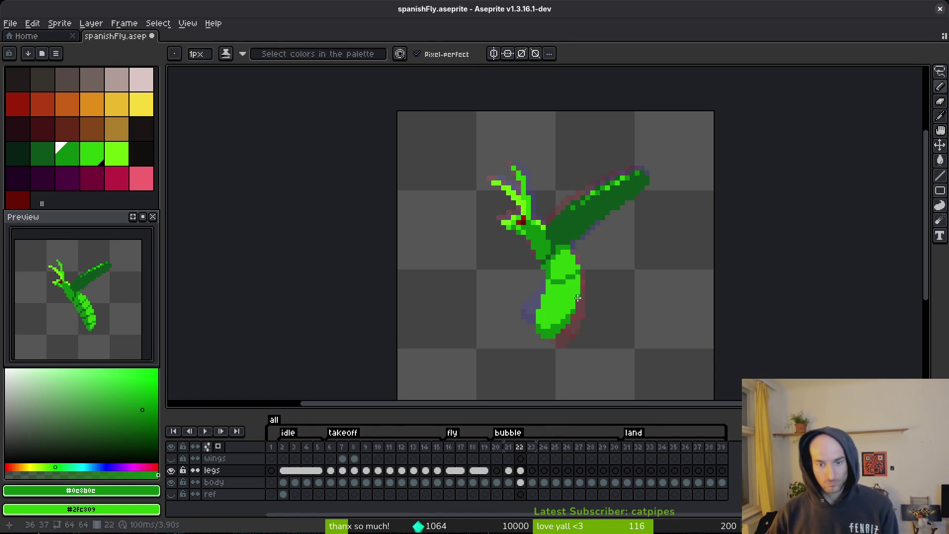
pyautogui.scroll(3, 572, 253)
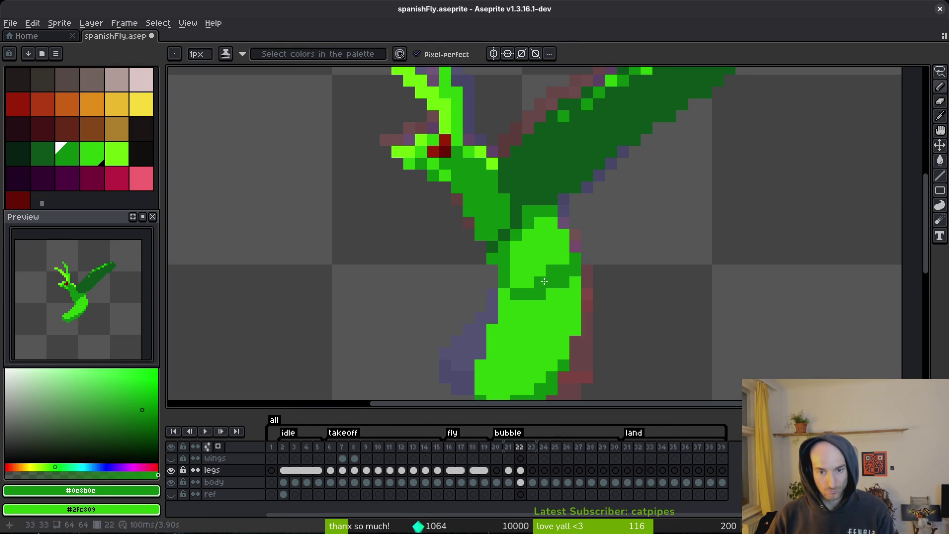
pyautogui.keyDown('alt'); pyautogui.click(519, 311); pyautogui.keyUp('alt')
pyautogui.moveTo(524, 294); pyautogui.dragTo(561, 295)
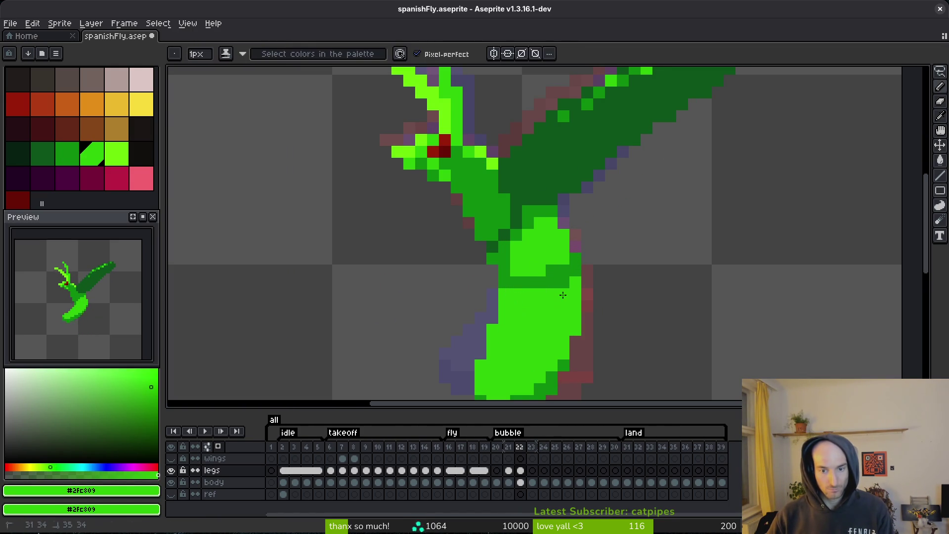
pyautogui.click(556, 284)
pyautogui.scroll(-3, 558, 286)
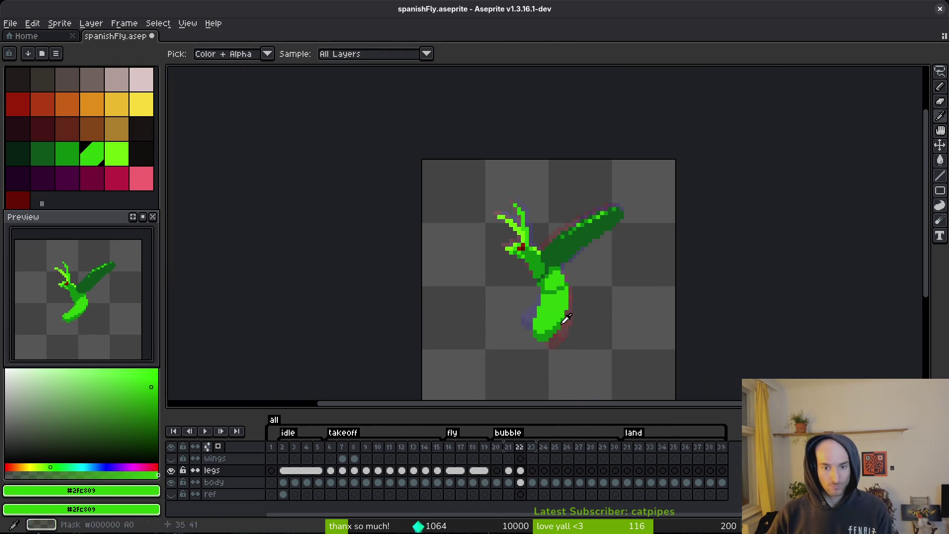
pyautogui.scroll(2, 561, 317)
# Compare frame 22 with frame 21, then darken two leg pixels.
pyautogui.press('Left')
pyautogui.press('alt')
pyautogui.press('Right')
pyautogui.keyDown('alt'); pyautogui.click(521, 239); pyautogui.keyUp('alt')
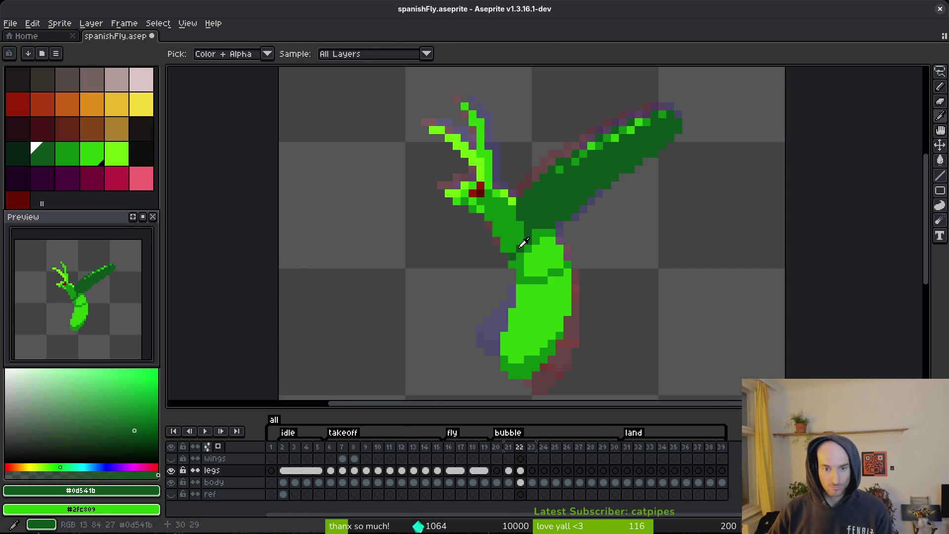
pyautogui.keyDown('alt'); pyautogui.click(547, 277); pyautogui.keyUp('alt')
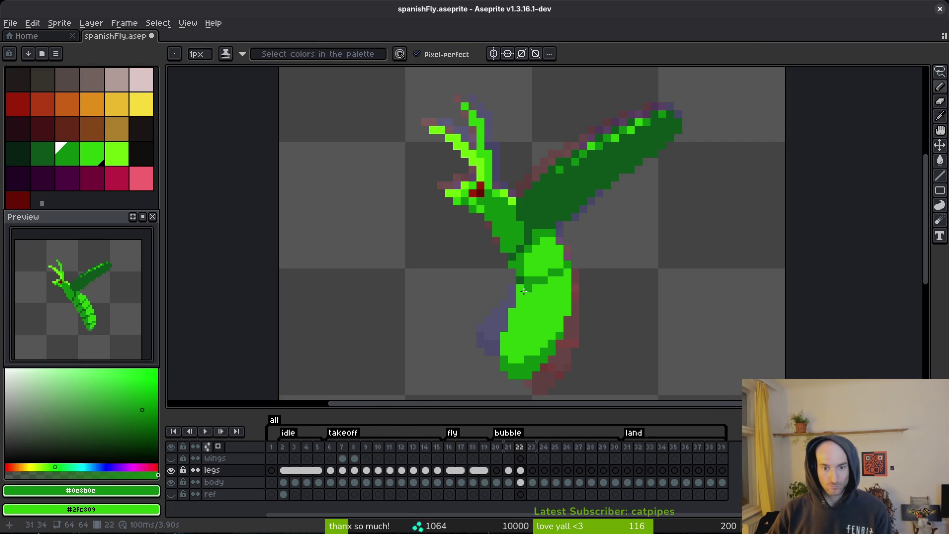
pyautogui.scroll(-2, 546, 296)
pyautogui.press('Left')
pyautogui.scroll(3, 593, 294)
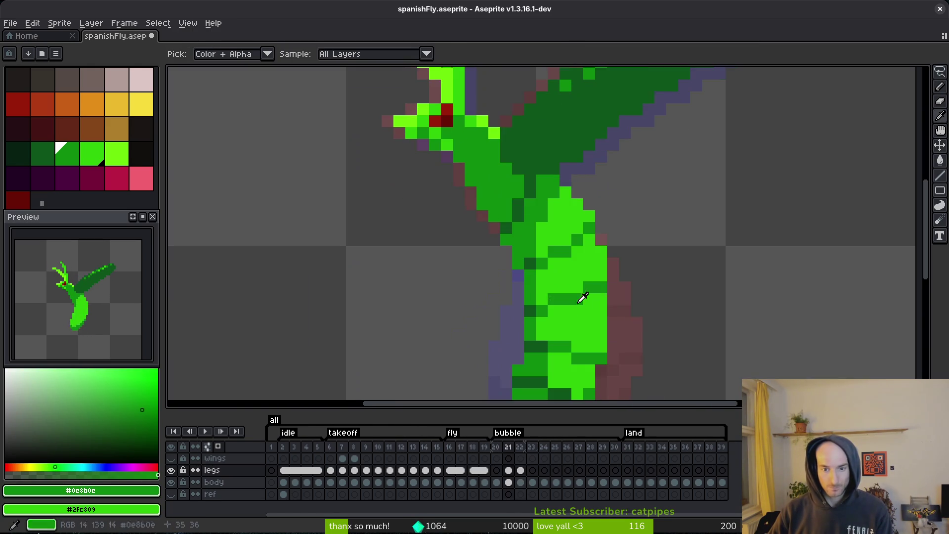
pyautogui.press('Right')
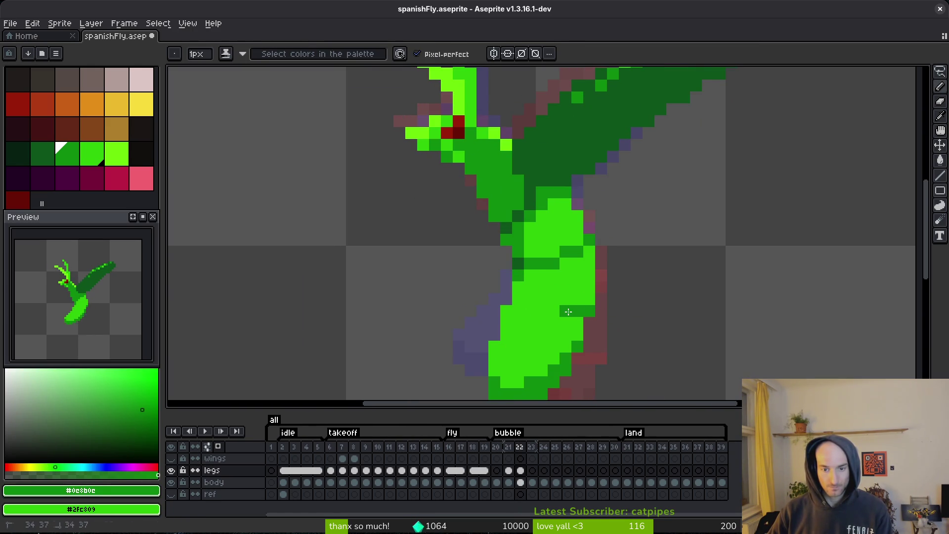
pyautogui.click(530, 310)
pyautogui.click(542, 333)
# Check frames 21 and 23, then shade more lower-body pixels on frame 22.
pyautogui.scroll(-3, 569, 307)
pyautogui.press('Right')
pyautogui.press('Left')
pyautogui.press('Left')
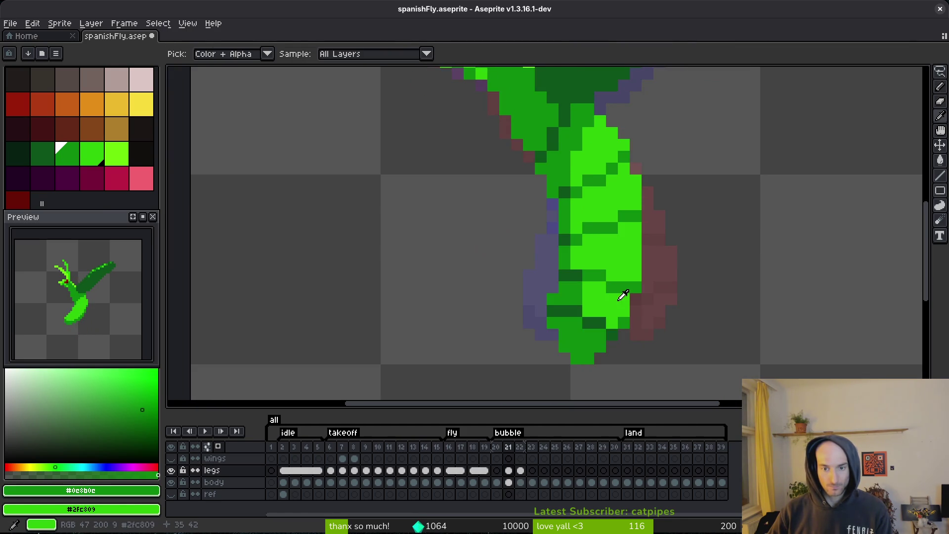
pyautogui.press('Right')
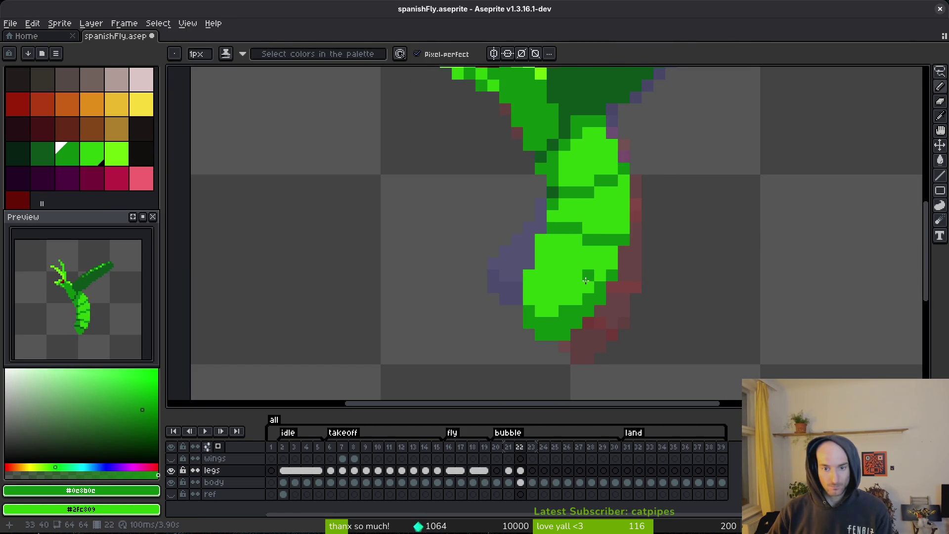
pyautogui.click(582, 280)
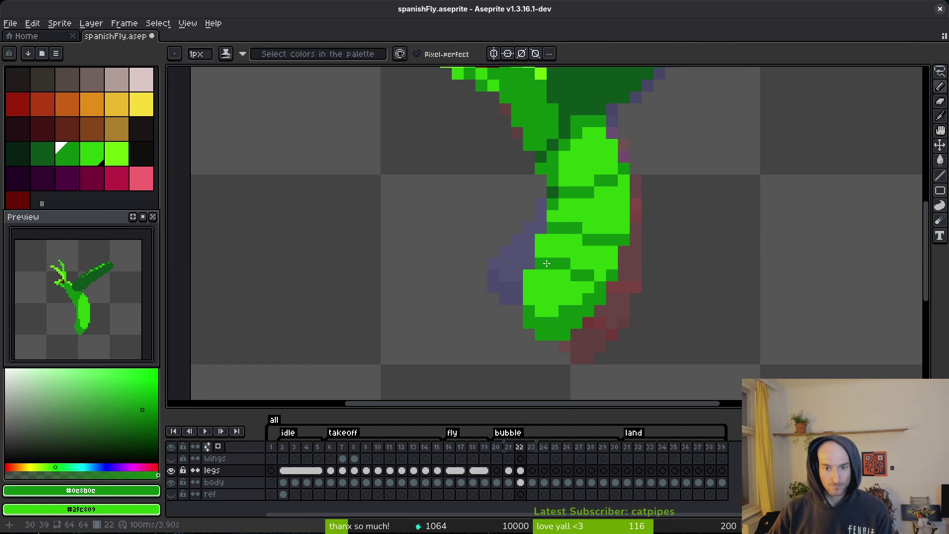
pyautogui.click(541, 263)
# Add dark-green pixels near the body's tip and along its edge.
pyautogui.keyDown('alt'); pyautogui.click(555, 191); pyautogui.keyUp('alt')
pyautogui.click(536, 295)
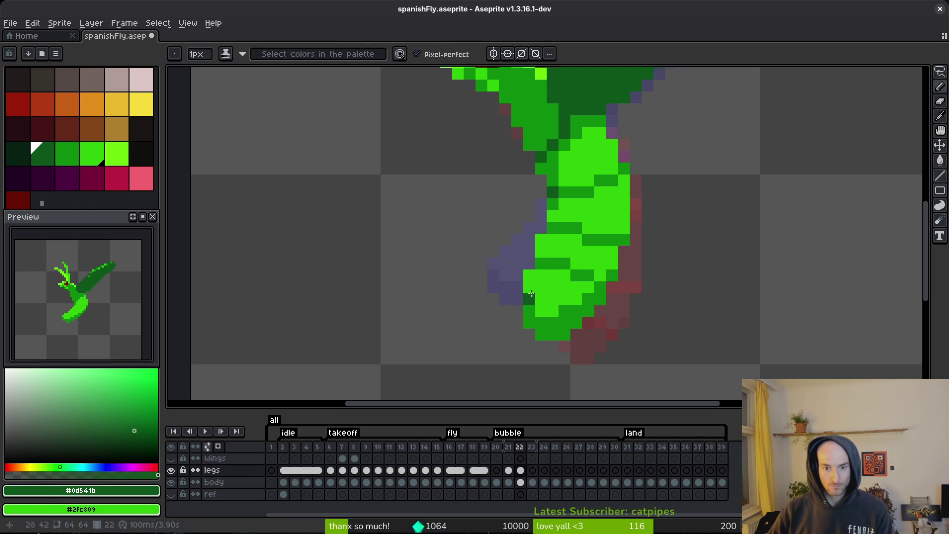
pyautogui.keyDown('alt'); pyautogui.click(558, 263); pyautogui.keyUp('alt')
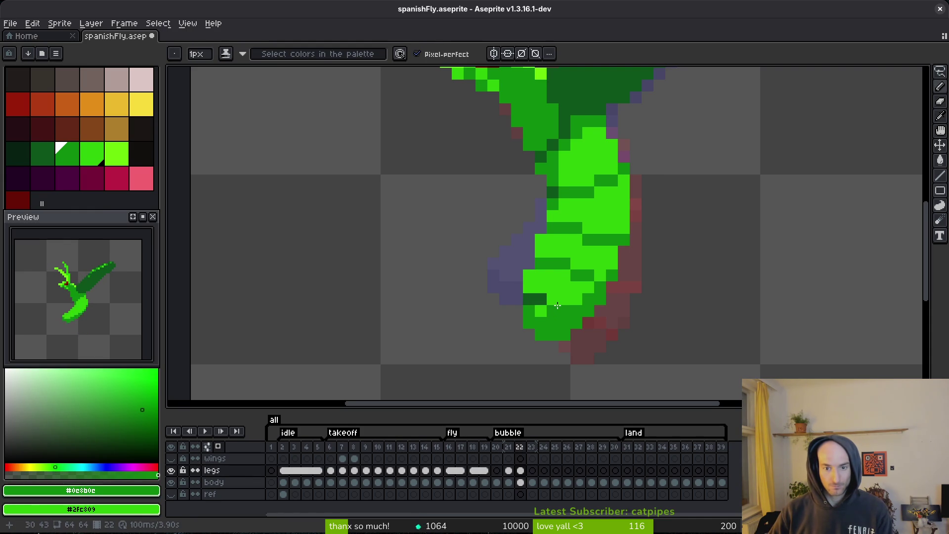
pyautogui.keyDown('alt'); pyautogui.click(539, 299); pyautogui.keyUp('alt')
pyautogui.click(552, 300)
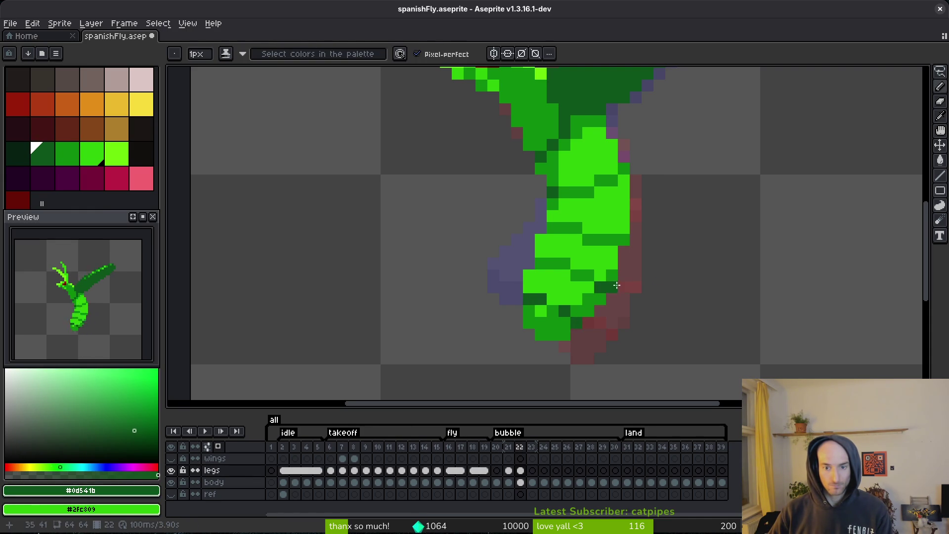
# Save spanishFly.aseprite.
pyautogui.hotkey('ctrl', 's')
pyautogui.scroll(-5, 674, 302)
pyautogui.scroll(3, 615, 313)
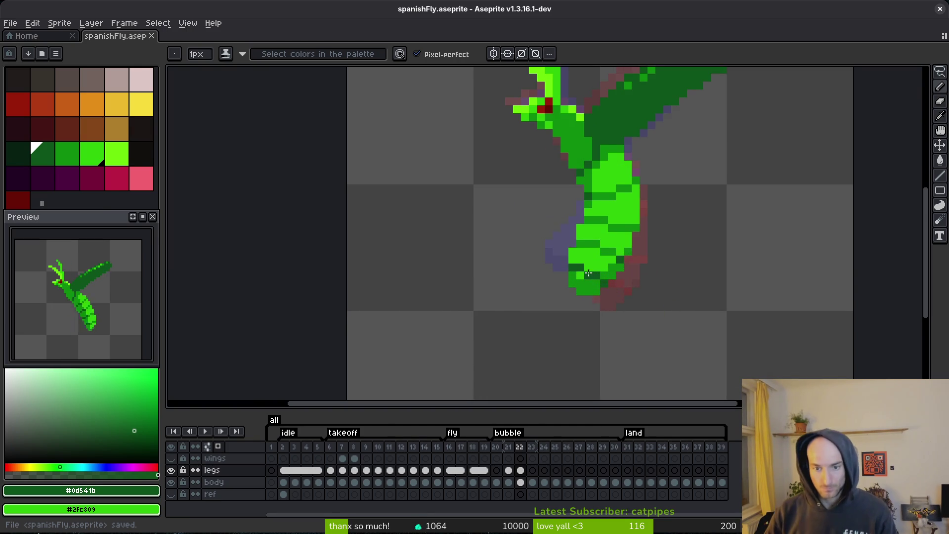
pyautogui.hotkey('ctrl', 's')
# Step through the later frames, then draw a freehand selection around the mantis.
pyautogui.scroll(-4, 630, 302)
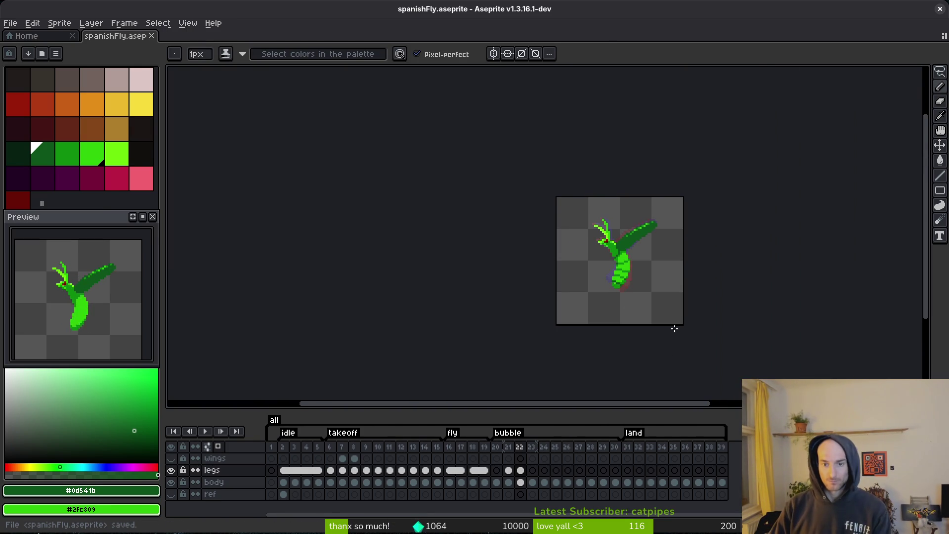
pyautogui.scroll(2, 610, 271)
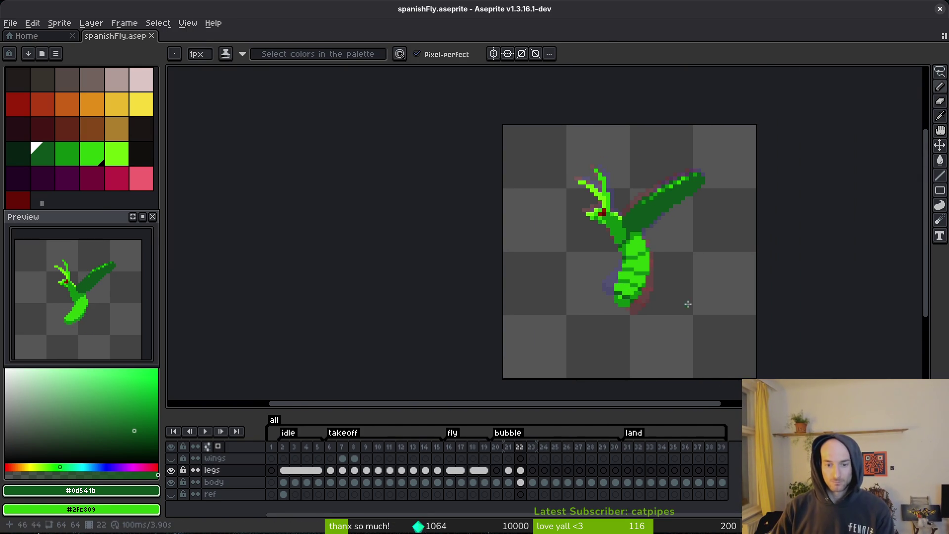
pyautogui.hotkey('alt', 'Right')
pyautogui.hotkey('alt', 'Right')
pyautogui.hotkey('alt', 'Left')
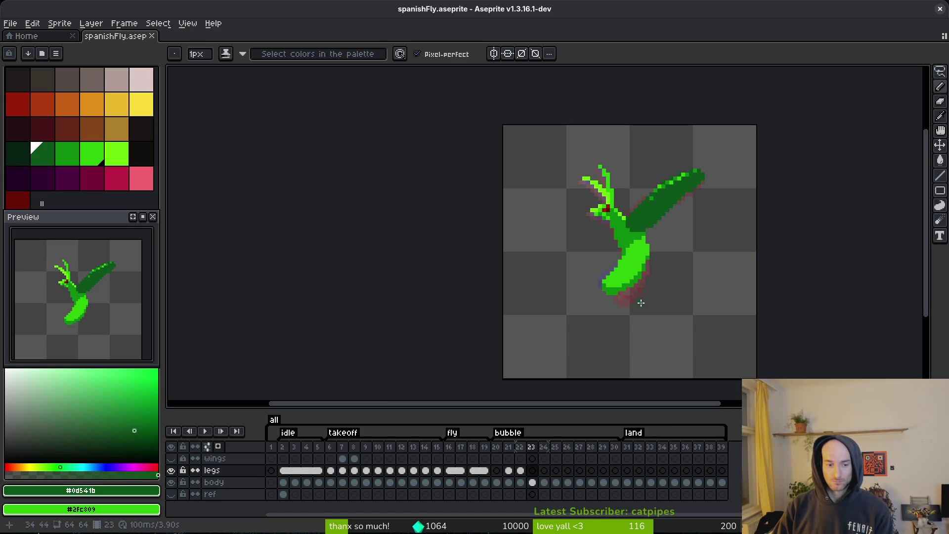
pyautogui.hotkey('alt', 'Left')
pyautogui.hotkey('alt', 'Left')
pyautogui.press('q')
pyautogui.moveTo(710, 262)
pyautogui.mouseDown()
pyautogui.moveTo(620, 368)
pyautogui.moveTo(728, 242)
pyautogui.mouseUp()
pyautogui.click(508, 482)
# On the body layer of frame 23, add dark-green pixels below the thorax.
pyautogui.click(520, 470)
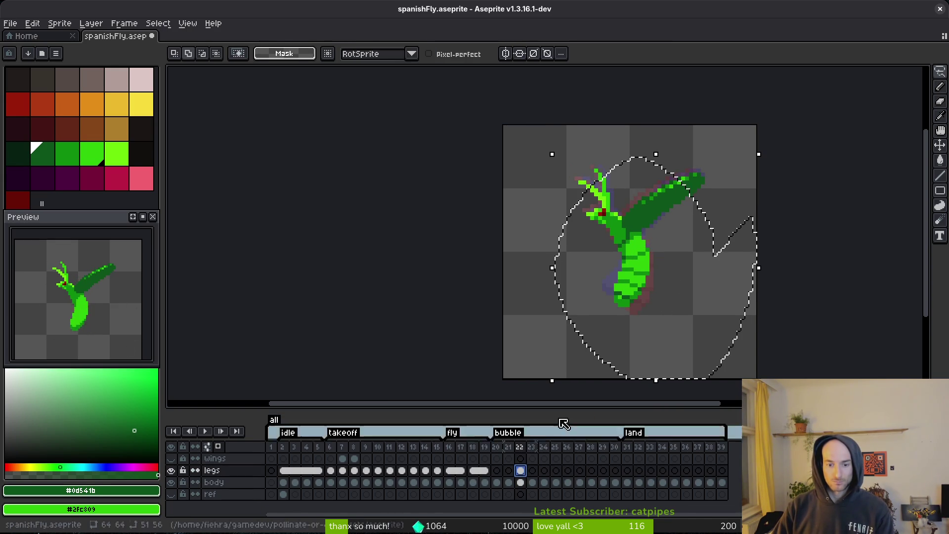
pyautogui.click(531, 483)
pyautogui.scroll(5, 618, 292)
pyautogui.press('i')
pyautogui.scroll(5, 641, 282)
pyautogui.press('b')
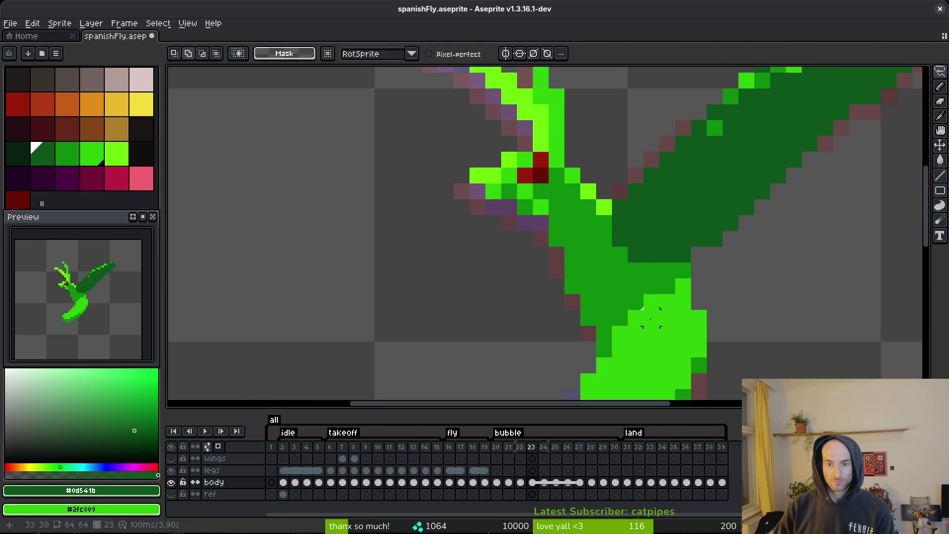
pyautogui.click(624, 284)
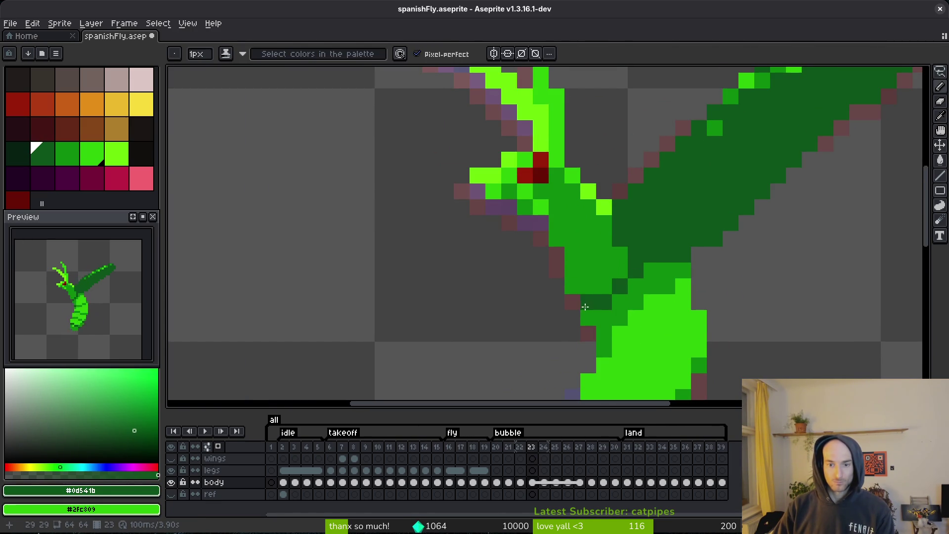
pyautogui.click(620, 317)
# Sample the mid green and compare frame 23 with frame 22.
pyautogui.scroll(-5, 619, 318)
pyautogui.press('i')
pyautogui.press('b')
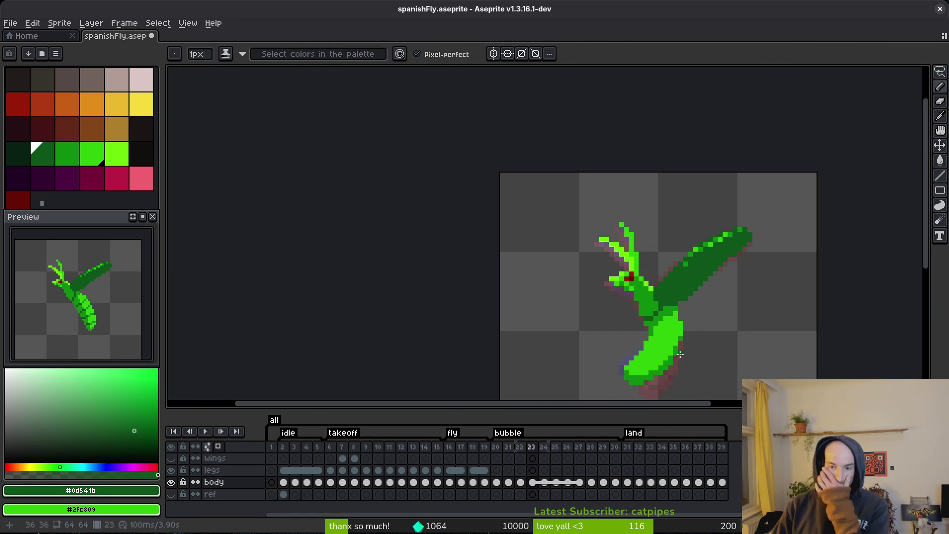
pyautogui.scroll(5, 680, 354)
pyautogui.press('i')
pyautogui.click(652, 281)
pyautogui.press('Left')
pyautogui.press('b')
pyautogui.press('Right')
pyautogui.press('Left')
pyautogui.press('Right')
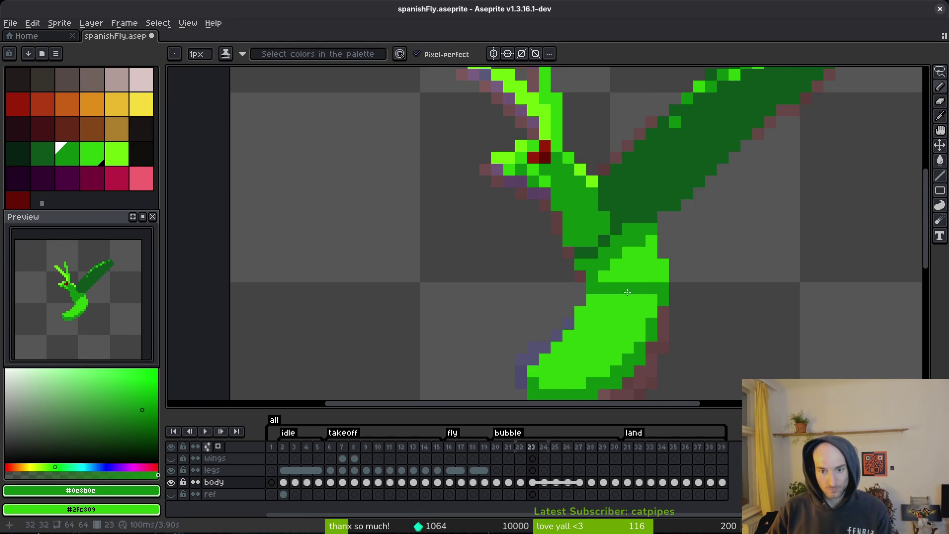
# Add bright-green pixels to the lower body and sample the dark, medium and bright greens.
pyautogui.keyDown('alt'); pyautogui.click(650, 266); pyautogui.keyUp('alt')
pyautogui.click(651, 288)
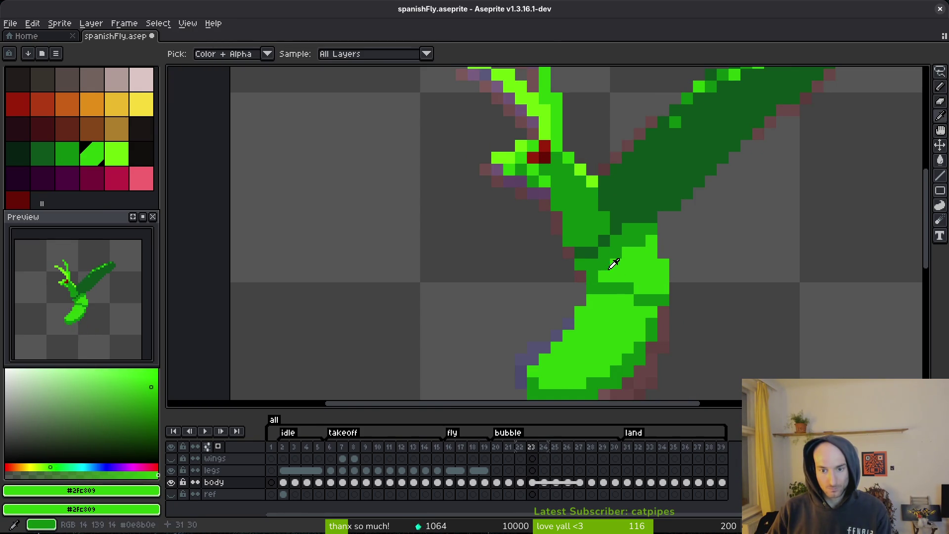
pyautogui.keyDown('alt'); pyautogui.click(593, 255); pyautogui.keyUp('alt')
pyautogui.keyDown('alt'); pyautogui.click(620, 282); pyautogui.keyUp('alt')
pyautogui.scroll(-4, 641, 318)
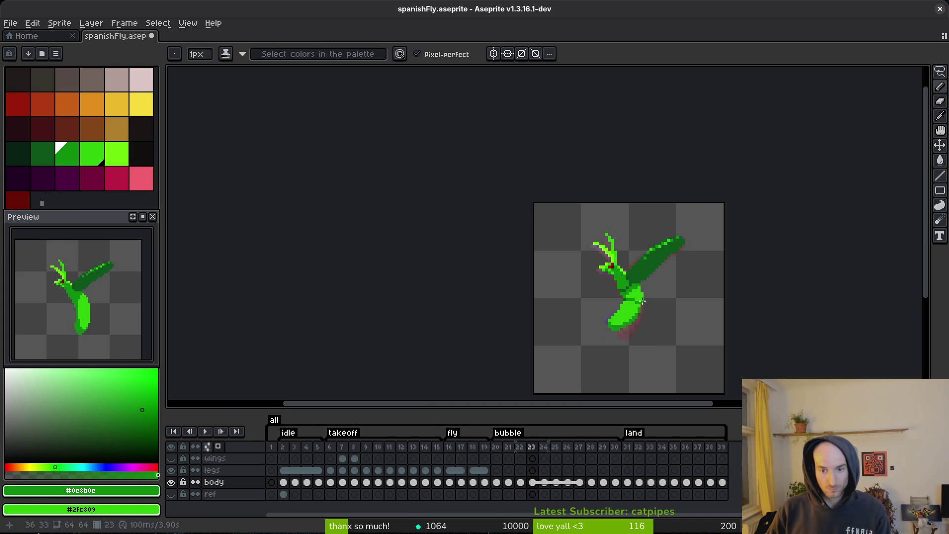
pyautogui.scroll(3, 637, 296)
pyautogui.keyDown('alt'); pyautogui.click(631, 306); pyautogui.keyUp('alt')
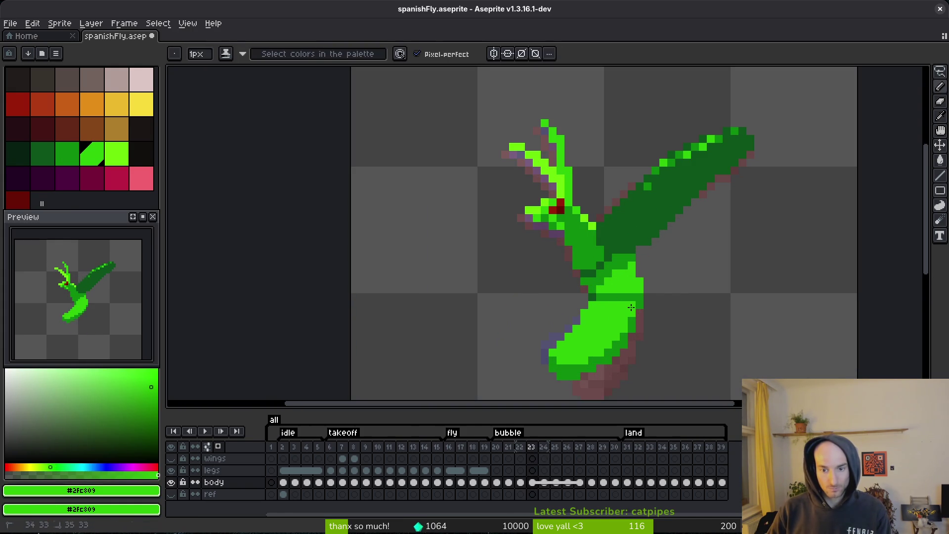
pyautogui.keyDown('alt'); pyautogui.click(637, 295); pyautogui.keyUp('alt')
pyautogui.scroll(-4, 640, 296)
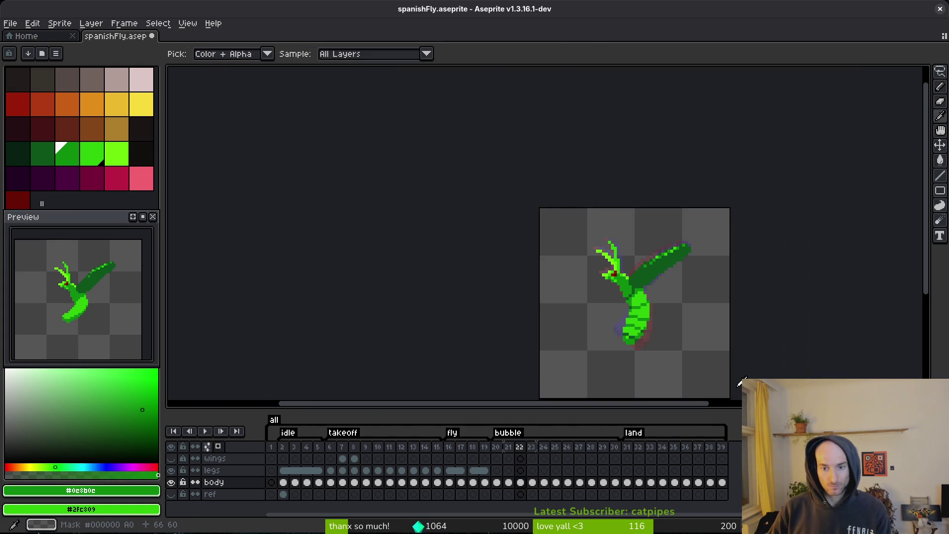
pyautogui.scroll(3, 654, 327)
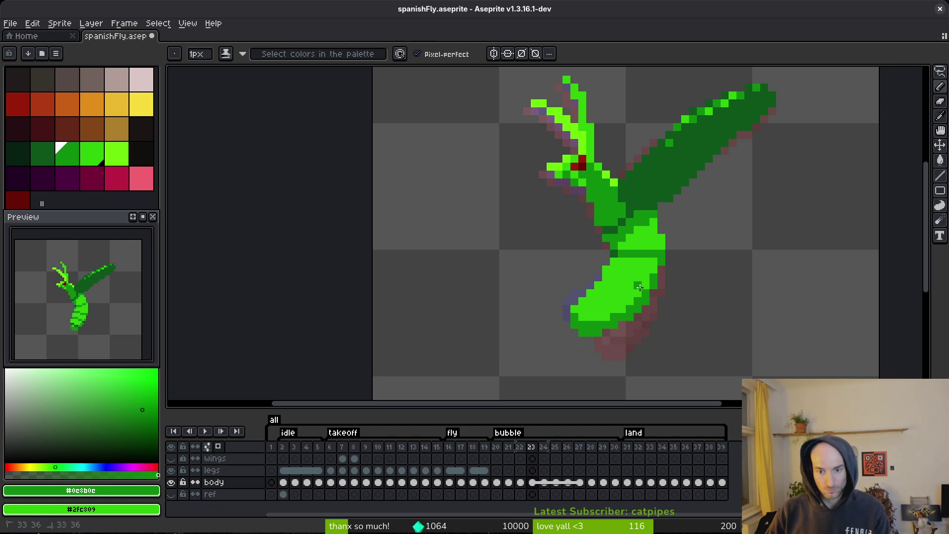
pyautogui.scroll(3, 611, 278)
# Paint dark-green shading pixels across the abdomen, undoing the last one.
pyautogui.keyDown('alt'); pyautogui.click(613, 279); pyautogui.keyUp('alt')
pyautogui.click(617, 292)
pyautogui.scroll(-1, 623, 292)
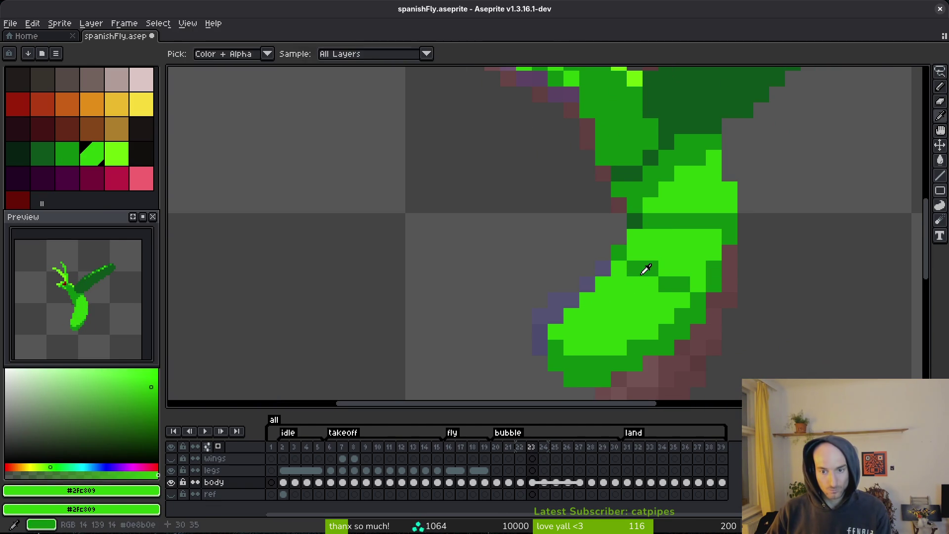
pyautogui.keyDown('alt'); pyautogui.click(646, 267); pyautogui.keyUp('alt')
pyautogui.click(603, 295)
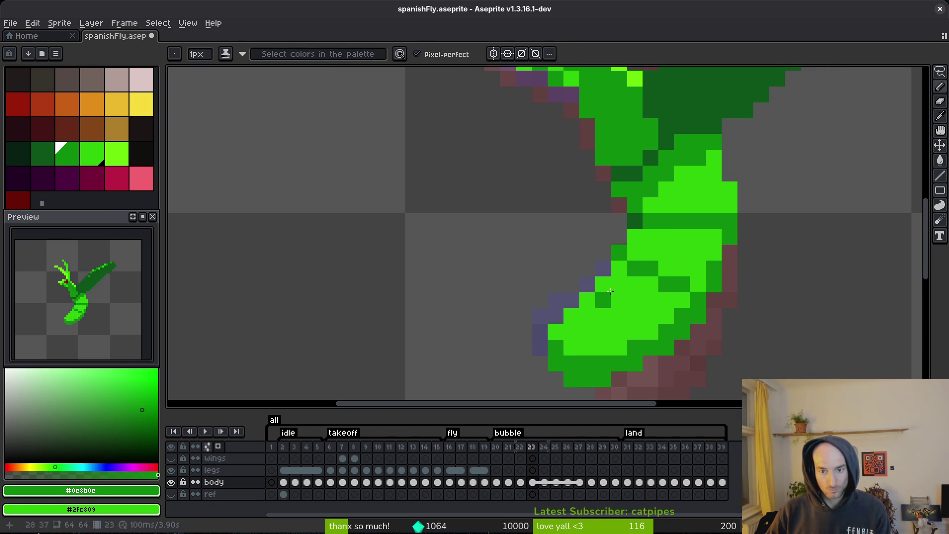
pyautogui.hotkey('ctrl', 'z')
# Repaint tail pixels in the darkest green and add a short medium-green abdomen band.
pyautogui.press('alt')
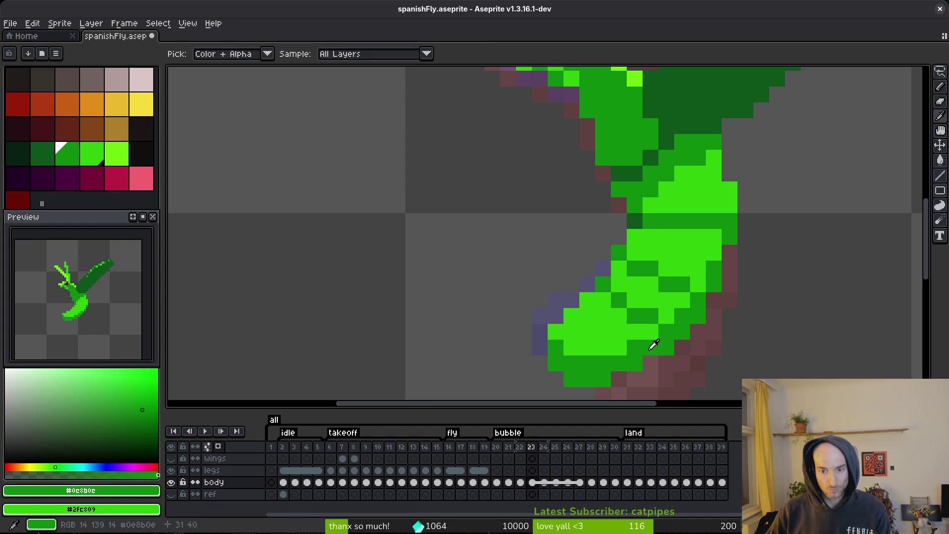
pyautogui.keyDown('alt'); pyautogui.click(635, 221); pyautogui.keyUp('alt')
pyautogui.click(698, 307)
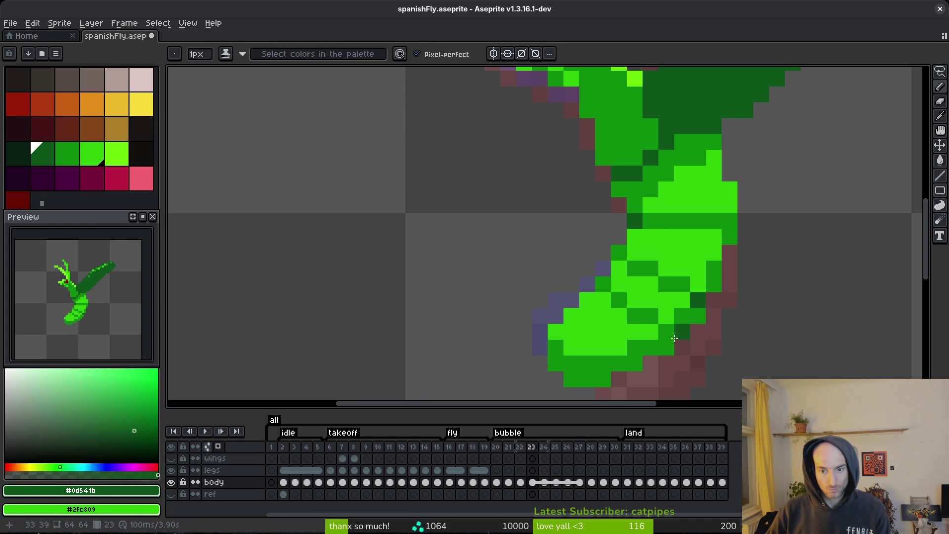
pyautogui.keyDown('alt'); pyautogui.click(560, 320); pyautogui.keyUp('alt')
pyautogui.moveTo(584, 332); pyautogui.dragTo(587, 348)
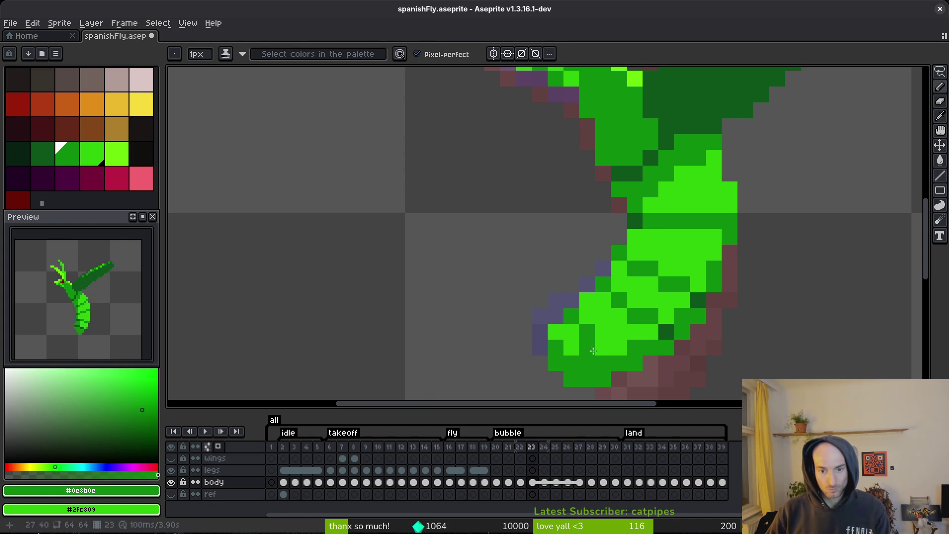
pyautogui.keyDown('alt'); pyautogui.click(665, 331); pyautogui.keyUp('alt')
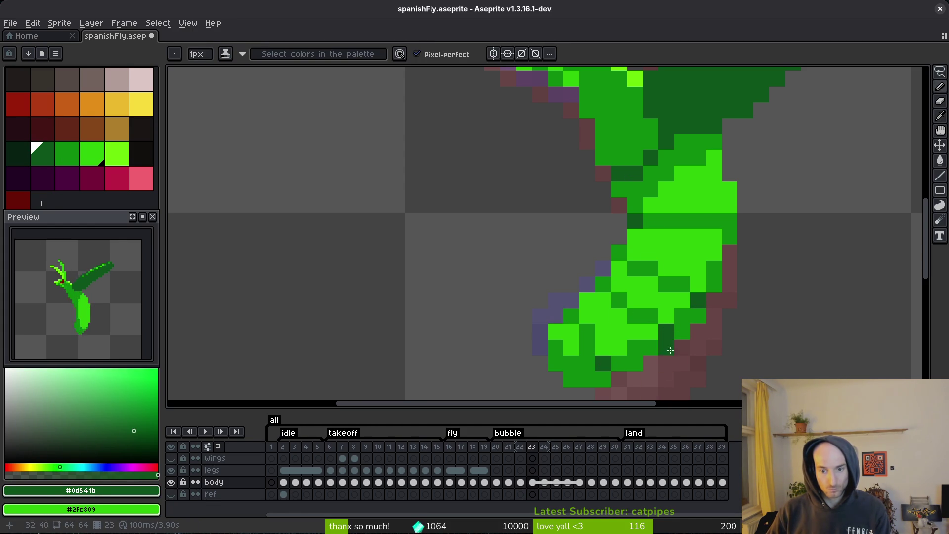
# Pick the bright green from the sprite and save the file.
pyautogui.scroll(-5, 666, 354)
pyautogui.scroll(3, 636, 345)
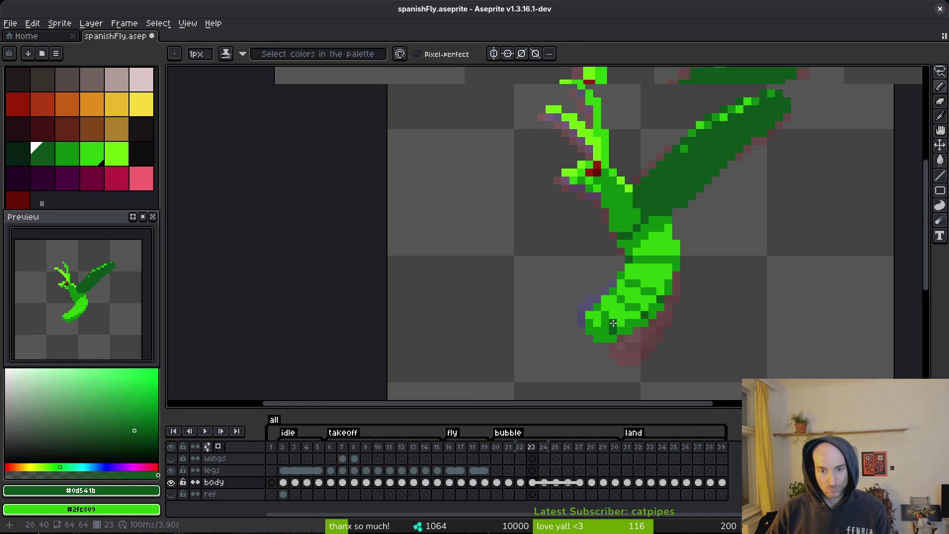
pyautogui.scroll(2, 612, 323)
pyautogui.keyDown('alt'); pyautogui.click(603, 318); pyautogui.keyUp('alt')
pyautogui.hotkey('ctrl', 's')
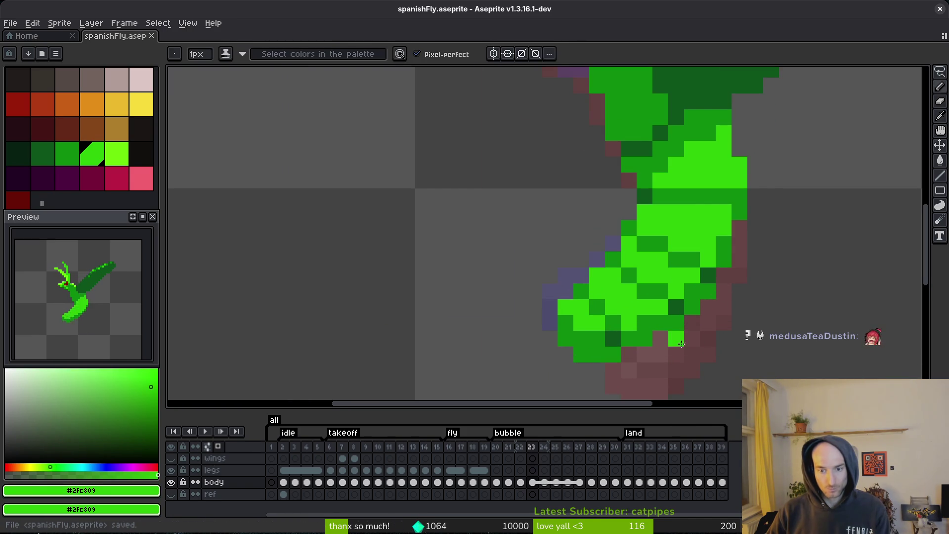
# Add one more dark-green pixel to the lower body and save again.
pyautogui.keyDown('alt'); pyautogui.click(660, 305); pyautogui.keyUp('alt')
pyautogui.click(676, 322)
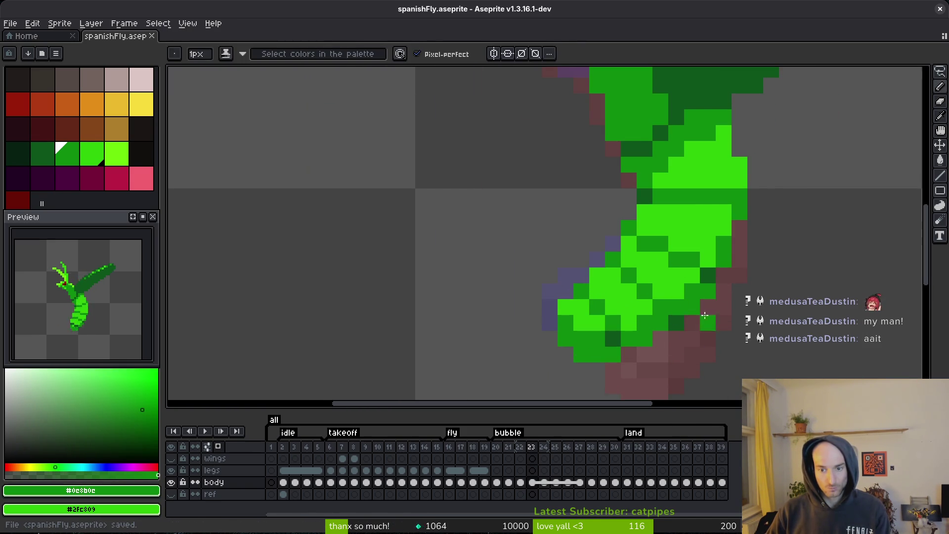
pyautogui.moveTo(687, 313); pyautogui.dragTo(674, 280)
pyautogui.keyDown('alt'); pyautogui.click(646, 277); pyautogui.keyUp('alt')
pyautogui.hotkey('ctrl', 's')
pyautogui.scroll(-5, 703, 293)
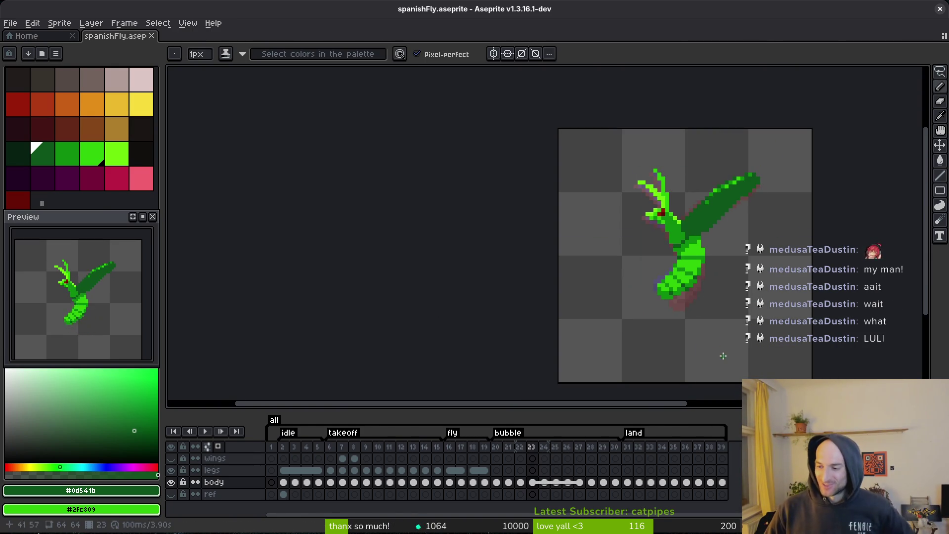
# Save the sprite, step to frame 24 and paint dark pixels along the mantis's abdomen.
pyautogui.hotkey('ctrl', 's')
pyautogui.press('alt')
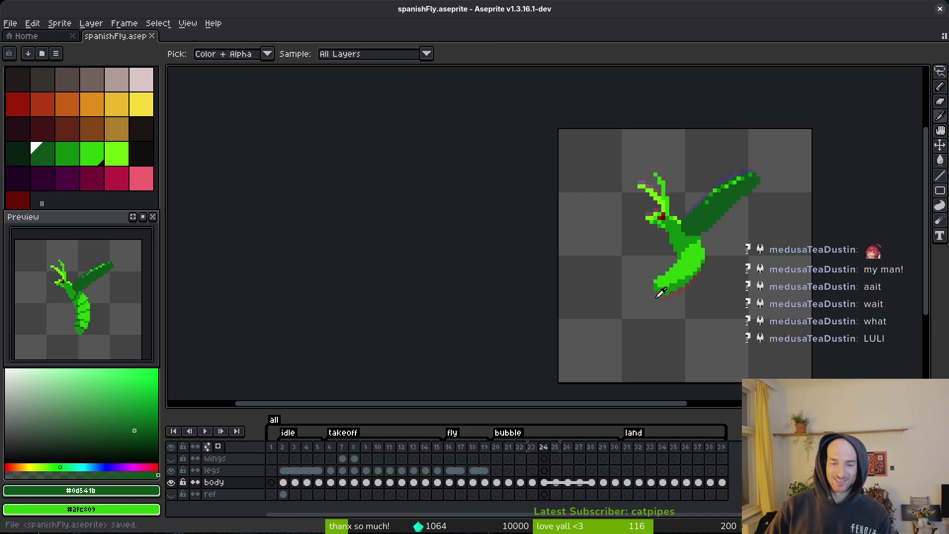
pyautogui.scroll(8, 705, 252)
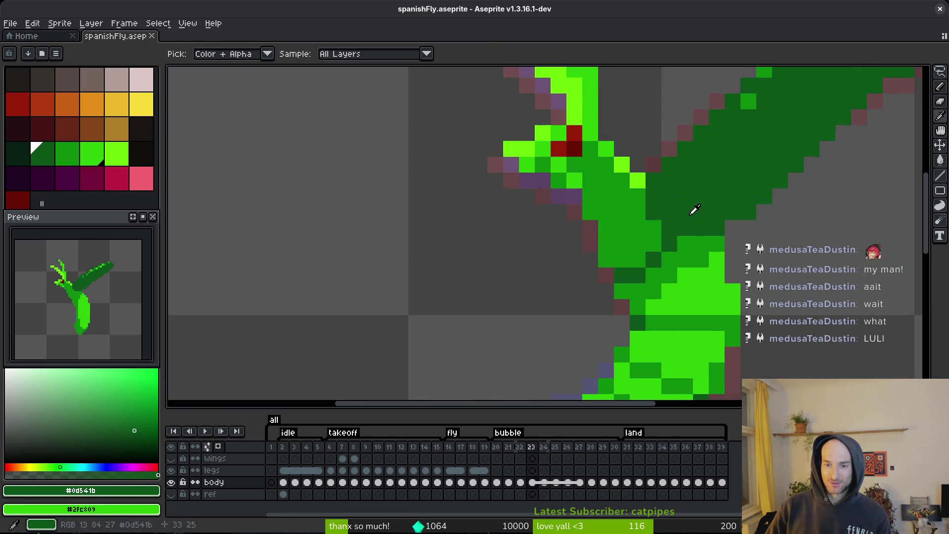
pyautogui.press('.')
pyautogui.moveTo(659, 249); pyautogui.dragTo(623, 272)
# Paint a row of dark-green shading pixels across the abdomen, undoing stray pixels.
pyautogui.press('alt')
pyautogui.scroll(-3, 669, 240)
pyautogui.press('alt')
pyautogui.keyDown('alt'); pyautogui.click(730, 251); pyautogui.keyUp('alt')
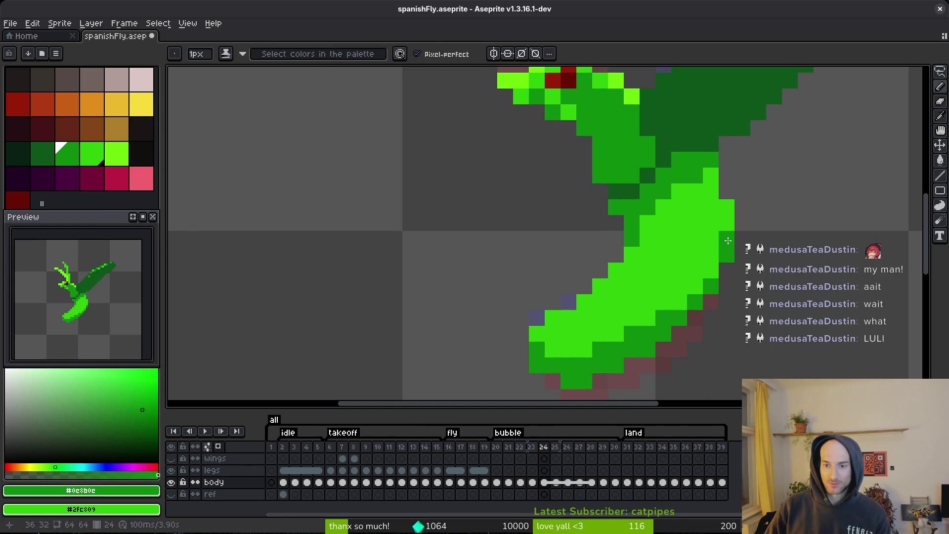
pyautogui.moveTo(726, 238); pyautogui.dragTo(631, 239)
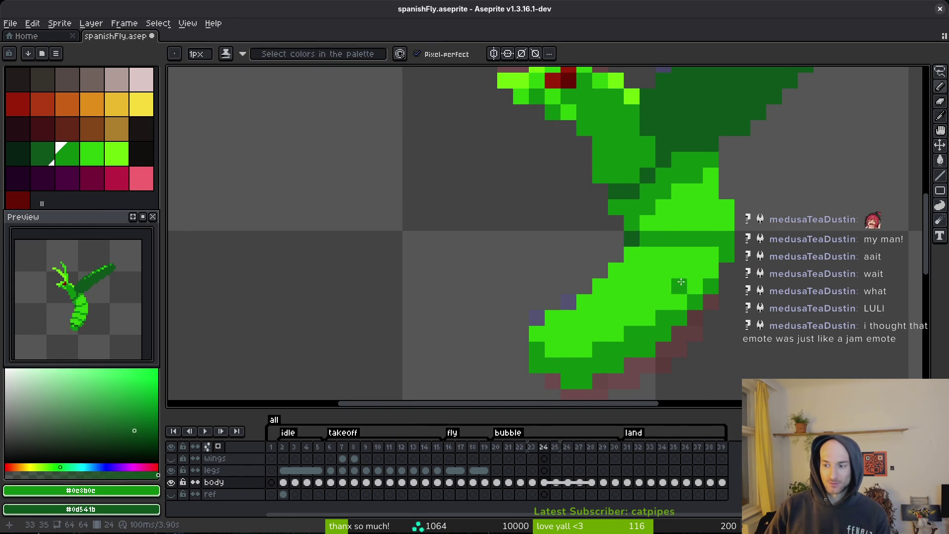
pyautogui.scroll(-3, 663, 272)
pyautogui.hotkey('ctrl', 'z')
pyautogui.click(668, 246)
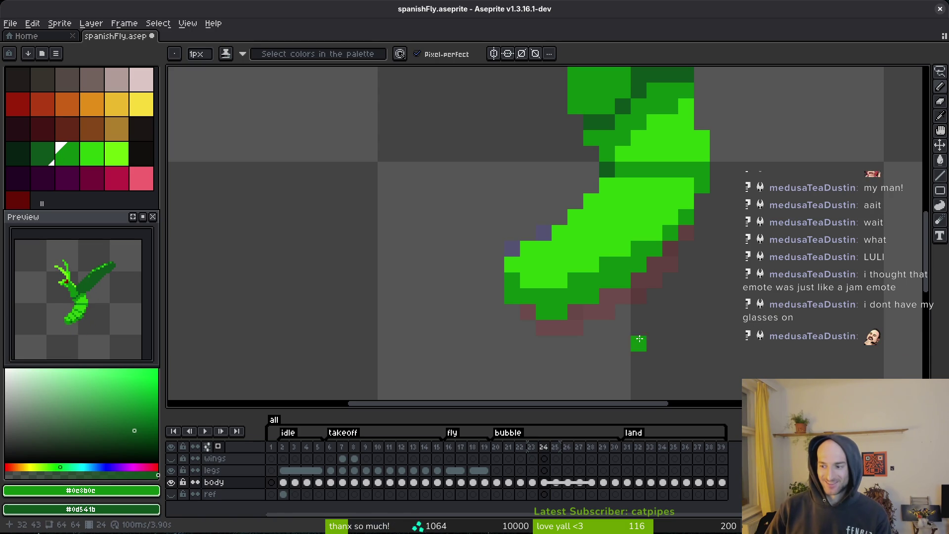
pyautogui.scroll(-1, 638, 316)
pyautogui.click(667, 274)
pyautogui.scroll(3, 673, 260)
pyautogui.hotkey('ctrl', 'z')
# Add more dark-green shading pixels on the abdomen, comparing against frame 23.
pyautogui.click(603, 229)
pyautogui.click(620, 246)
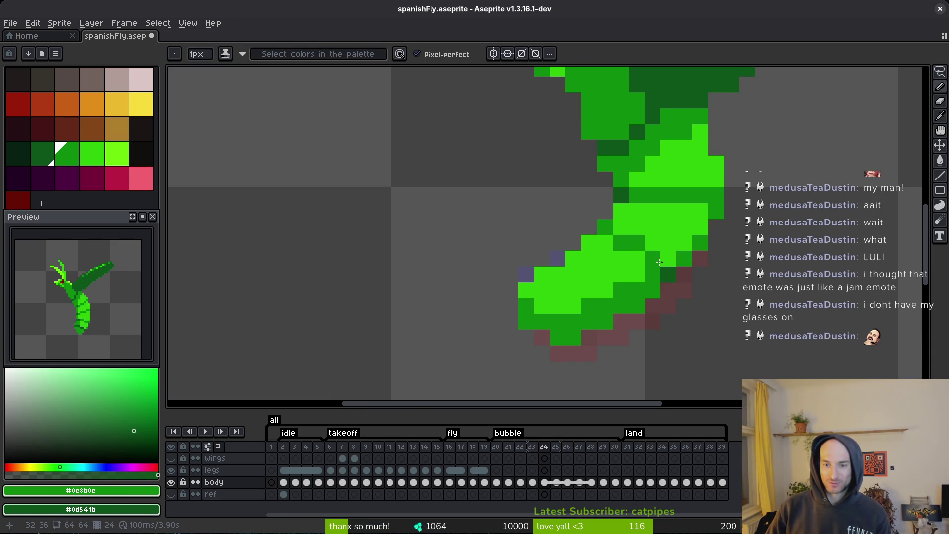
pyautogui.scroll(-3, 698, 282)
pyautogui.scroll(3, 699, 291)
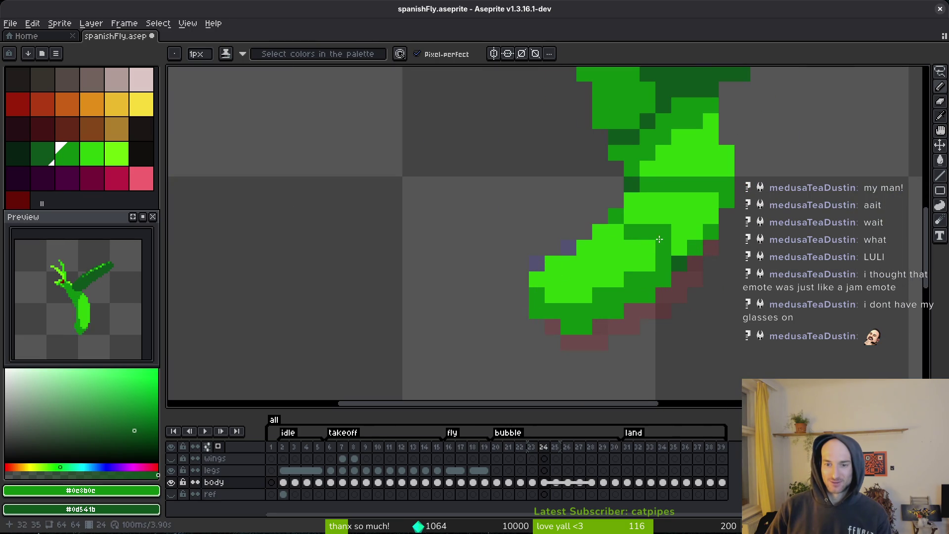
pyautogui.press('alt')
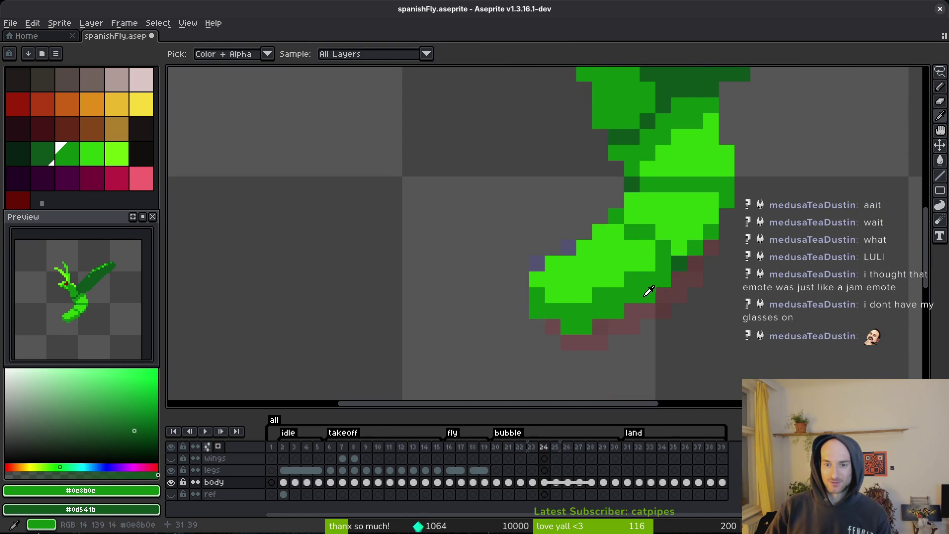
pyautogui.click(593, 246)
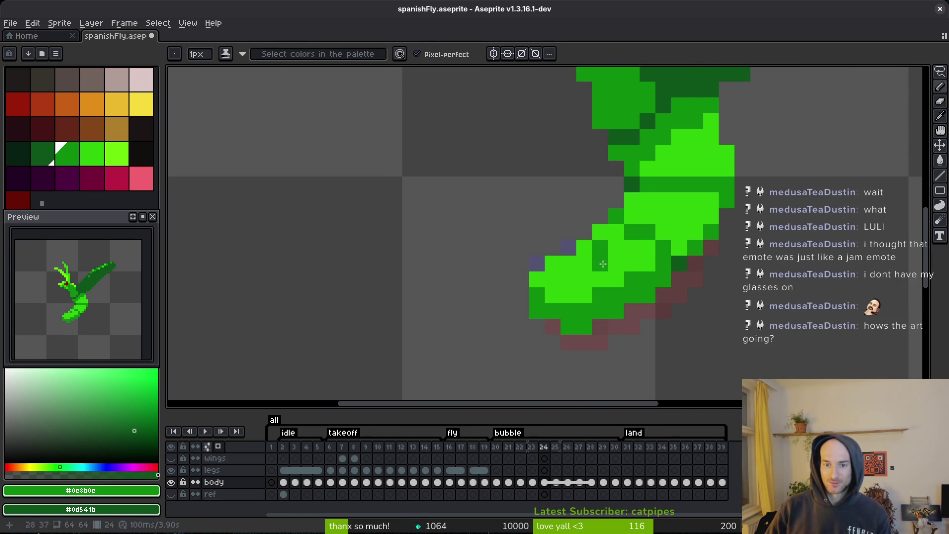
pyautogui.press(',')
pyautogui.scroll(-3, 671, 341)
pyautogui.press('alt')
pyautogui.press('.')
pyautogui.scroll(3, 653, 321)
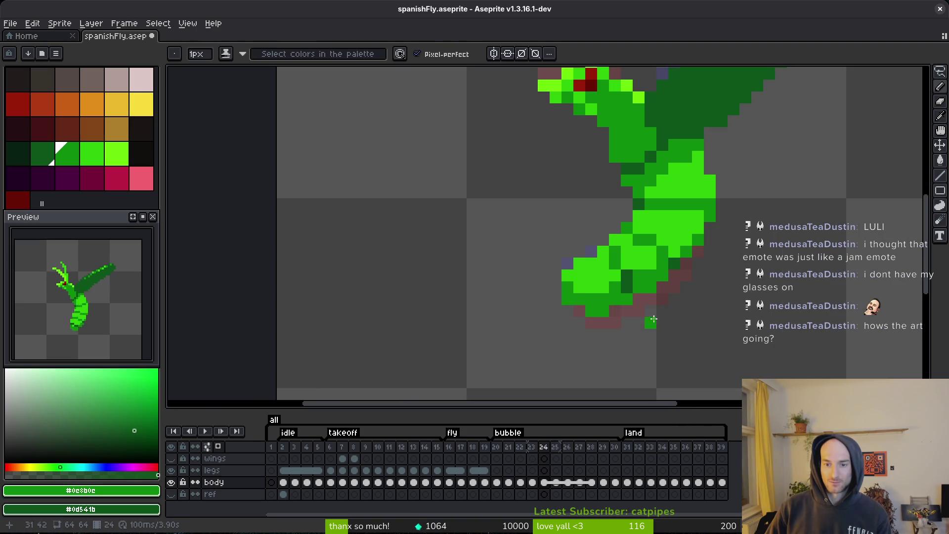
pyautogui.hotkey('ctrl', 'z')
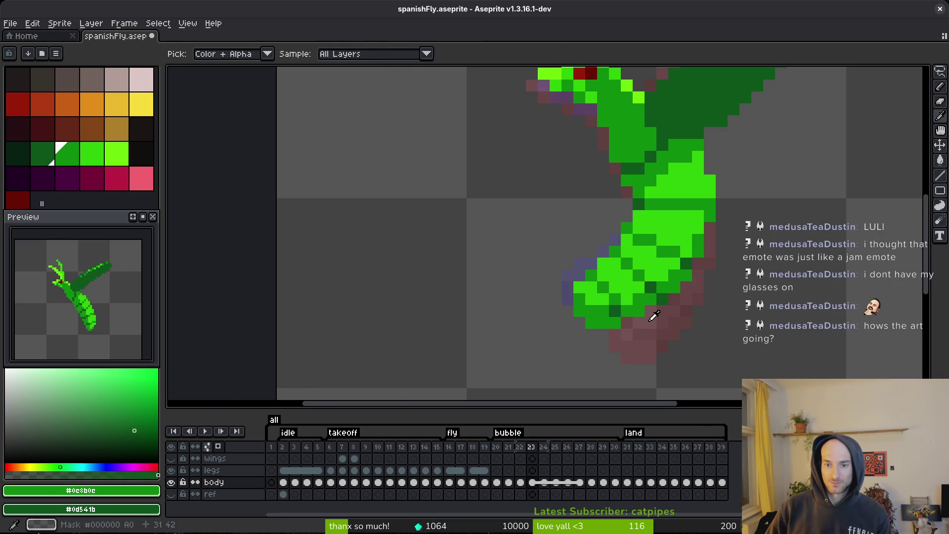
# Touch up the abdomen with bright green #2fc809 and medium green, check frame 23, and save.
pyautogui.scroll(1, 675, 256)
pyautogui.click(679, 270)
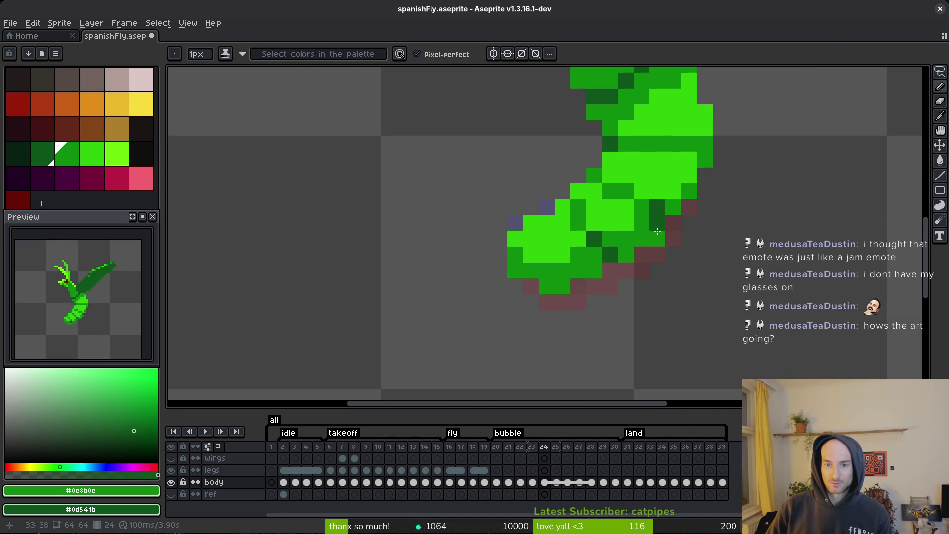
pyautogui.keyDown('alt'); pyautogui.click(638, 224); pyautogui.keyUp('alt')
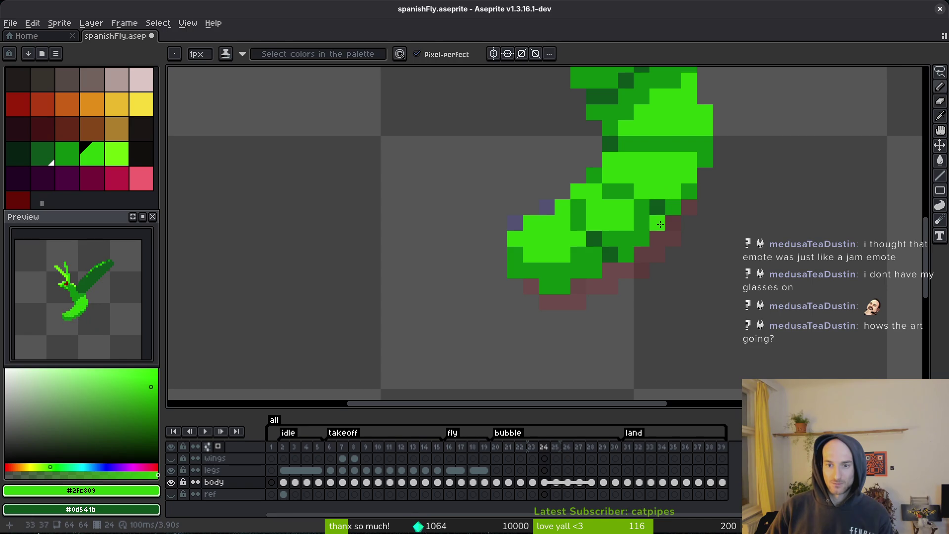
pyautogui.keyDown('alt'); pyautogui.click(648, 214); pyautogui.keyUp('alt')
pyautogui.scroll(-4, 701, 247)
pyautogui.press('Left')
pyautogui.press('Right')
pyautogui.scroll(3, 707, 265)
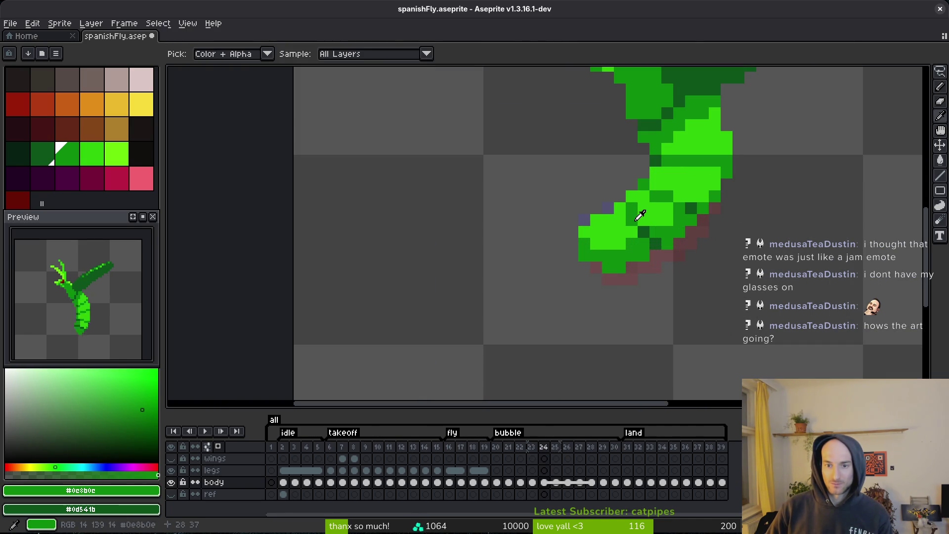
pyautogui.hotkey('ctrl', 's')
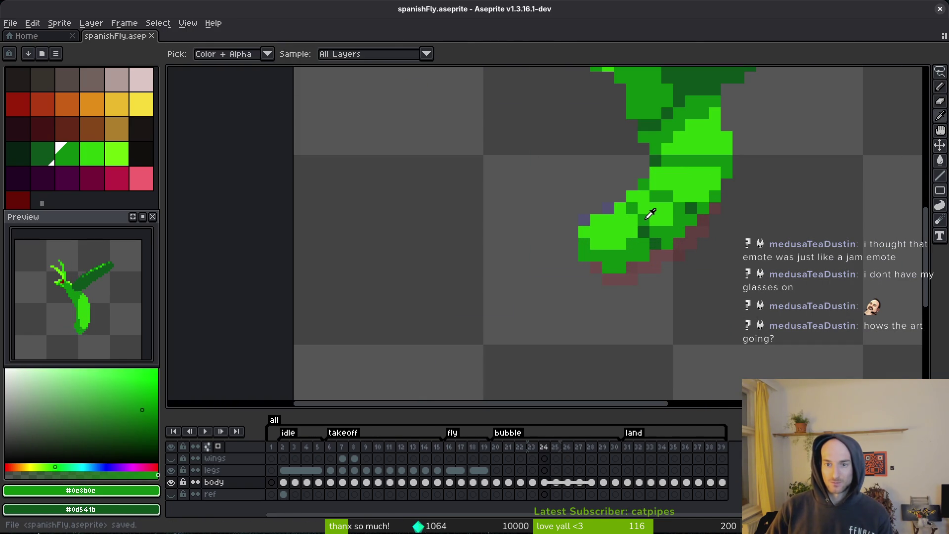
# Pick the dark green, save again, and start frame 25 with a dark-green body pixel.
pyautogui.scroll(-3, 701, 255)
pyautogui.scroll(3, 661, 217)
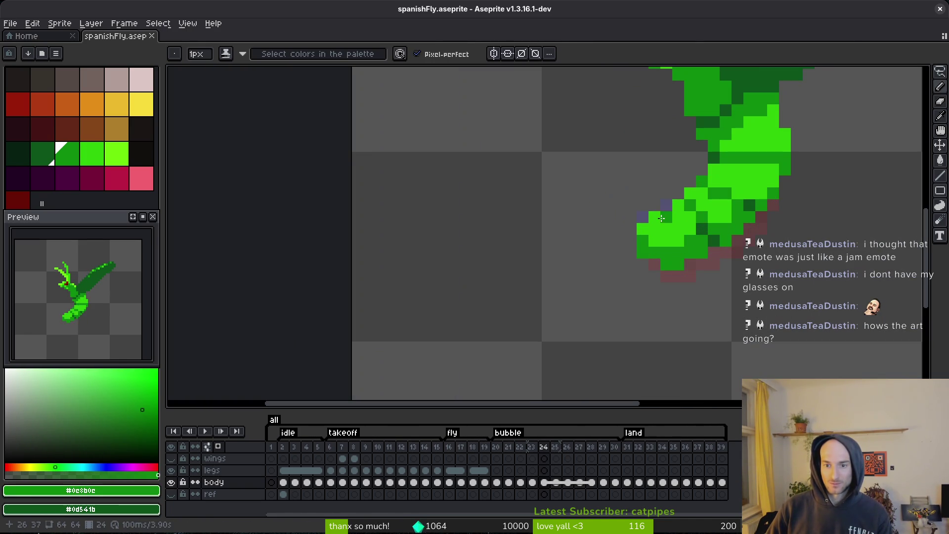
pyautogui.keyDown('alt'); pyautogui.click(685, 249); pyautogui.keyUp('alt')
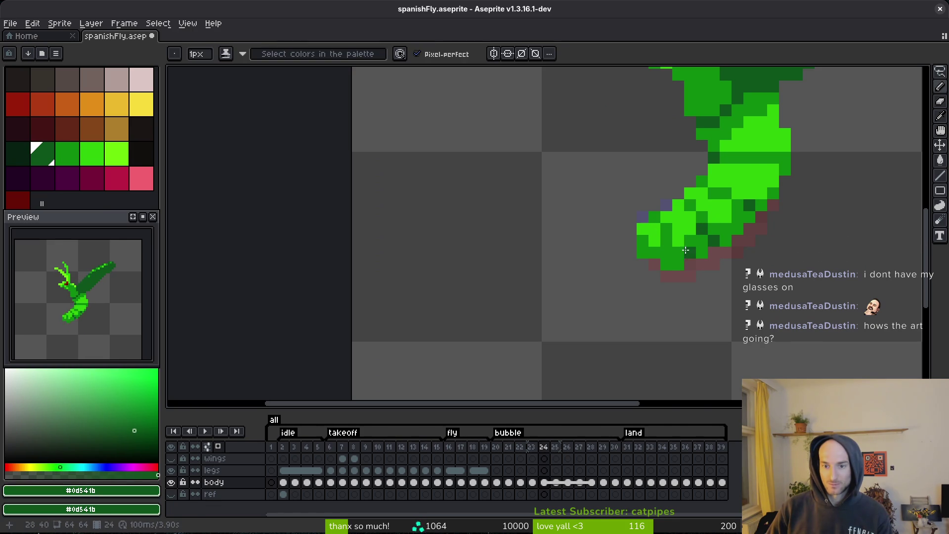
pyautogui.hotkey('ctrl', 's')
pyautogui.scroll(-4, 713, 278)
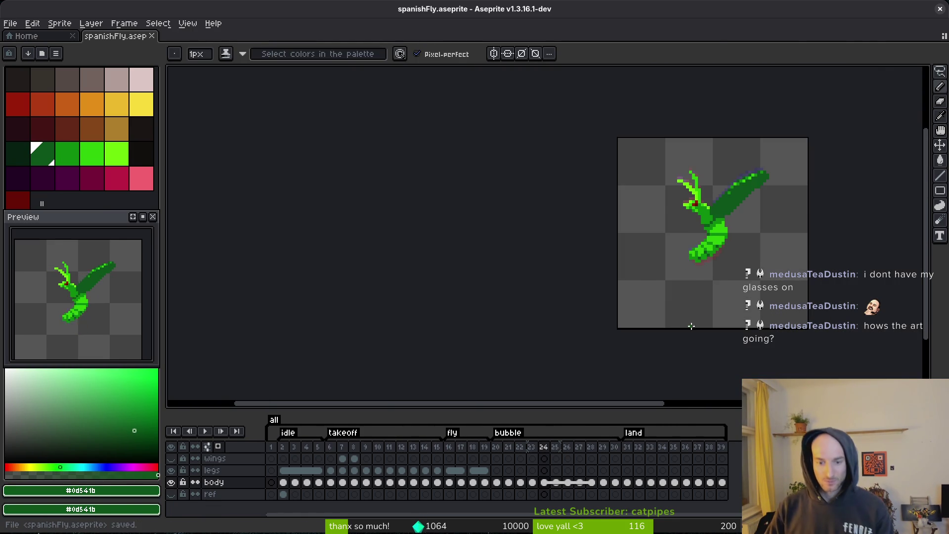
pyautogui.press('.')
pyautogui.scroll(2, 710, 269)
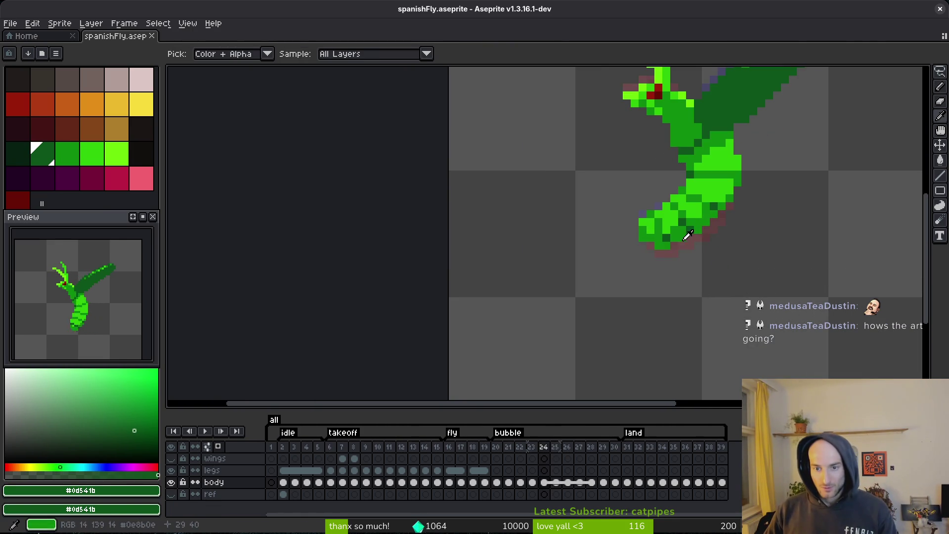
pyautogui.scroll(2, 673, 226)
pyautogui.click(673, 225)
# Move frame 25's dark shading pixel one cell left, comparing against frame 24.
pyautogui.hotkey('ctrl', 'z')
pyautogui.click(667, 228)
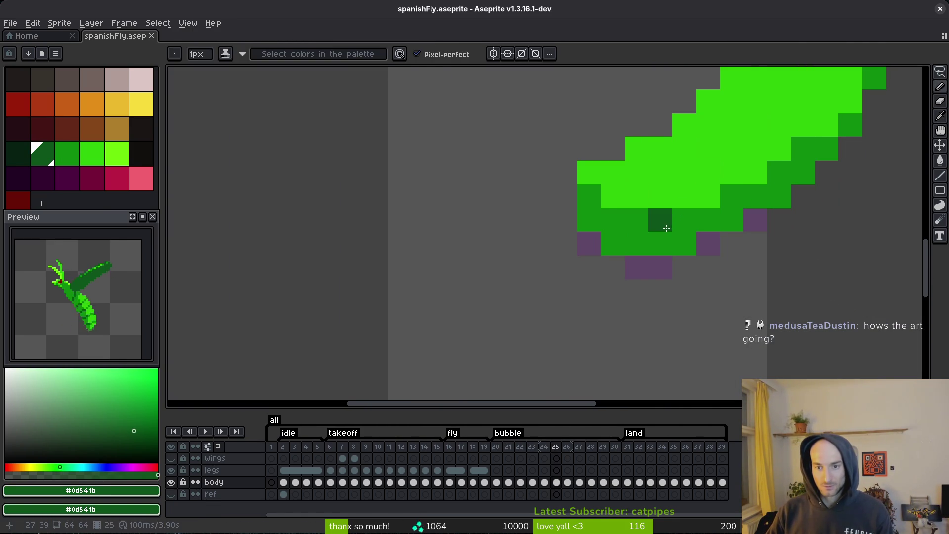
pyautogui.press(',')
pyautogui.press('.')
pyautogui.hotkey('ctrl', 'z')
pyautogui.click(660, 244)
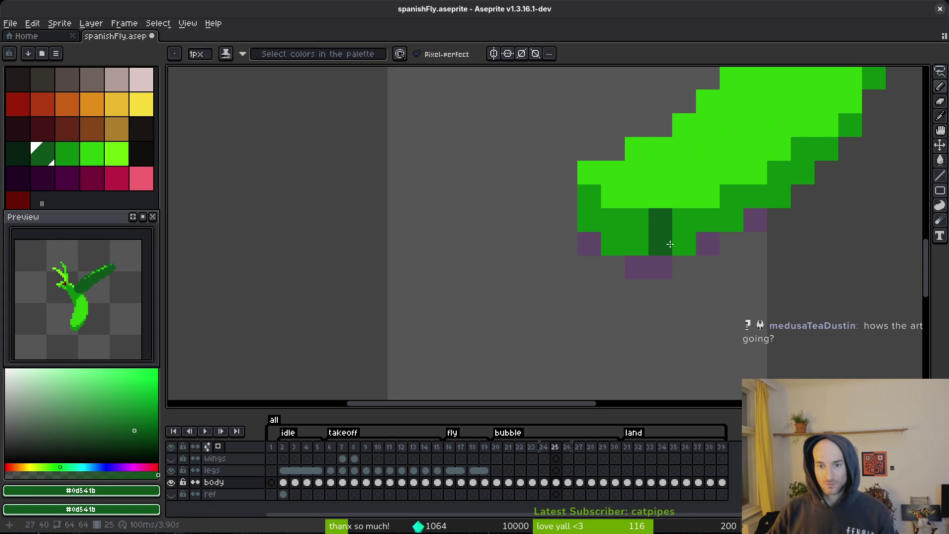
pyautogui.keyDown('alt'); pyautogui.click(629, 211); pyautogui.keyUp('alt')
pyautogui.press(',')
pyautogui.scroll(-2, 657, 227)
pyautogui.scroll(2, 684, 281)
pyautogui.press('.')
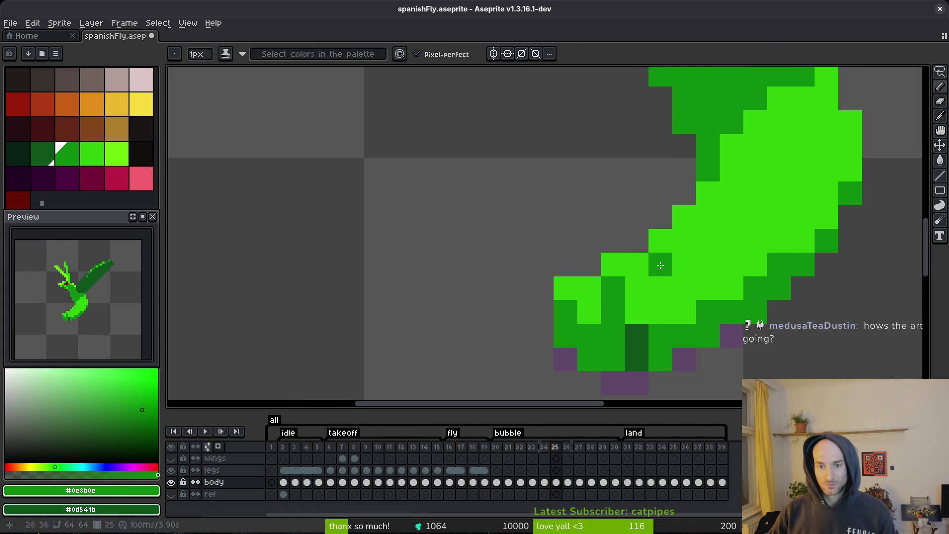
# Redraw body shading pixels in dark green and mid green on frame 25.
pyautogui.keyDown('alt'); pyautogui.click(640, 332); pyautogui.keyUp('alt')
pyautogui.click(708, 312)
pyautogui.scroll(-2, 720, 318)
pyautogui.scroll(3, 677, 326)
pyautogui.moveTo(676, 327)
pyautogui.mouseDown()
pyautogui.moveTo(740, 347)
pyautogui.moveTo(752, 332)
pyautogui.mouseUp()
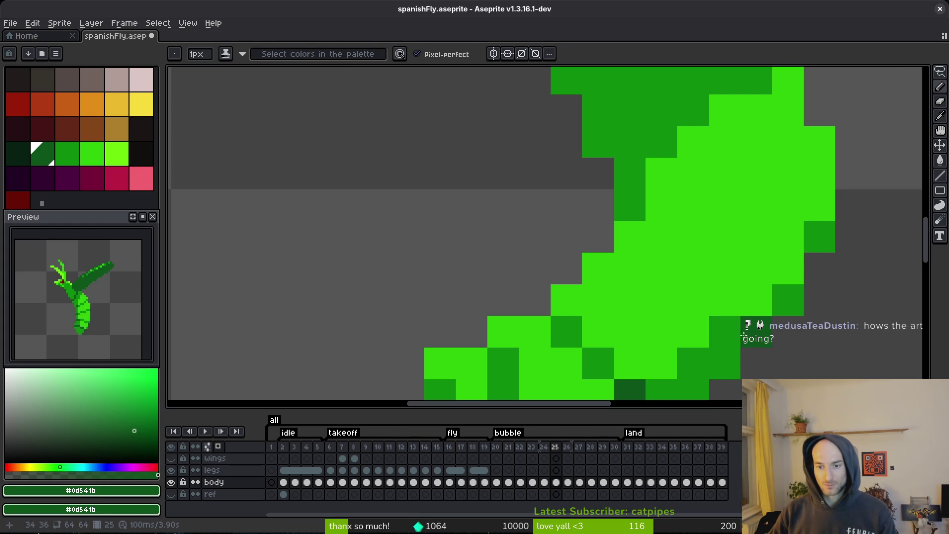
pyautogui.keyDown('alt'); pyautogui.click(611, 354); pyautogui.keyUp('alt')
pyautogui.click(706, 308)
pyautogui.click(648, 288)
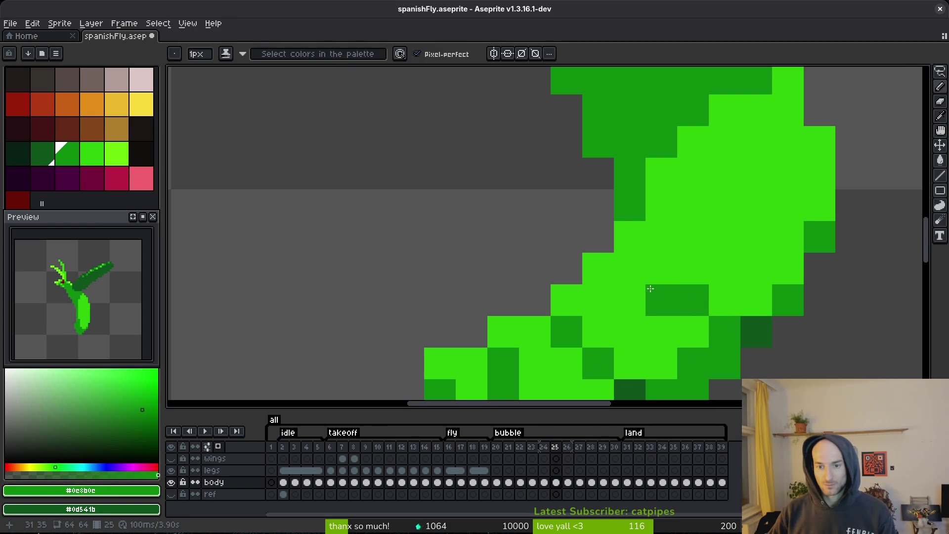
pyautogui.scroll(-6, 628, 265)
# Add dark-green shading along the lower and upper body, then advance through frames 26 and 27.
pyautogui.press('alt')
pyautogui.scroll(1, 660, 271)
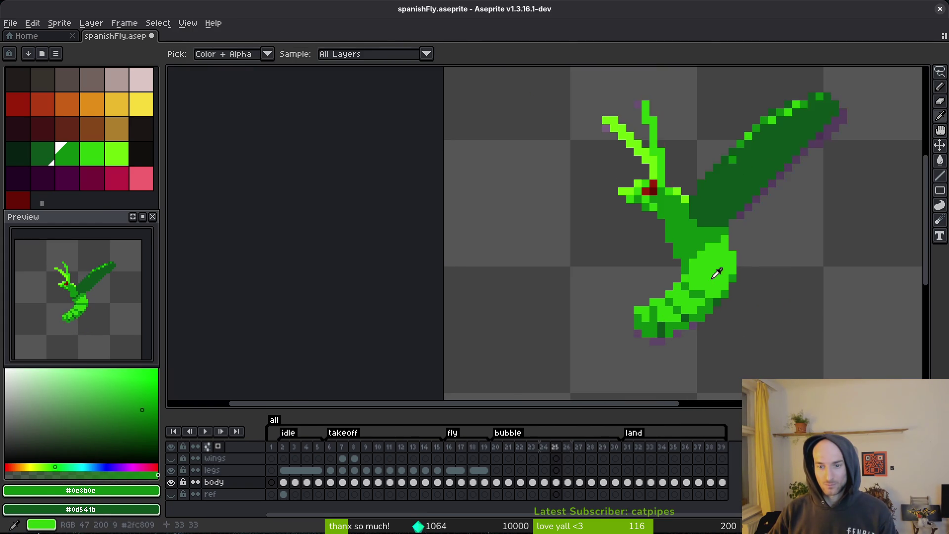
pyautogui.scroll(2, 685, 269)
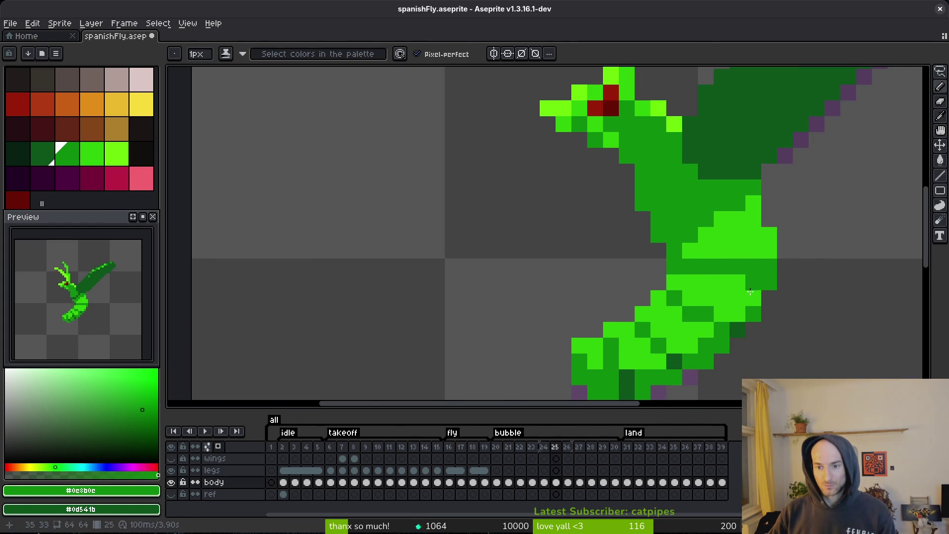
pyautogui.keyDown('alt'); pyautogui.click(736, 328); pyautogui.keyUp('alt')
pyautogui.click(674, 267)
pyautogui.click(701, 202)
pyautogui.hotkey('ctrl', 'z')
pyautogui.moveTo(698, 199); pyautogui.dragTo(677, 222)
pyautogui.scroll(-5, 730, 235)
pyautogui.press('Right')
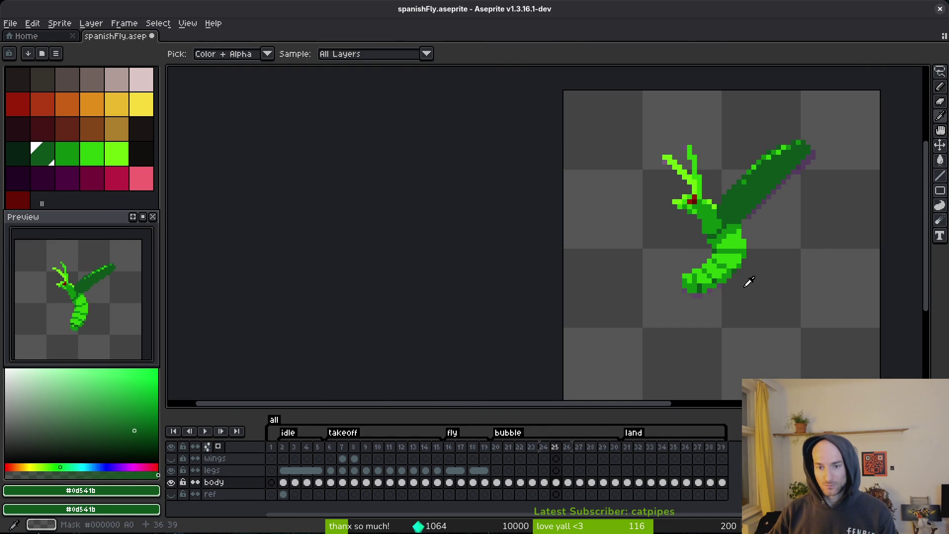
pyautogui.press('Right')
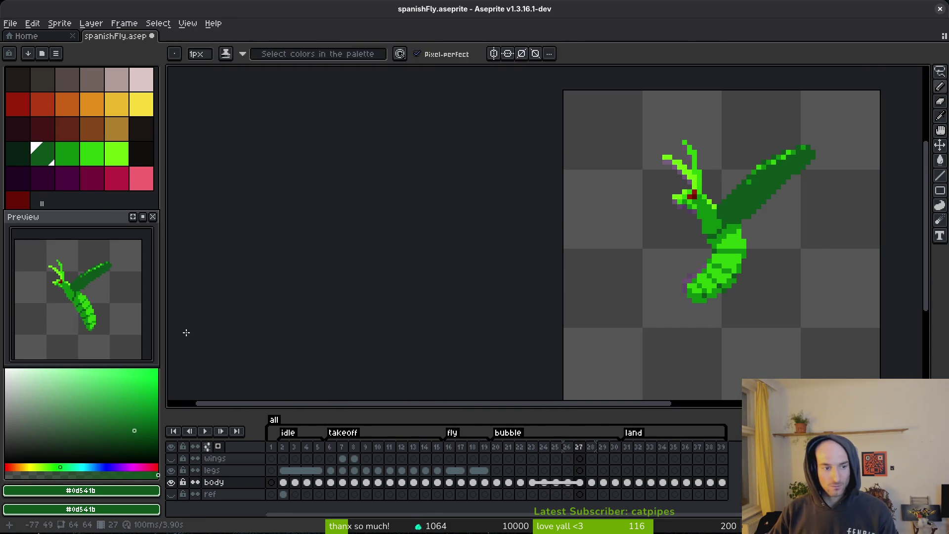
# Link the body cels, first across frames 22–29, then across frames 21–30.
pyautogui.click(532, 482)
pyautogui.click(520, 482)
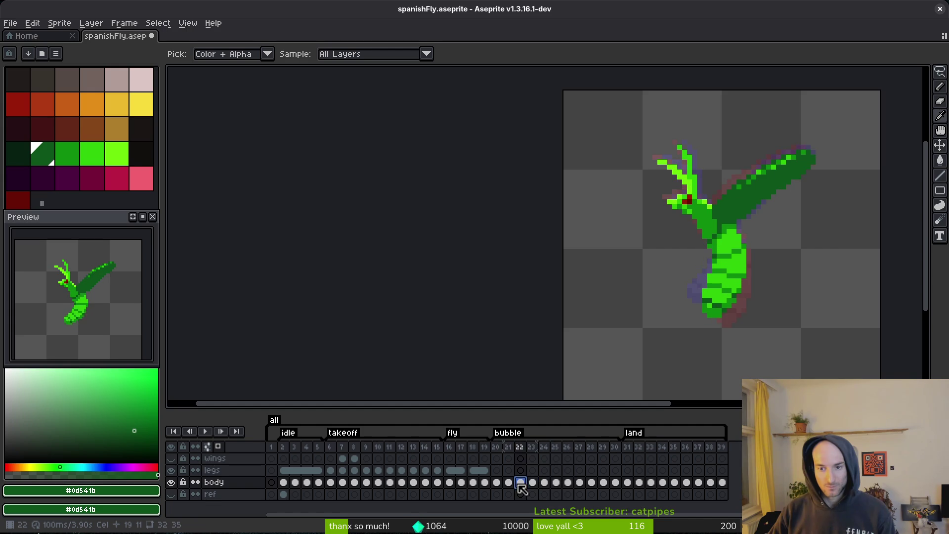
pyautogui.keyDown('shift'); pyautogui.click(603, 483); pyautogui.keyUp('shift')
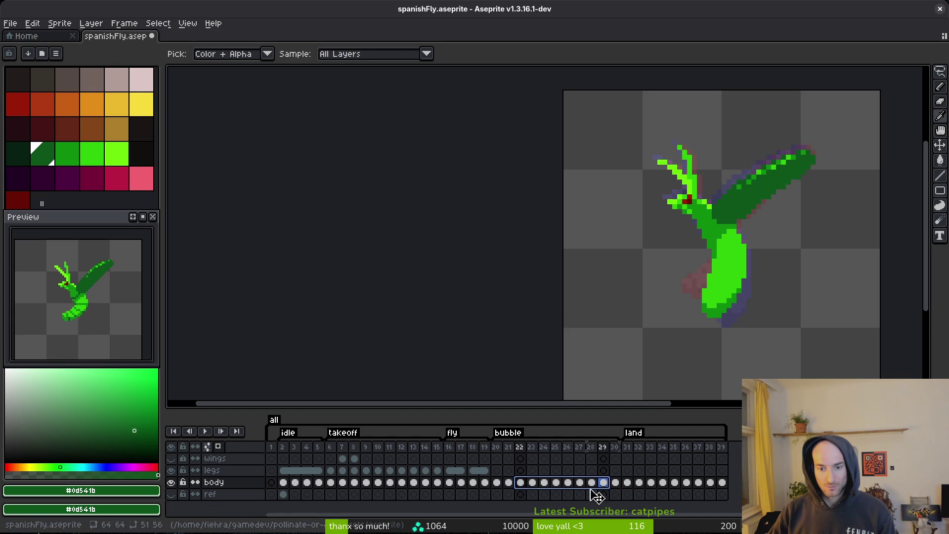
pyautogui.rightClick(520, 484)
pyautogui.click(530, 500)
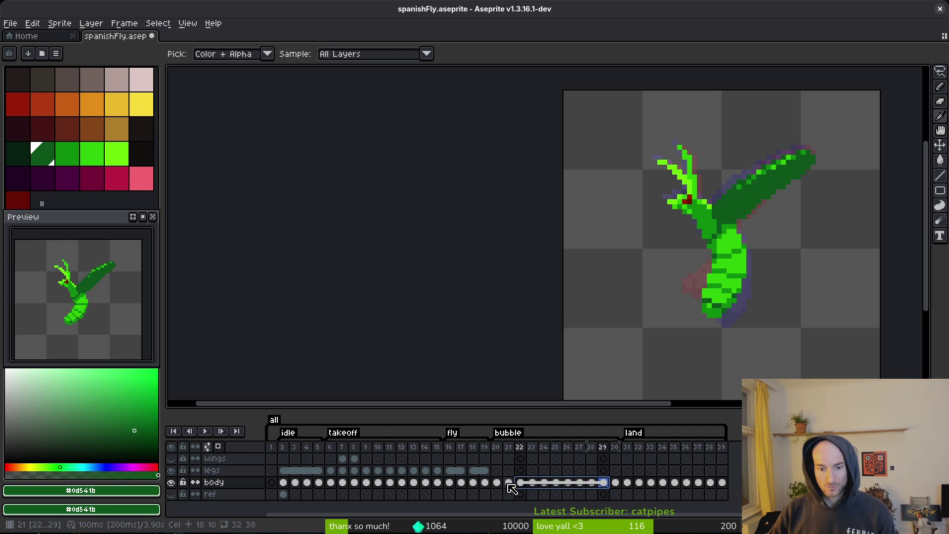
pyautogui.click(509, 483)
pyautogui.keyDown('shift'); pyautogui.click(617, 483); pyautogui.keyUp('shift')
pyautogui.rightClick(514, 486)
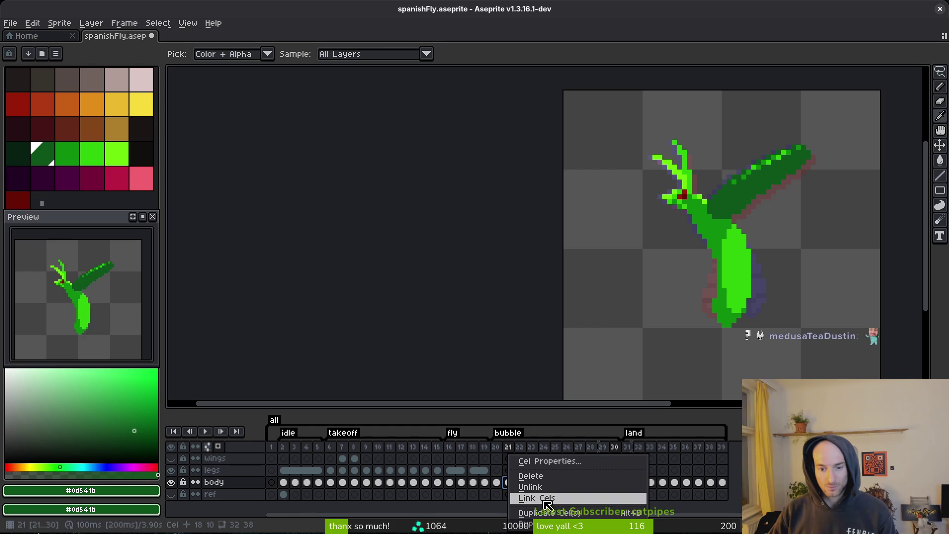
pyautogui.click(536, 499)
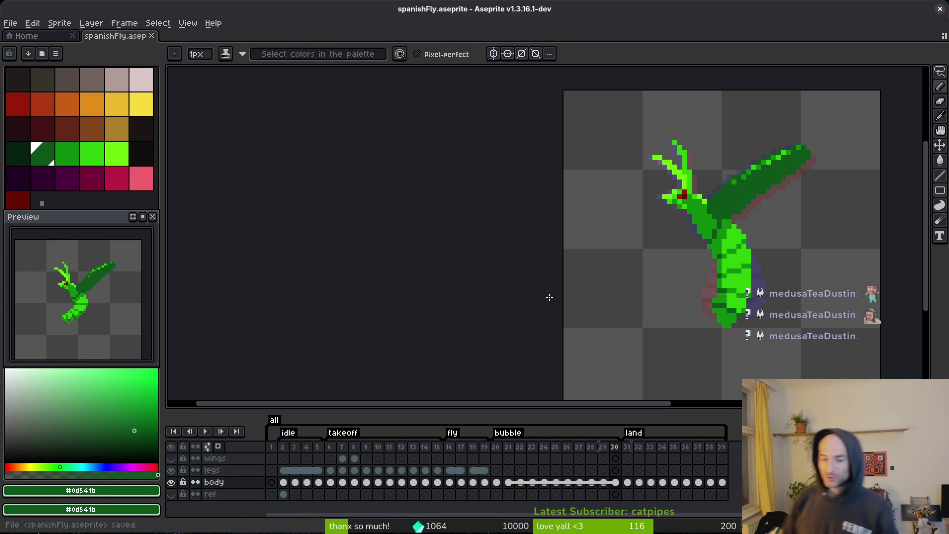
# Alt+Tab through windows to bring the game's title screen forward.
pyautogui.hotkey('alt', 'Tab')
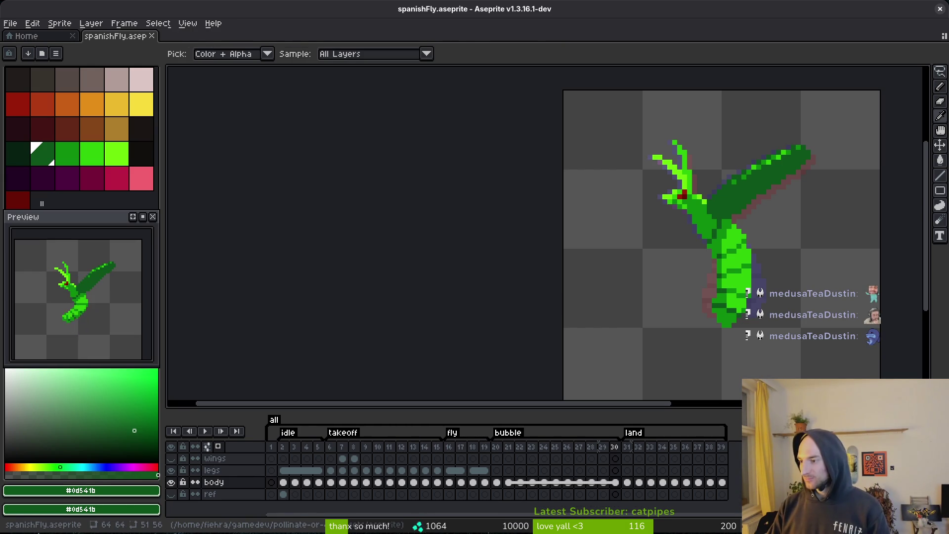
pyautogui.hotkey('alt', 'Tab')
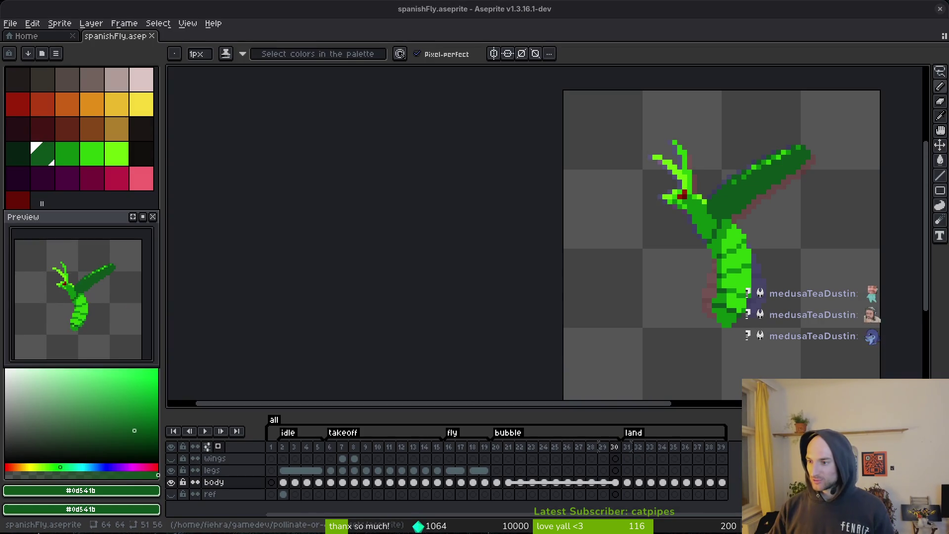
pyautogui.hotkey('alt', 'Tab')
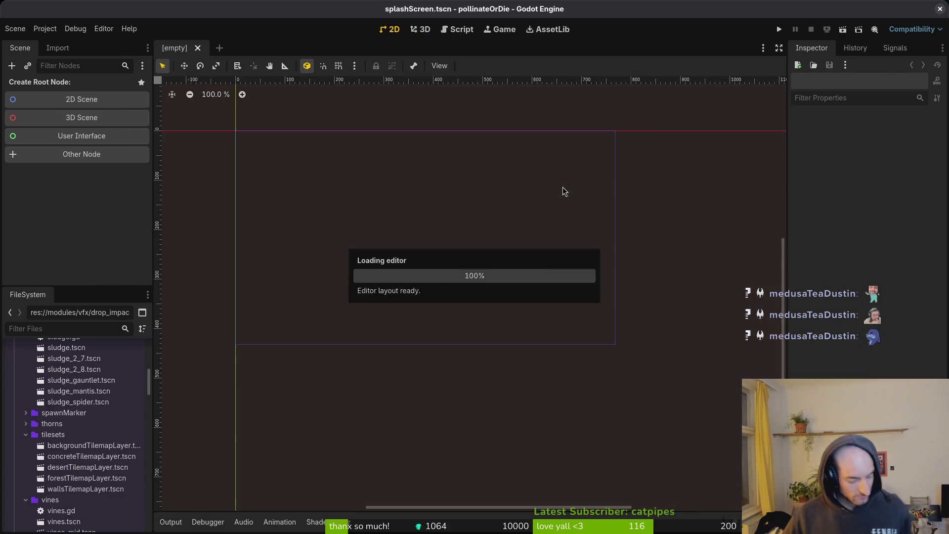
# Launch the game, continue from the main menu and load the MANTIS boss level.
pyautogui.click(779, 31)
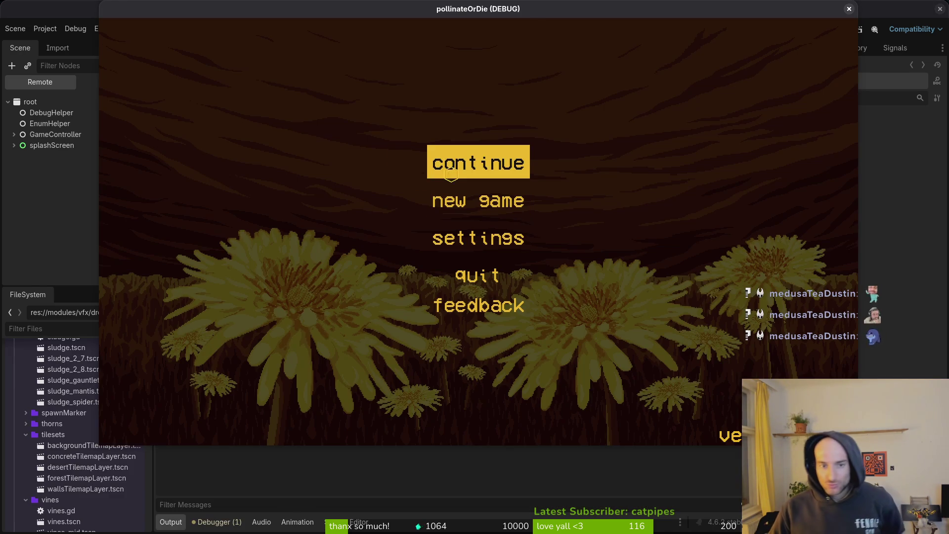
pyautogui.click(451, 173)
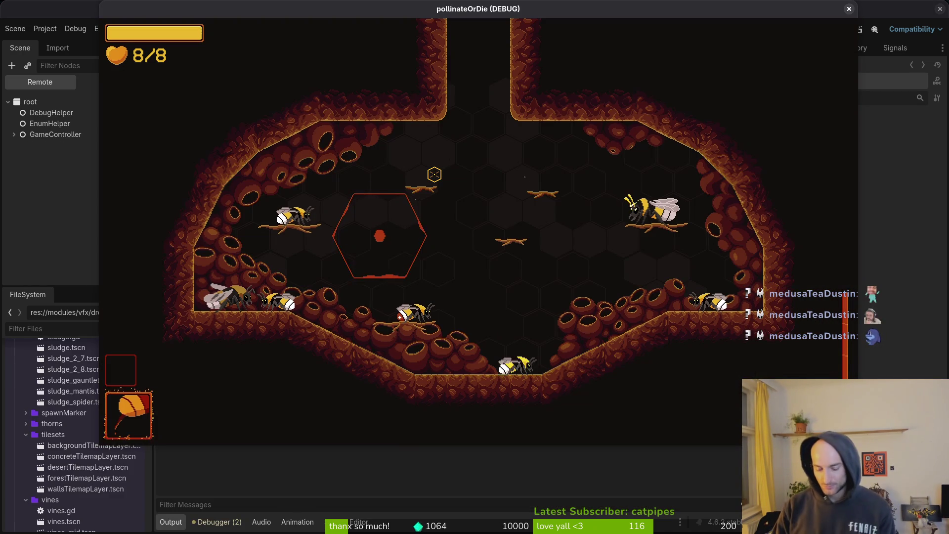
pyautogui.press('Tab')
pyautogui.press('Return')
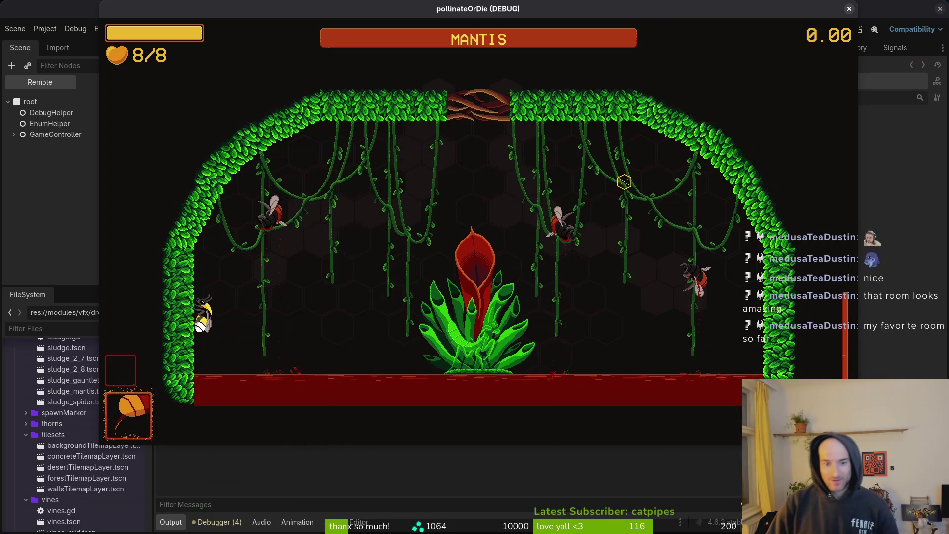
# Dash and spin-attack around the arena, hovering over the mantis plant and using the left wall.
pyautogui.press('a')
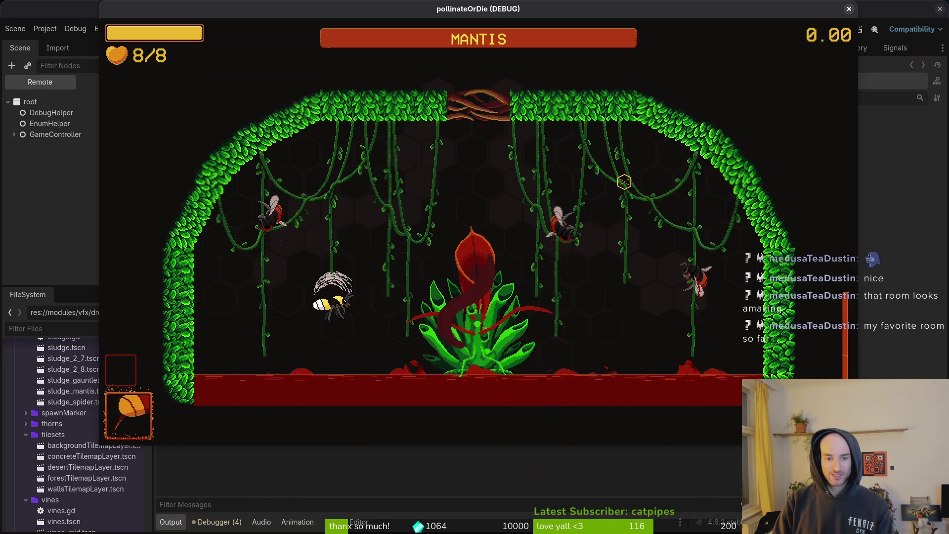
pyautogui.press('space')
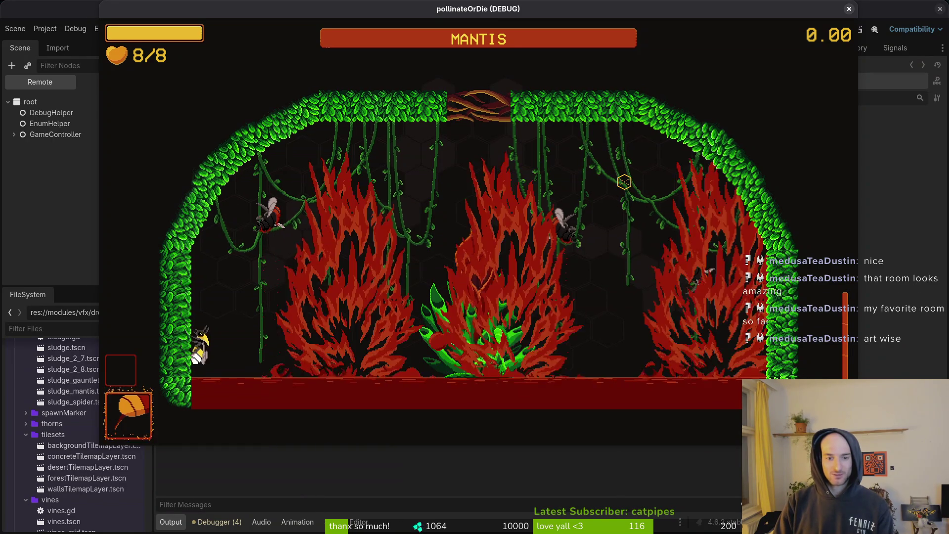
pyautogui.press('space')
pyautogui.press('a')
pyautogui.press('space')
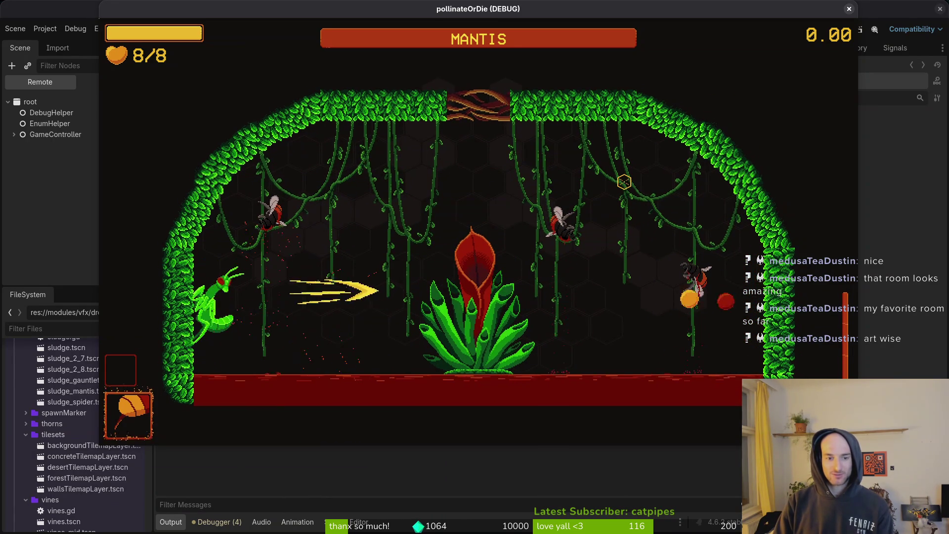
pyautogui.press('space')
pyautogui.press('a')
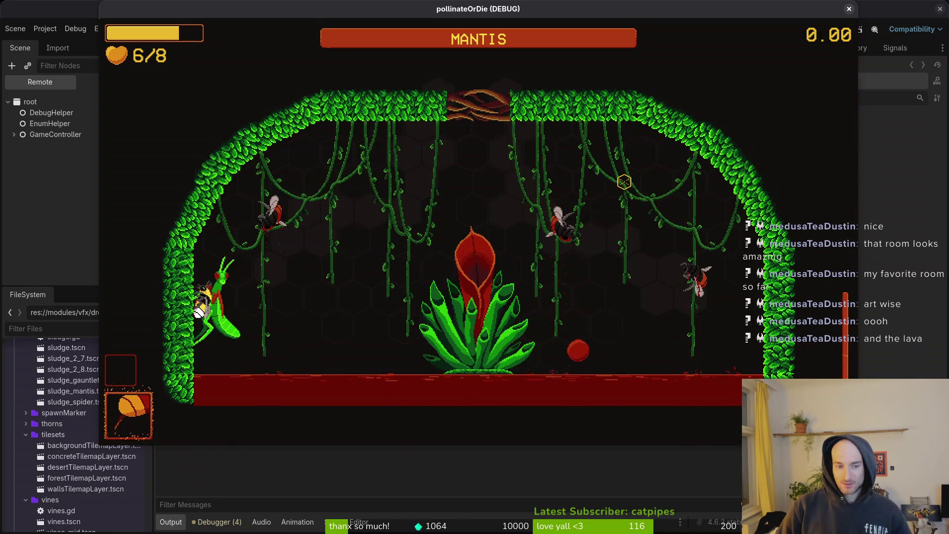
pyautogui.press('d')
pyautogui.press('d')
# Repeatedly dash and slash at the mantis boss.
pyautogui.click(624, 181)
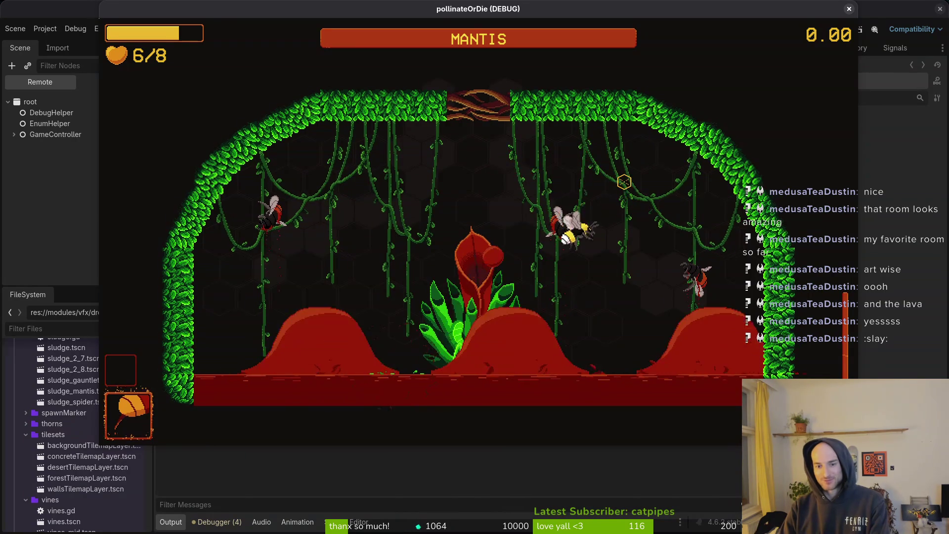
pyautogui.click(623, 181)
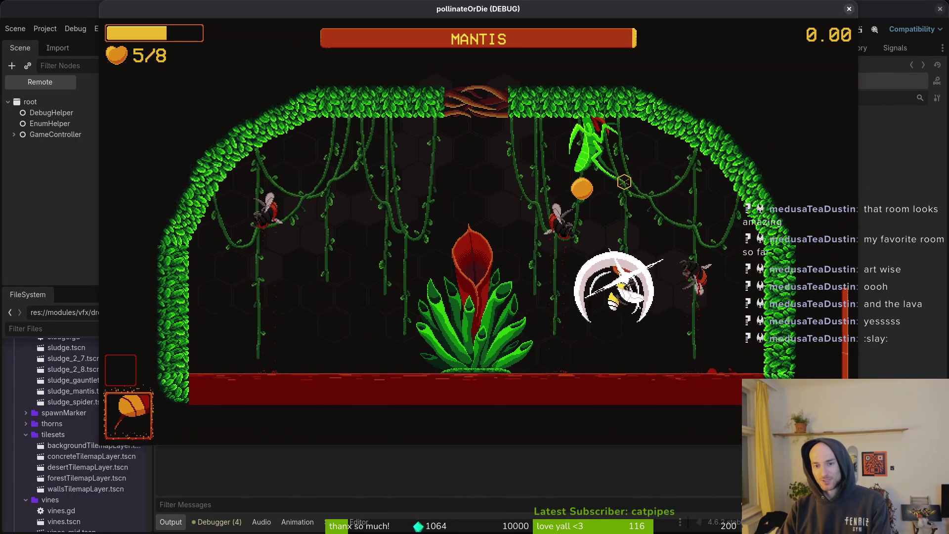
pyautogui.press('a')
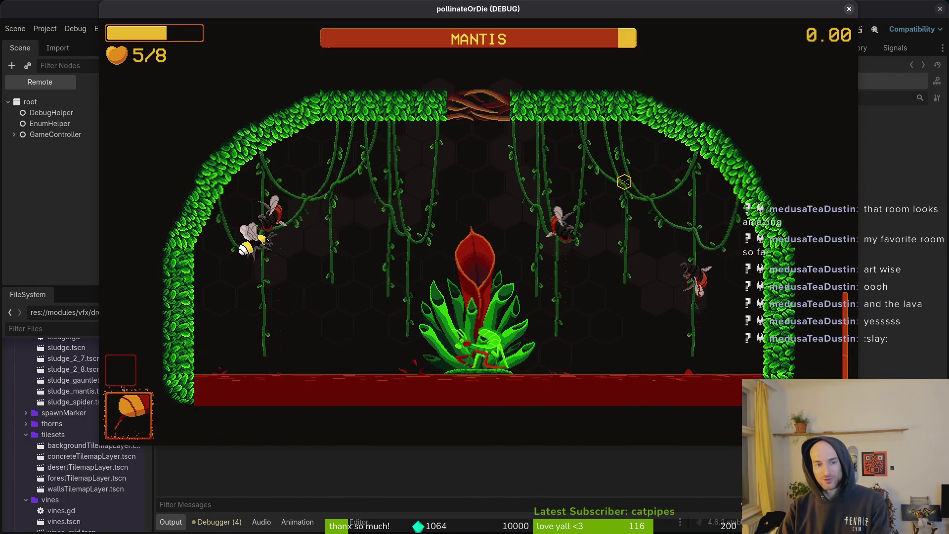
pyautogui.click(624, 182)
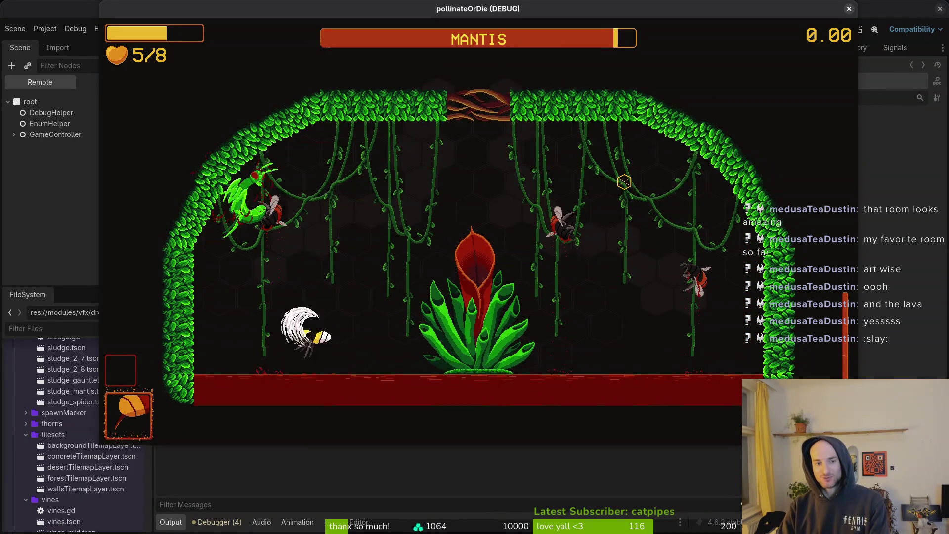
pyautogui.click(623, 182)
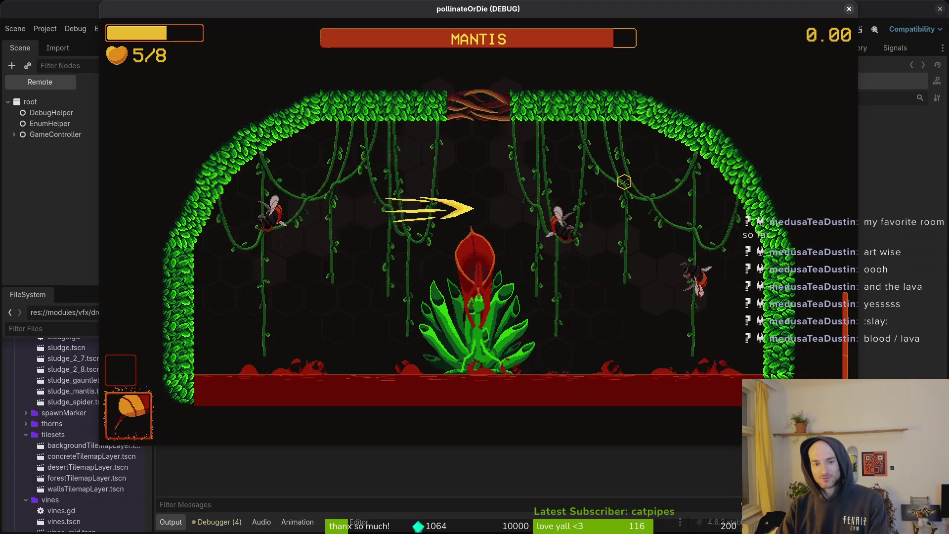
pyautogui.click(623, 182)
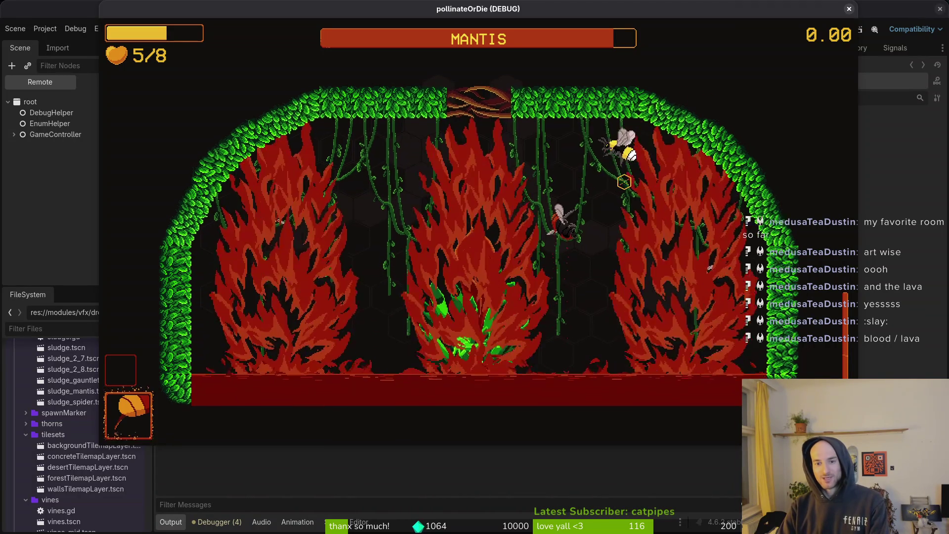
pyautogui.click(624, 182)
pyautogui.click(623, 182)
pyautogui.click(624, 182)
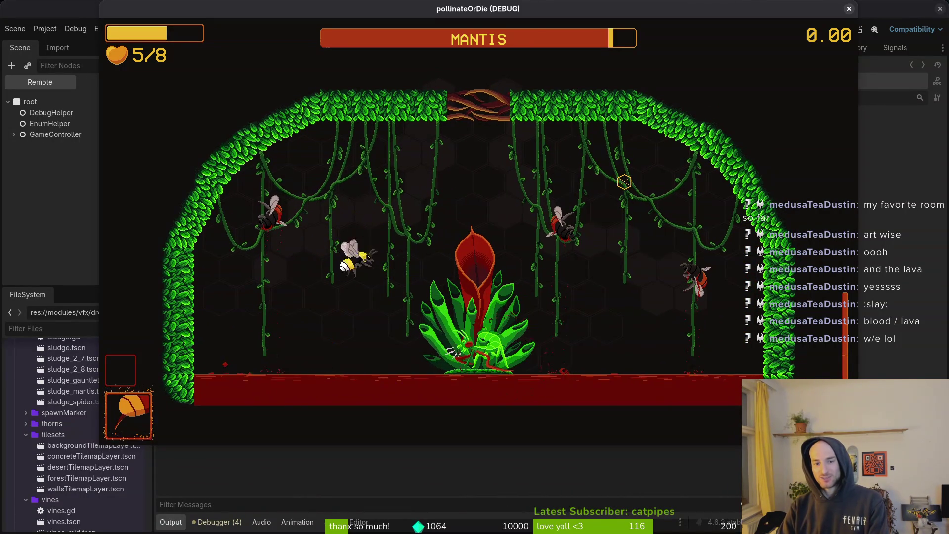
pyautogui.click(624, 182)
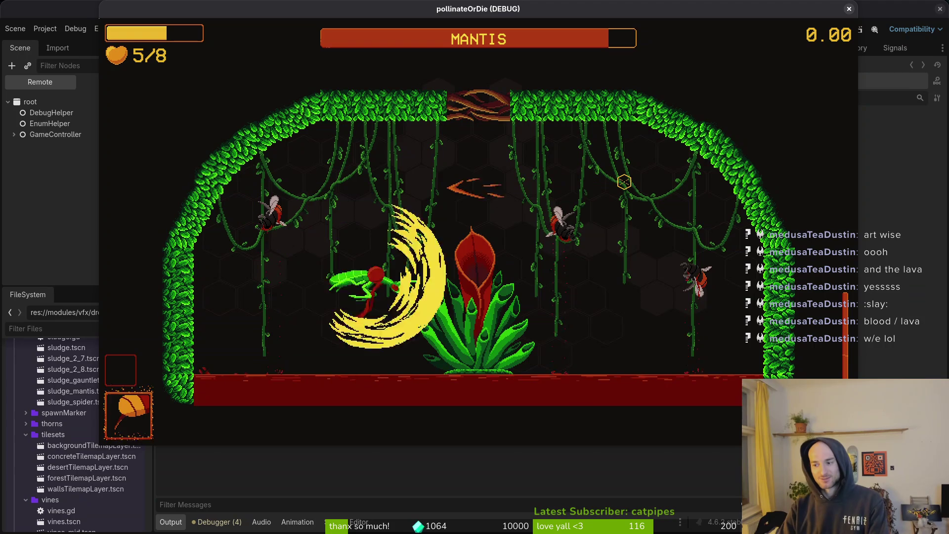
pyautogui.click(624, 181)
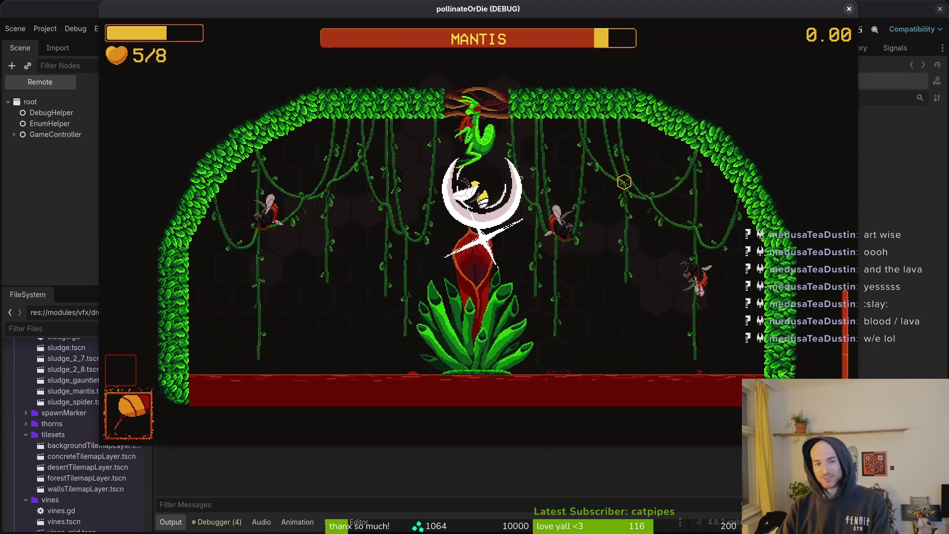
# Dodge the thorn eruptions, land more hits, then stop the game with F8 and save the scene.
pyautogui.press('d')
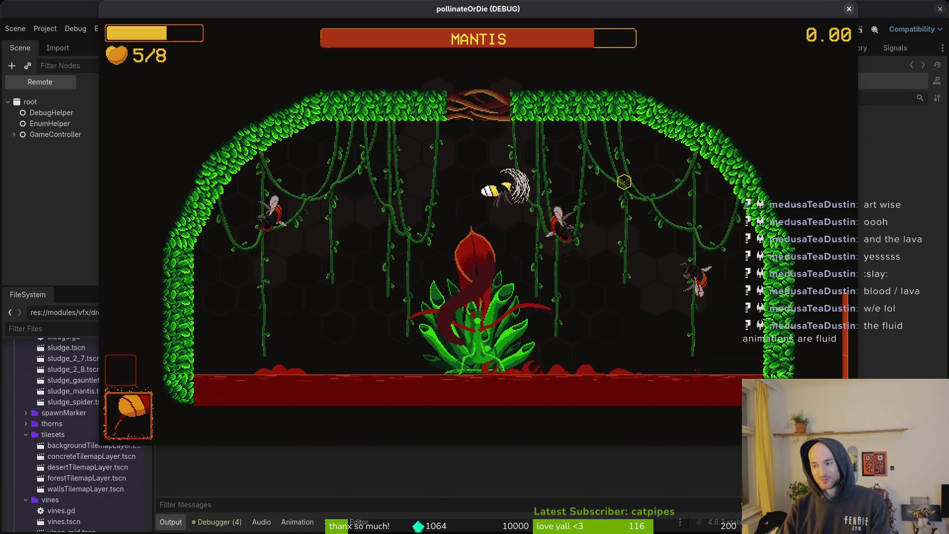
pyautogui.press('s')
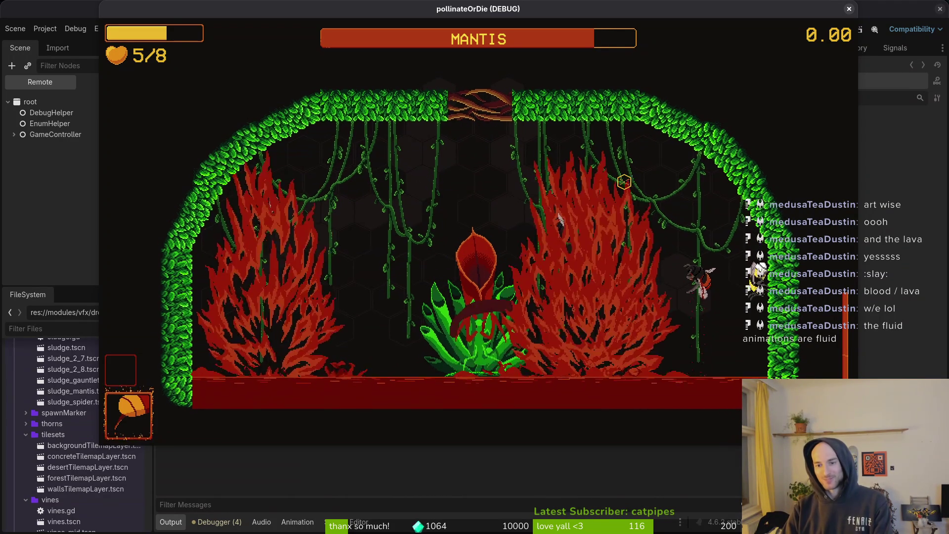
pyautogui.press('a')
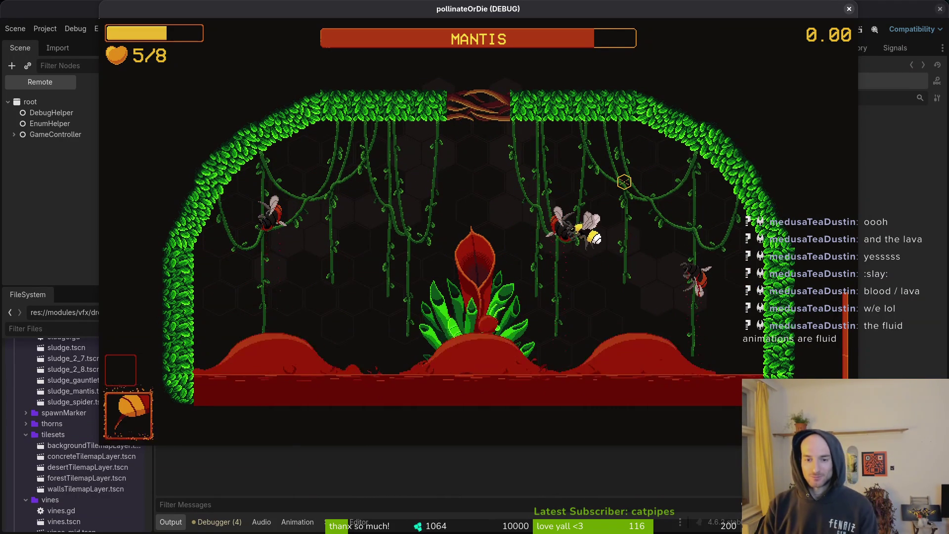
pyautogui.press('s')
pyautogui.click(623, 181)
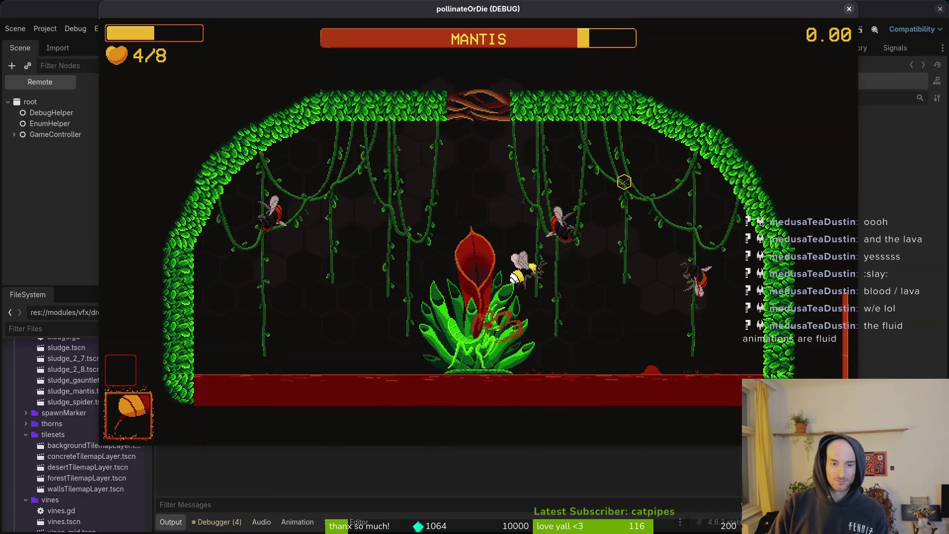
pyautogui.press('d')
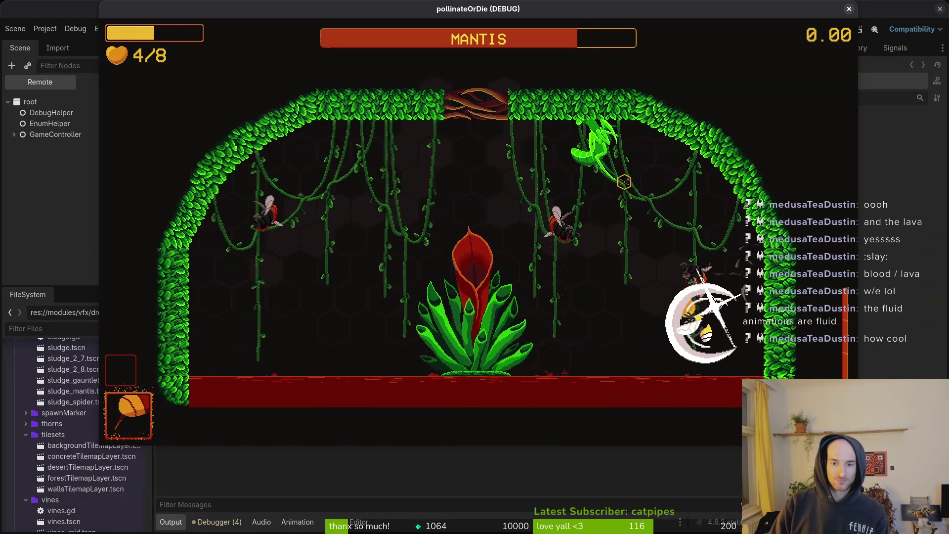
pyautogui.click(624, 182)
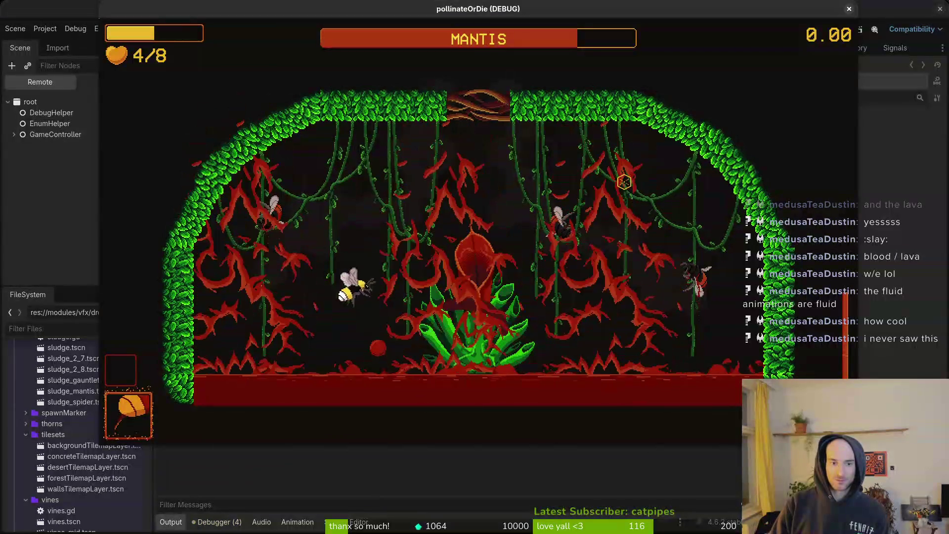
pyautogui.press('d')
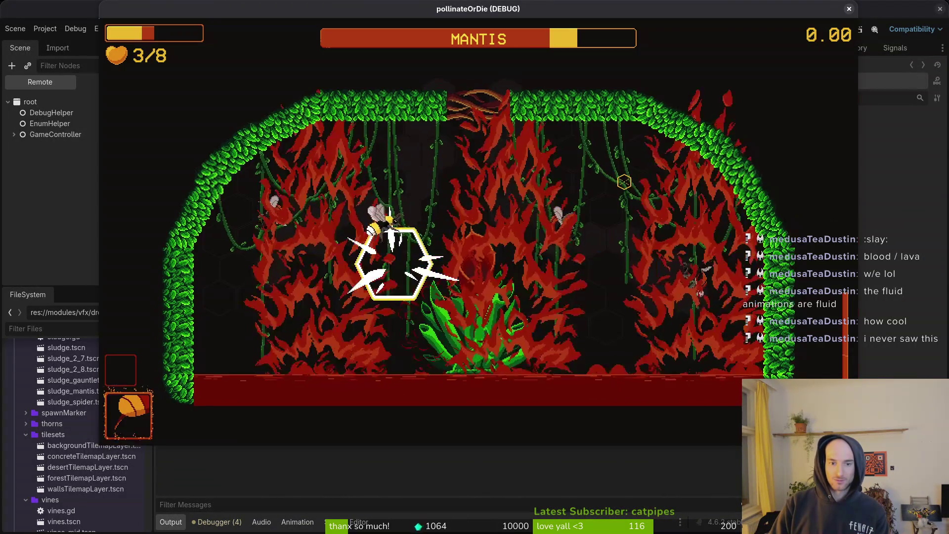
pyautogui.press('w')
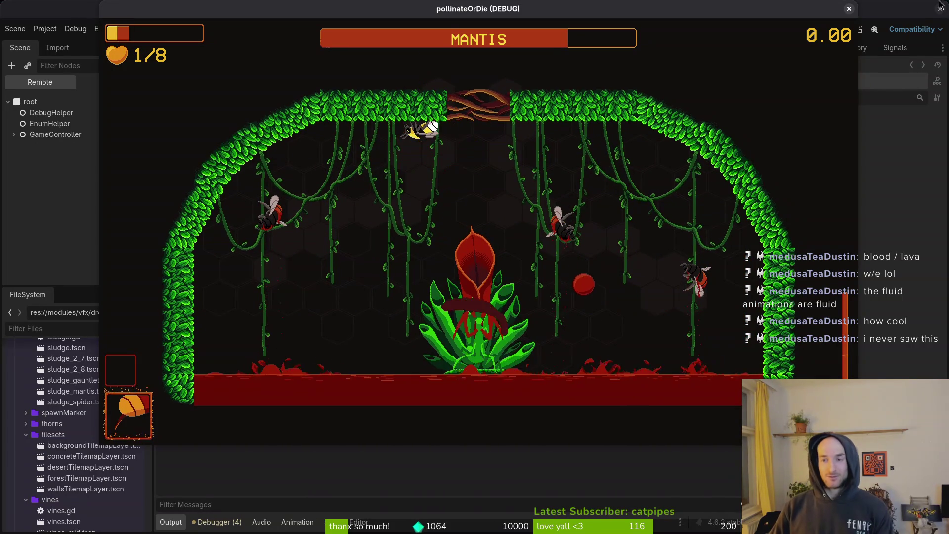
pyautogui.press('F8')
pyautogui.hotkey('ctrl', 's')
pyautogui.hotkey('ctrl', 's')
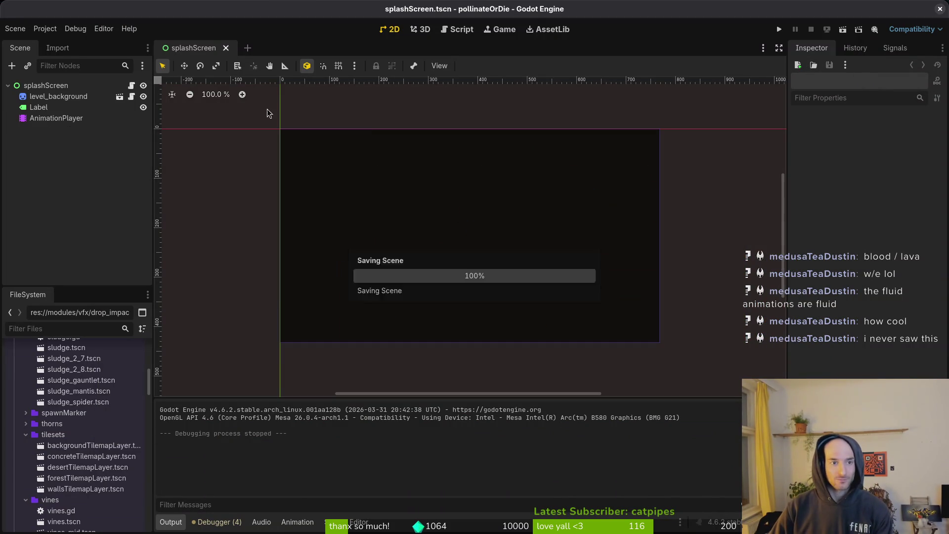
# Back in Aseprite, sample #0c8b0c, paint dark-green pixels along the fly's lower body, and save.
pyautogui.hotkey('alt', 'Tab')
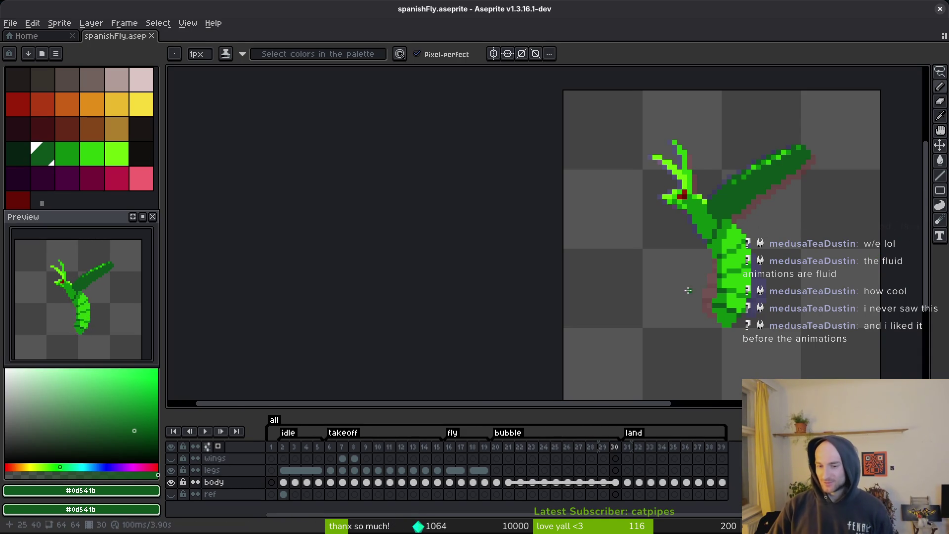
pyautogui.moveTo(683, 290); pyautogui.dragTo(573, 300)
pyautogui.hotkey('ctrl', 's')
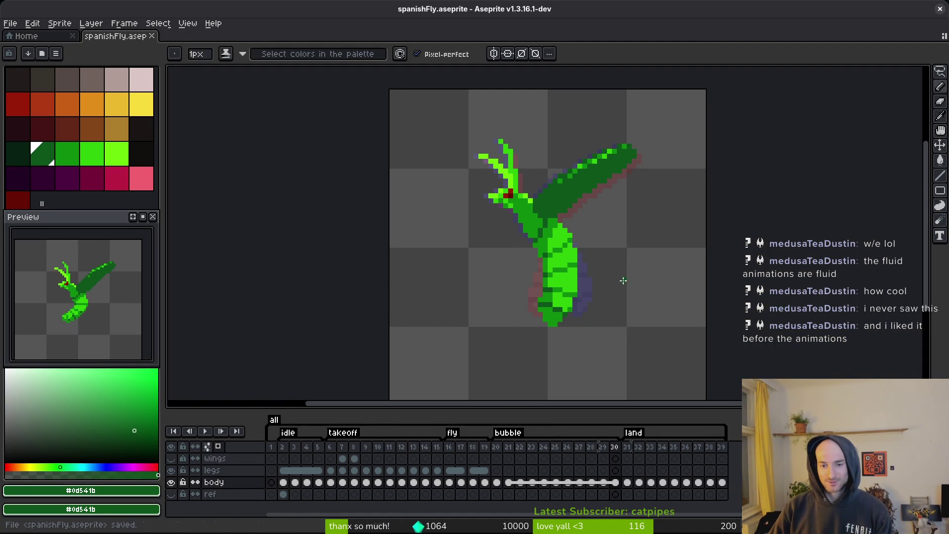
pyautogui.scroll(2, 576, 292)
pyautogui.keyDown('alt'); pyautogui.click(568, 291); pyautogui.keyUp('alt')
pyautogui.moveTo(569, 312); pyautogui.dragTo(593, 315)
pyautogui.hotkey('ctrl', 's')
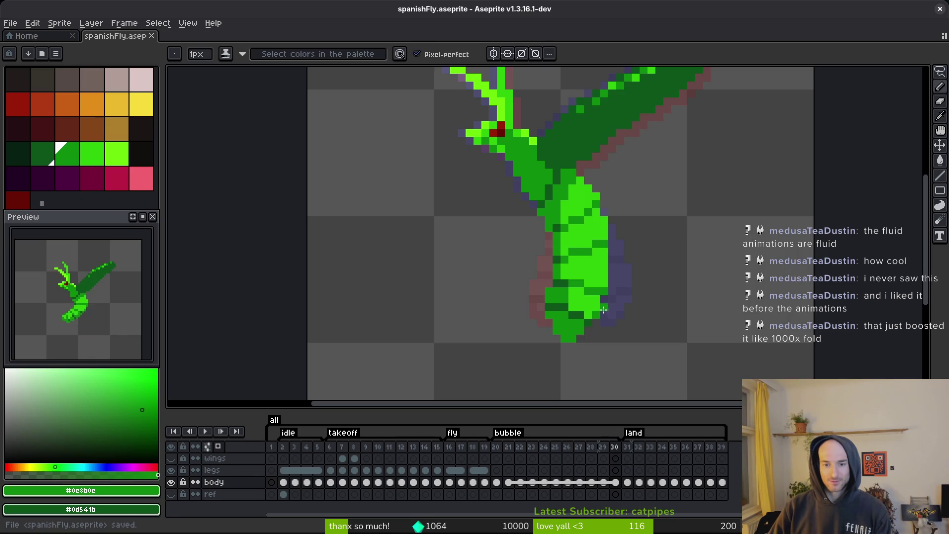
pyautogui.scroll(-2, 621, 318)
pyautogui.hotkey('ctrl', 's')
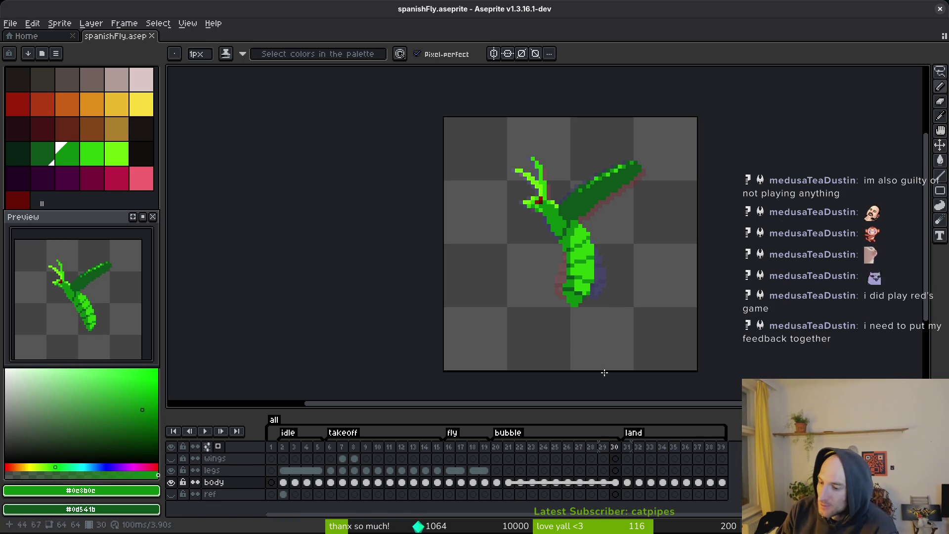
# Pan the canvas to recentre the fly sprite in the view.
pyautogui.moveTo(563, 281); pyautogui.dragTo(575, 264)
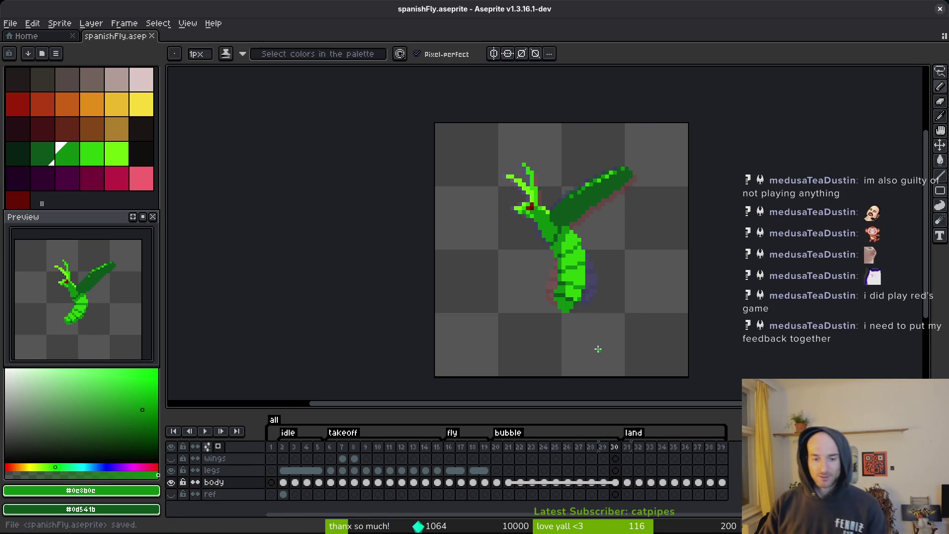
# Play the animation preview, then step through the takeoff frames to fly frame 16.
pyautogui.press('Return')
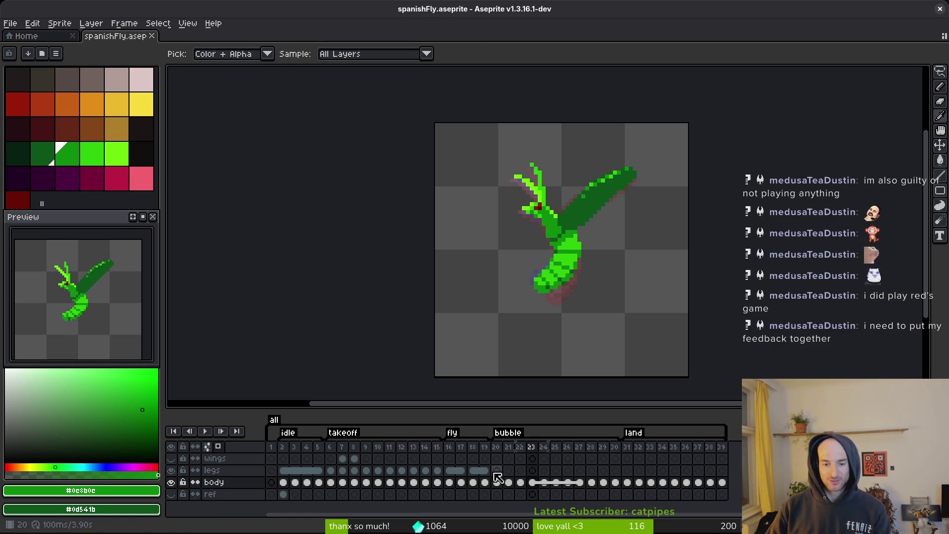
pyautogui.click(365, 459)
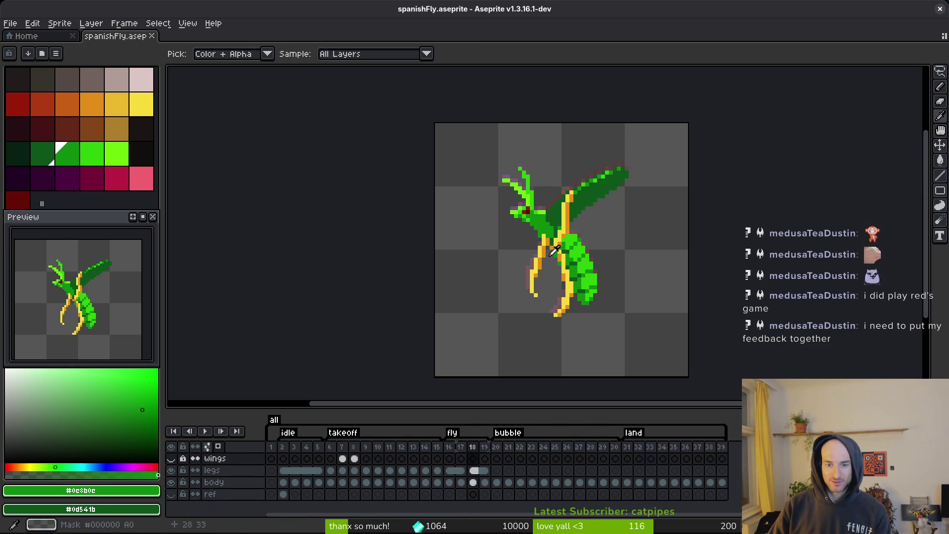
pyautogui.press('b')
pyautogui.click(448, 483)
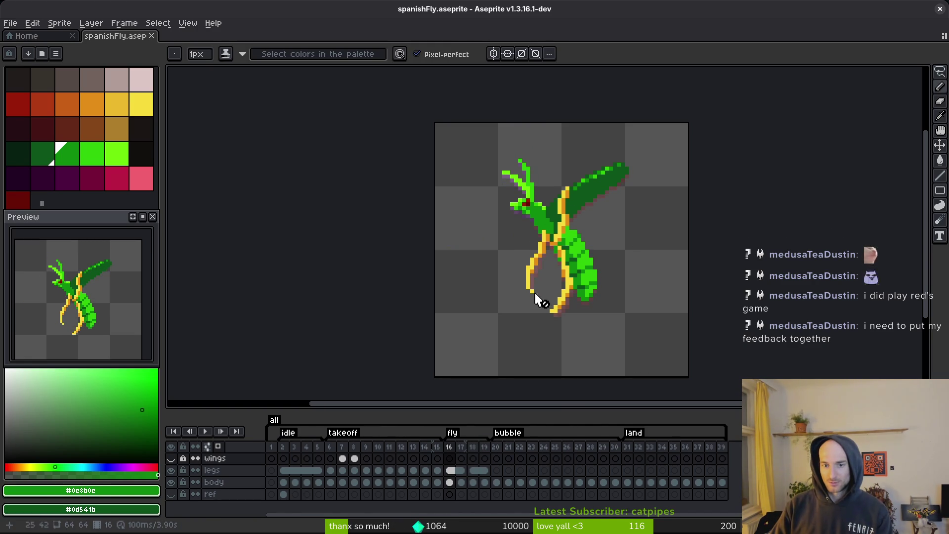
# Compare frame 13 with frame 16, then set pale pink as the drawing colour.
pyautogui.press('i')
pyautogui.press('Left')
pyautogui.press('Left')
pyautogui.press('Left')
pyautogui.press('Right')
pyautogui.press('Right')
pyautogui.press('Right')
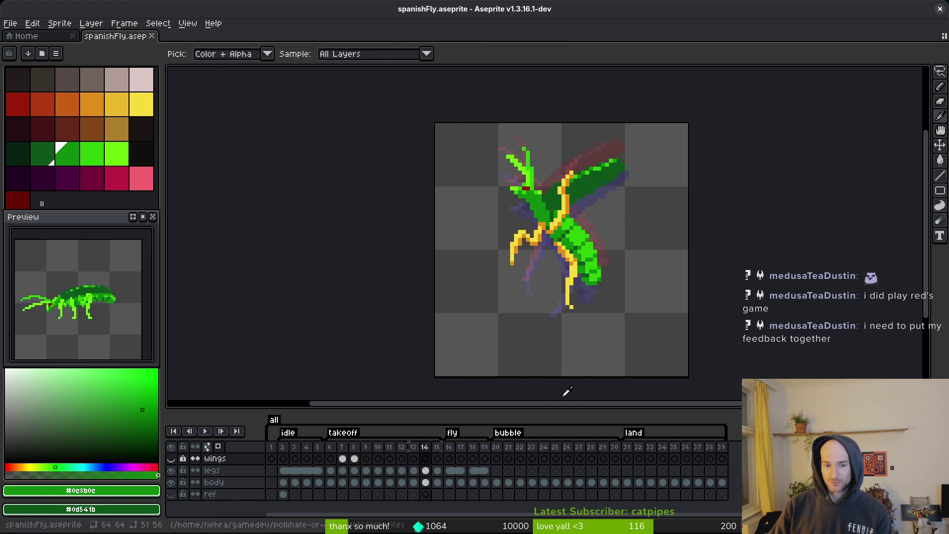
pyautogui.press('b')
pyautogui.click(139, 86)
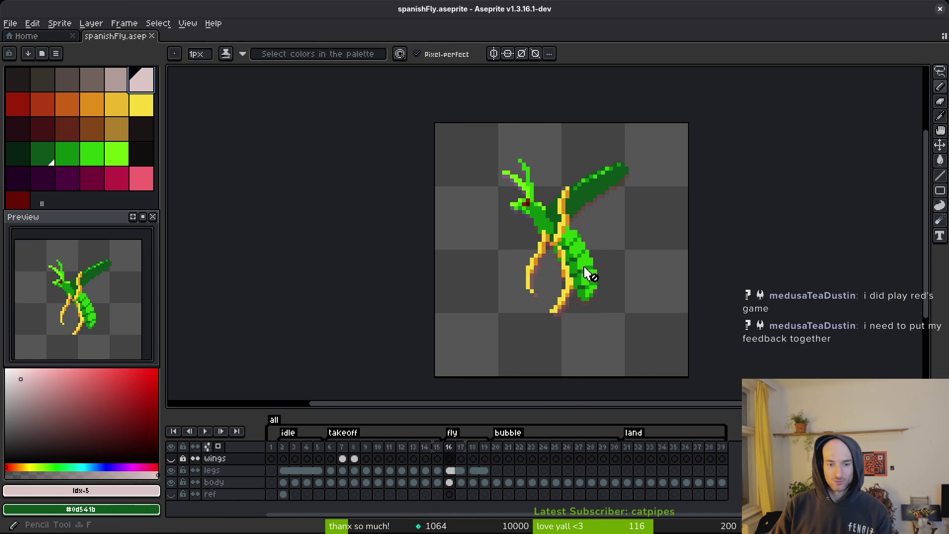
# Draw a pale pink curved streak beside the wing on frame 16's wings cel.
pyautogui.click(449, 458)
pyautogui.scroll(2, 610, 280)
pyautogui.scroll(2, 610, 280)
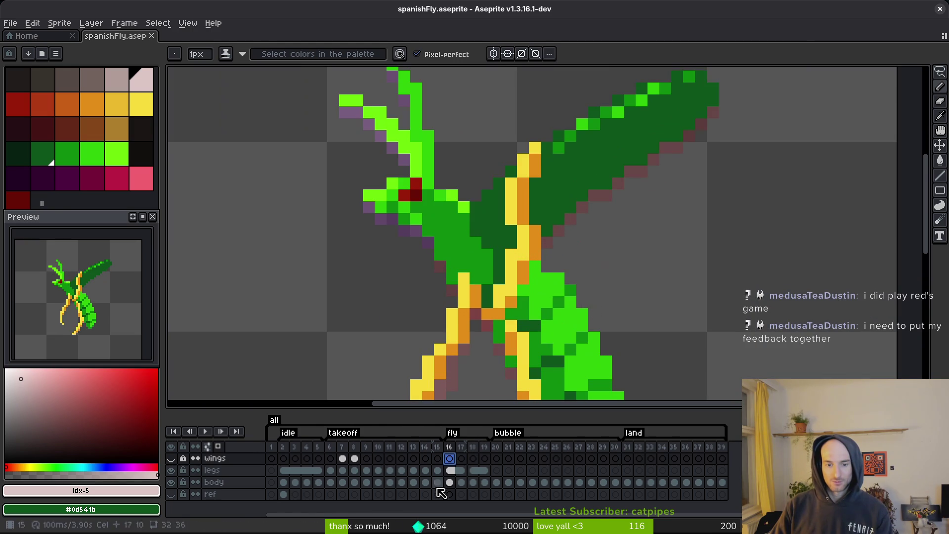
pyautogui.scroll(3, 540, 195)
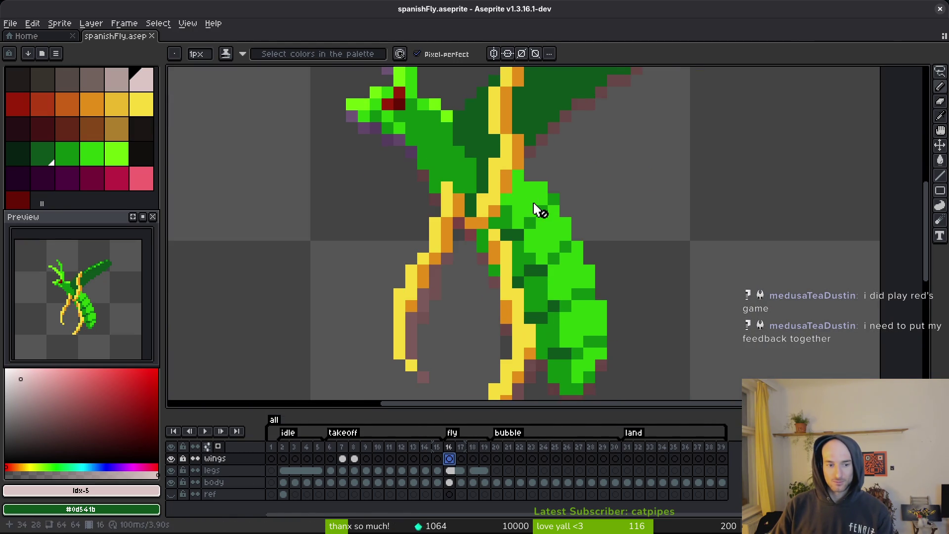
pyautogui.scroll(-3, 614, 191)
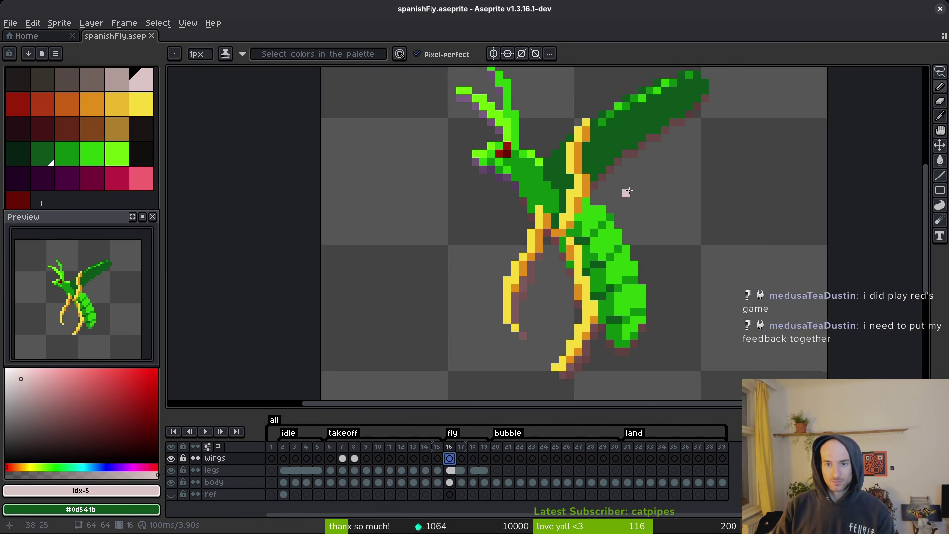
pyautogui.moveTo(637, 173)
pyautogui.mouseDown()
pyautogui.moveTo(695, 158)
pyautogui.moveTo(620, 181)
pyautogui.mouseUp()
pyautogui.click(614, 187)
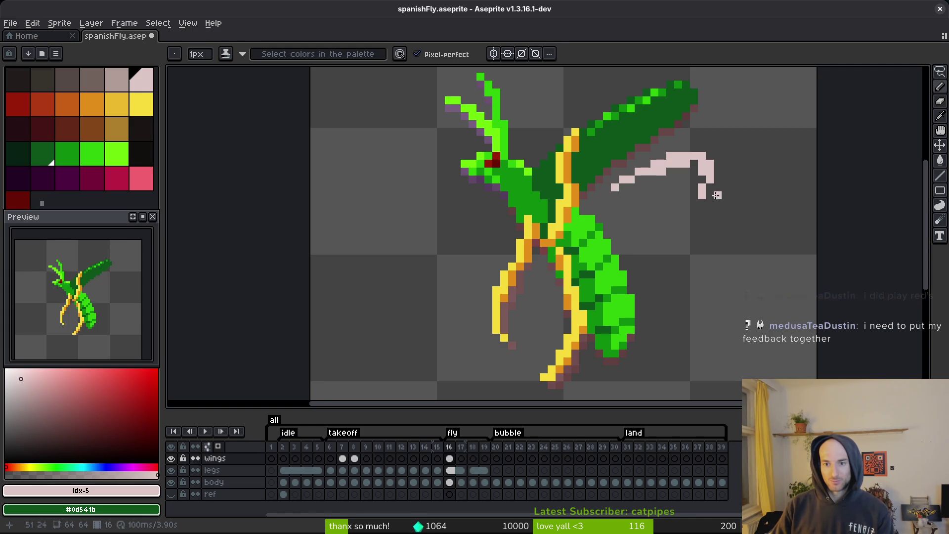
# Reshape the pink hook's end, inner pixels and lower step, then save.
pyautogui.press('e')
pyautogui.click(702, 176)
pyautogui.press('b')
pyautogui.moveTo(701, 208); pyautogui.dragTo(689, 209)
pyautogui.press('e')
pyautogui.press('b')
pyautogui.click(693, 204)
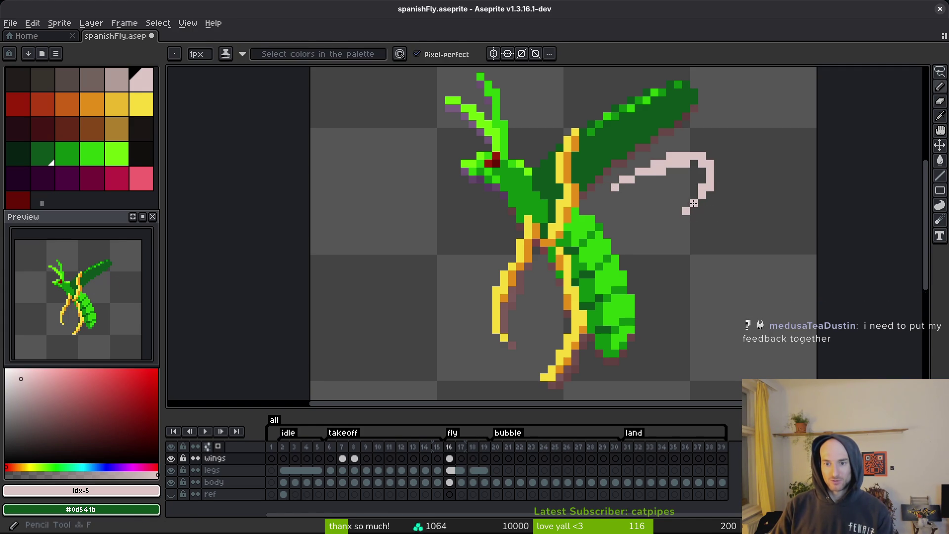
pyautogui.scroll(-3, 700, 225)
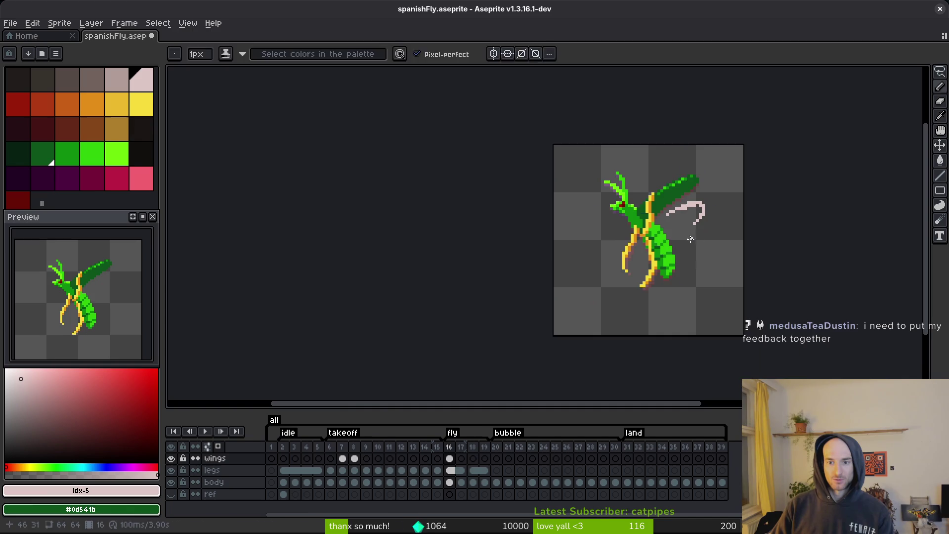
pyautogui.hotkey('ctrl', 's')
# Move the pink hook stroke about 4 px right using a rectangular selection.
pyautogui.scroll(2, 676, 224)
pyautogui.scroll(3, 675, 223)
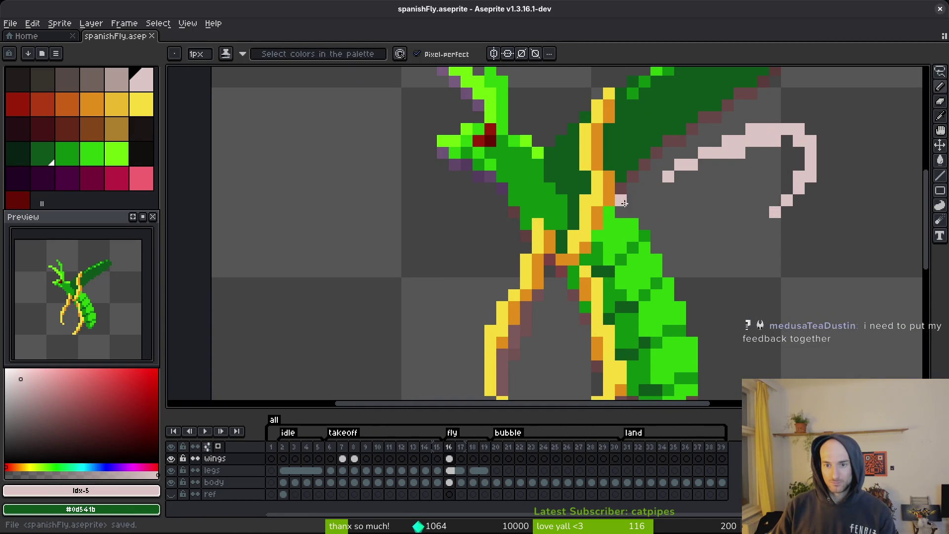
pyautogui.press('q')
pyautogui.moveTo(822, 163)
pyautogui.mouseDown()
pyautogui.moveTo(603, 250)
pyautogui.moveTo(737, 271)
pyautogui.mouseUp()
pyautogui.moveTo(701, 200)
pyautogui.mouseDown()
pyautogui.moveTo(749, 188)
pyautogui.moveTo(746, 152)
pyautogui.mouseUp()
pyautogui.press('Return')
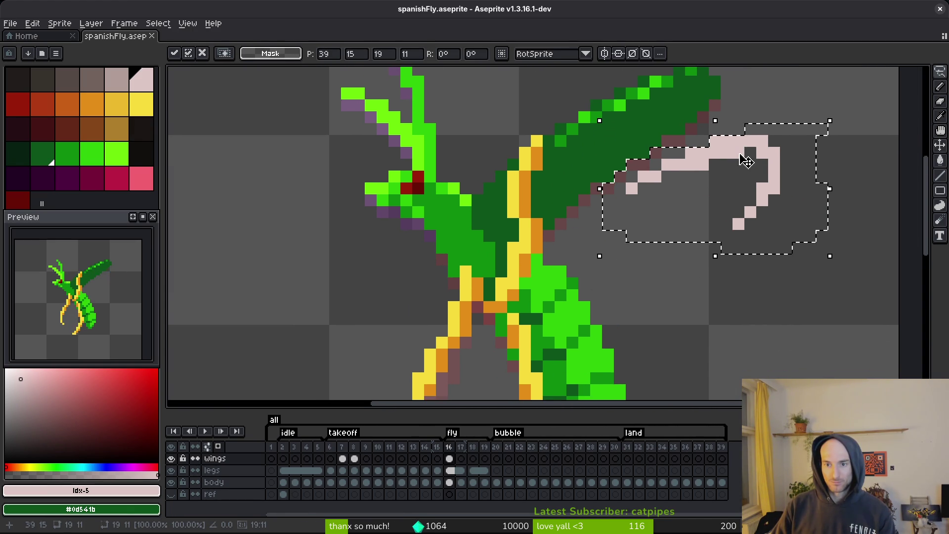
# Draw a second pink streak under the hook and trim the hook's lower curve.
pyautogui.press('b')
pyautogui.press('b')
pyautogui.moveTo(612, 190)
pyautogui.mouseDown()
pyautogui.moveTo(721, 198)
pyautogui.moveTo(697, 226)
pyautogui.moveTo(712, 249)
pyautogui.moveTo(704, 241)
pyautogui.moveTo(687, 262)
pyautogui.mouseUp()
pyautogui.press('e')
# Touch up the lower wing streak's end pixels and save the sprite.
pyautogui.press('b')
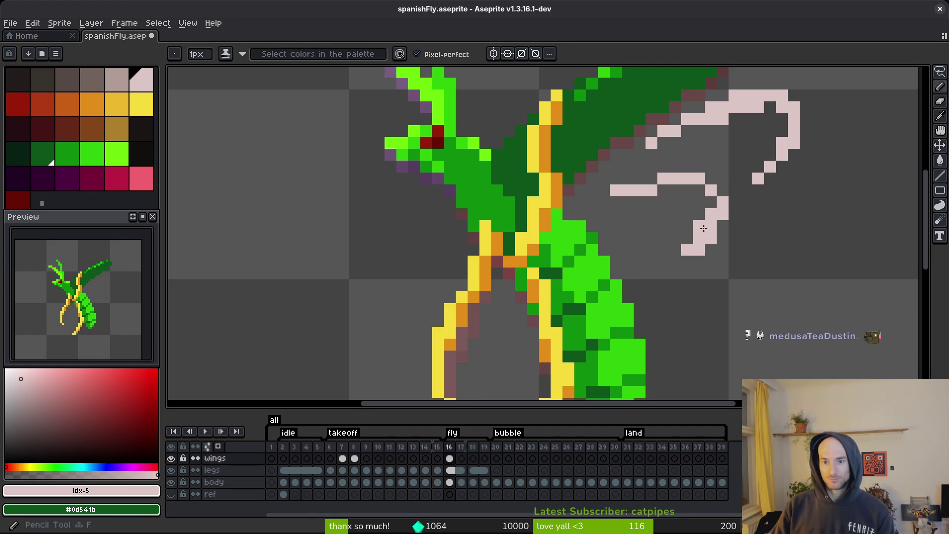
pyautogui.press('e')
pyautogui.moveTo(702, 228); pyautogui.dragTo(711, 214)
pyautogui.press('b')
pyautogui.press('e')
pyautogui.click(650, 190)
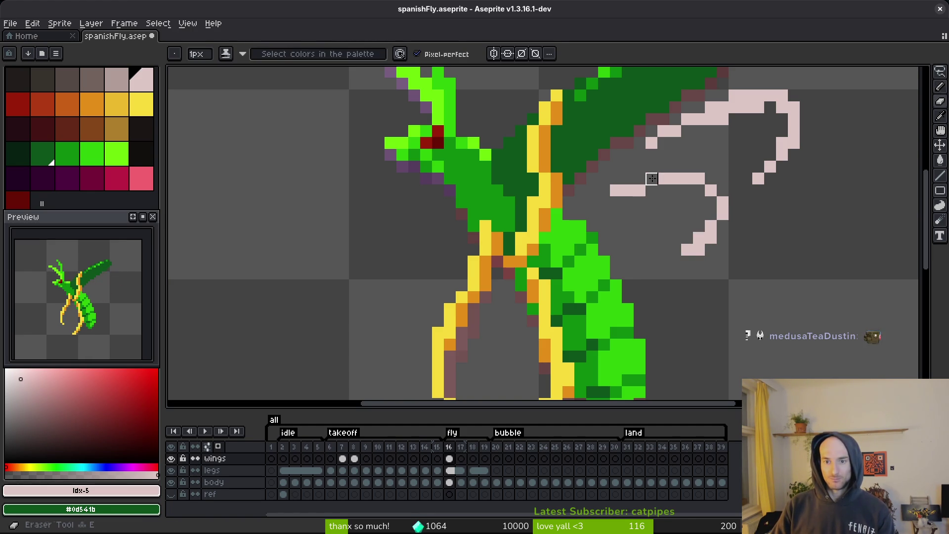
pyautogui.press('b')
pyautogui.click(651, 179)
pyautogui.click(615, 203)
pyautogui.press('e')
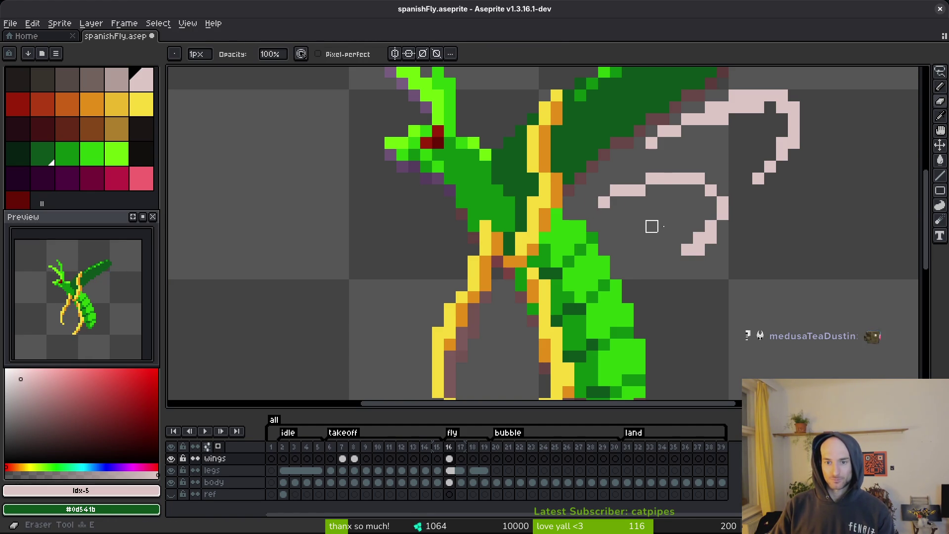
pyautogui.scroll(-4, 712, 257)
pyautogui.scroll(2, 712, 258)
pyautogui.press('b')
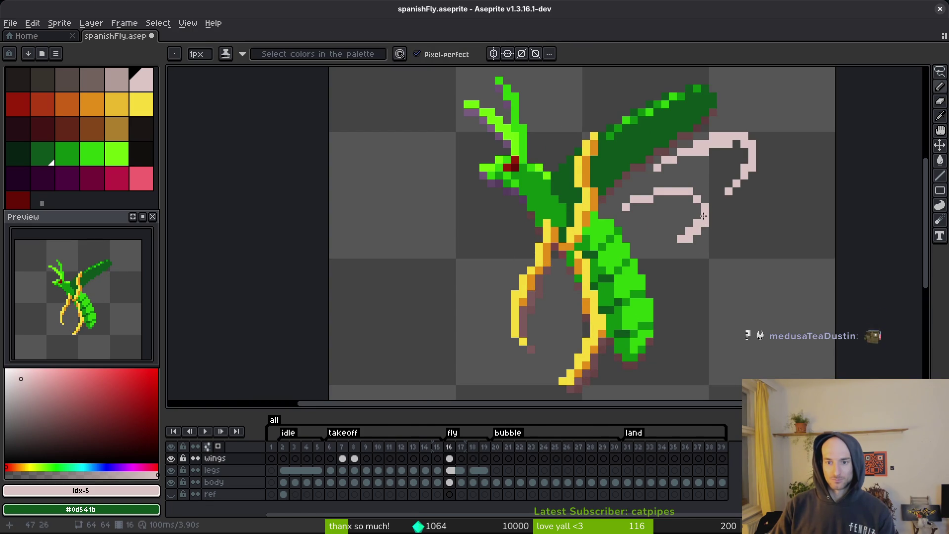
pyautogui.scroll(-3, 712, 216)
pyautogui.hotkey('ctrl', 's')
pyautogui.scroll(3, 689, 236)
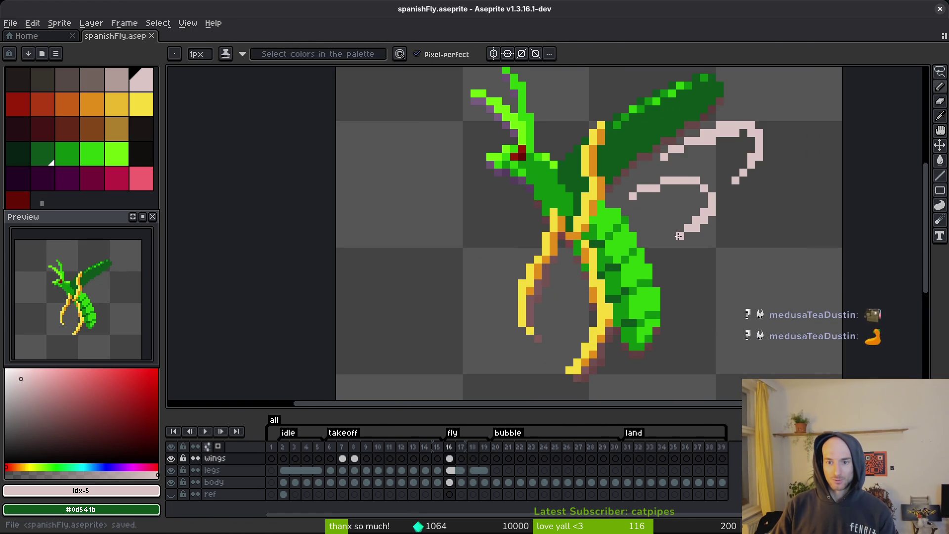
pyautogui.hotkey('ctrl', 's')
pyautogui.scroll(3, 610, 228)
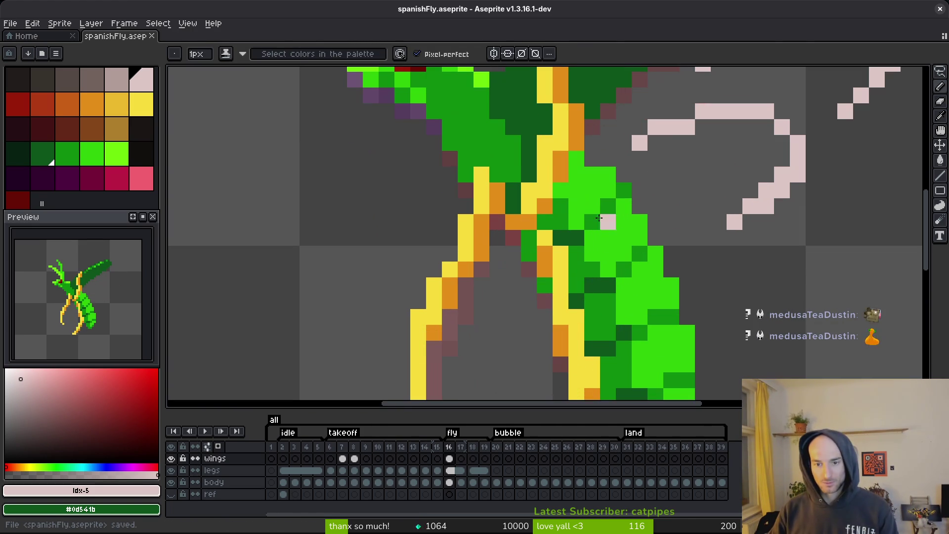
# Add pale pink streaks across the body and by the left leg, save, then copy wings to frame 18.
pyautogui.moveTo(576, 190)
pyautogui.mouseDown()
pyautogui.moveTo(669, 232)
pyautogui.moveTo(643, 284)
pyautogui.moveTo(624, 285)
pyautogui.moveTo(663, 272)
pyautogui.moveTo(650, 281)
pyautogui.mouseUp()
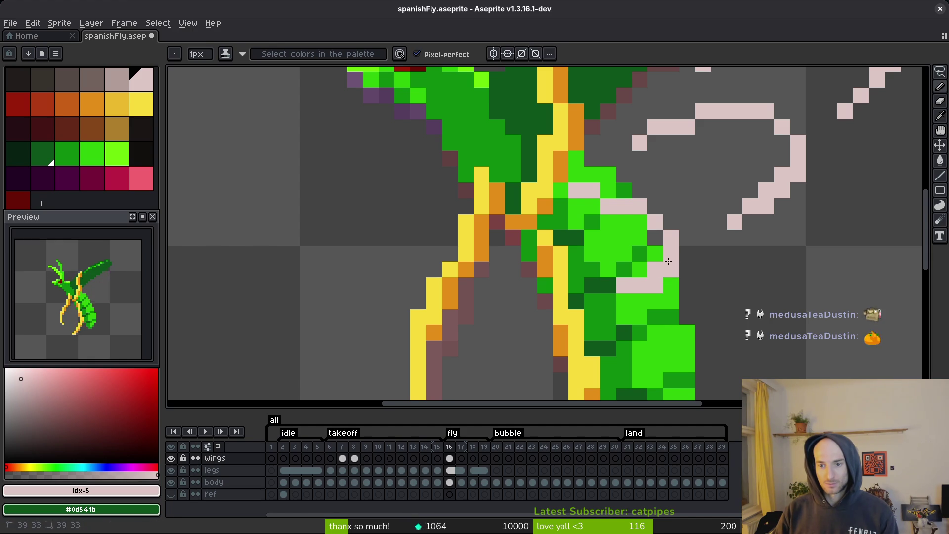
pyautogui.scroll(-4, 630, 268)
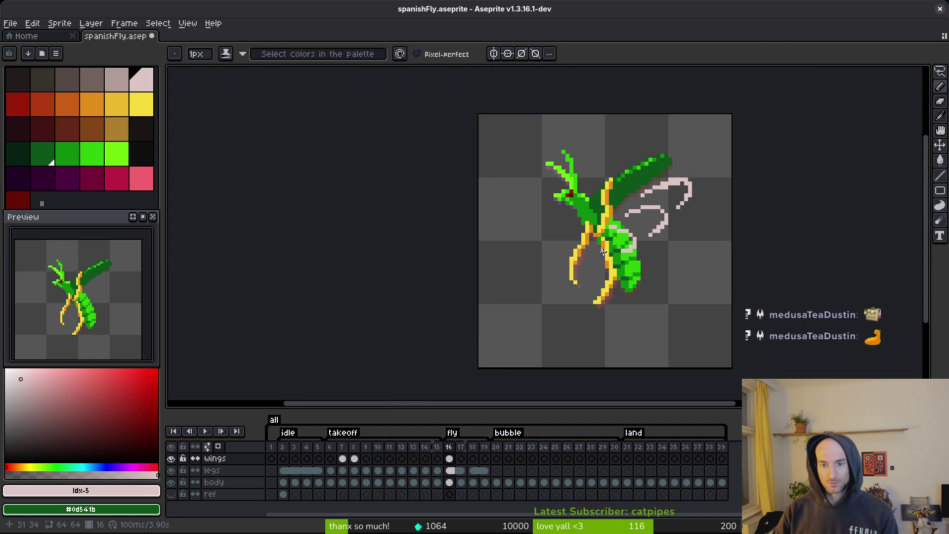
pyautogui.scroll(2, 598, 259)
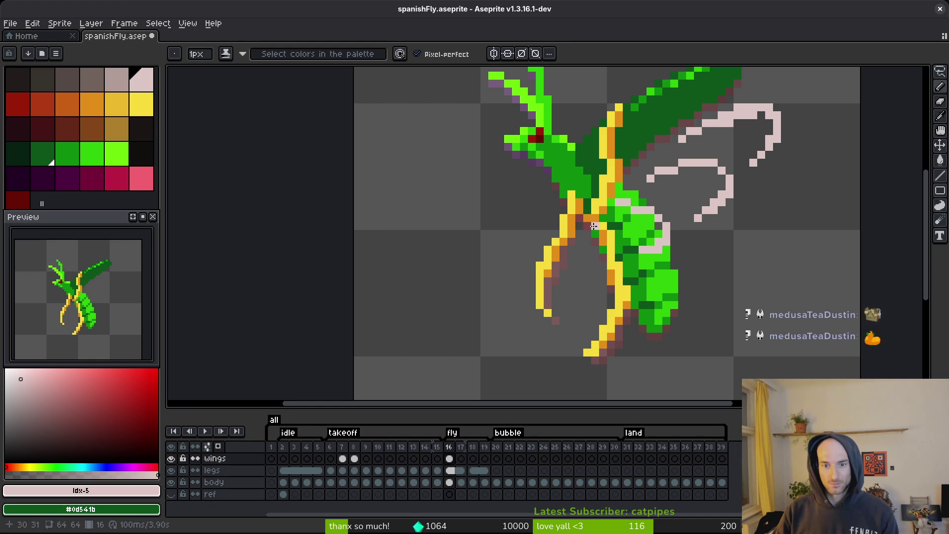
pyautogui.moveTo(594, 221); pyautogui.dragTo(604, 267)
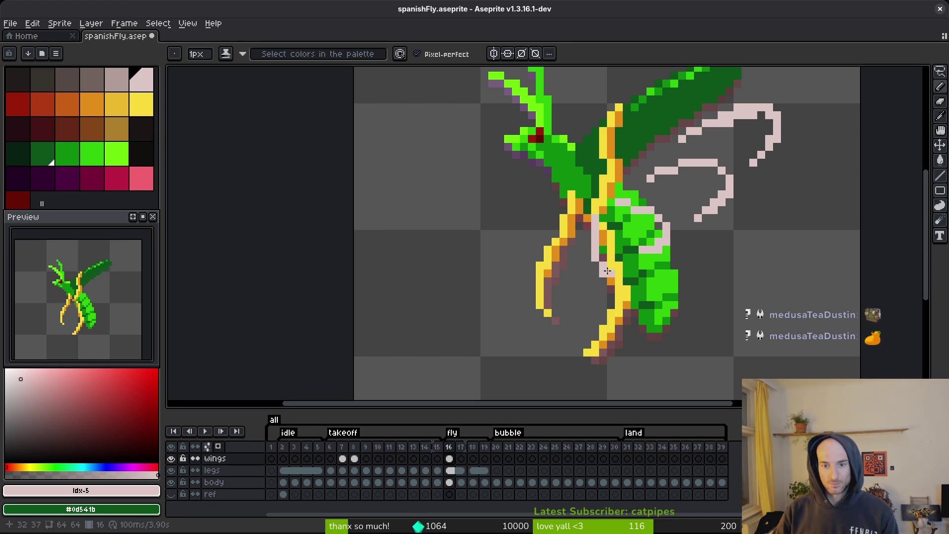
pyautogui.moveTo(558, 232)
pyautogui.mouseDown()
pyautogui.moveTo(529, 296)
pyautogui.moveTo(587, 296)
pyautogui.mouseUp()
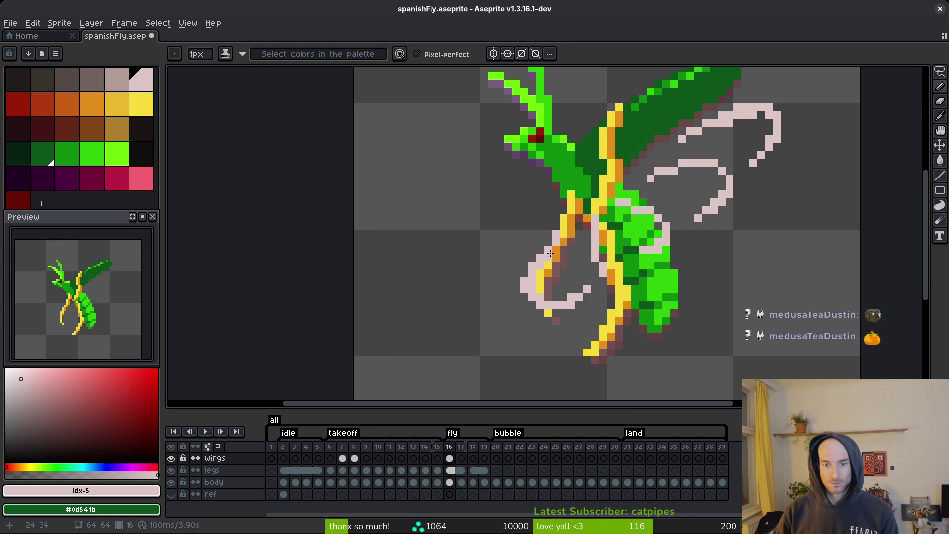
pyautogui.hotkey('ctrl', 's')
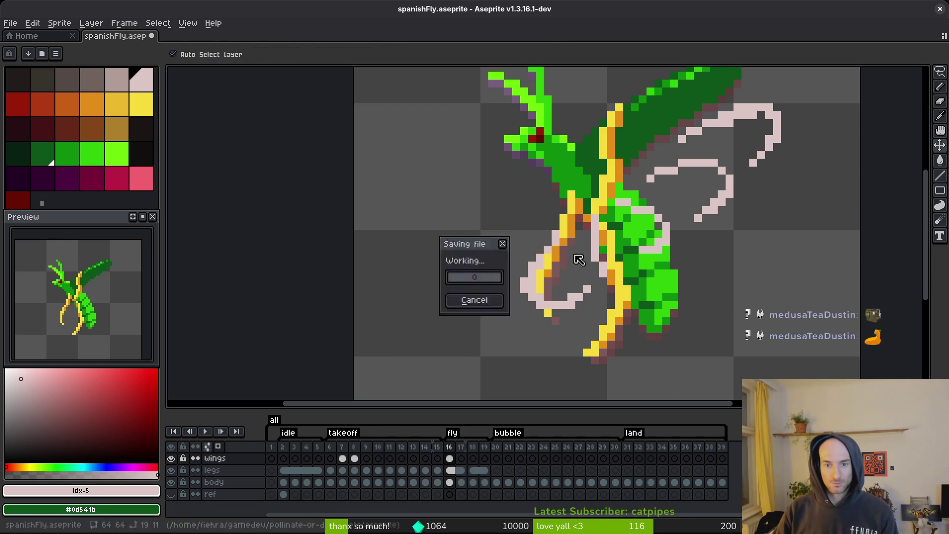
pyautogui.scroll(-6, 576, 259)
pyautogui.moveTo(449, 458); pyautogui.dragTo(461, 462)
# On frame 17, draw a pale pink wing line, undo and erase stray pixels, and save.
pyautogui.click(464, 464)
pyautogui.scroll(5, 622, 239)
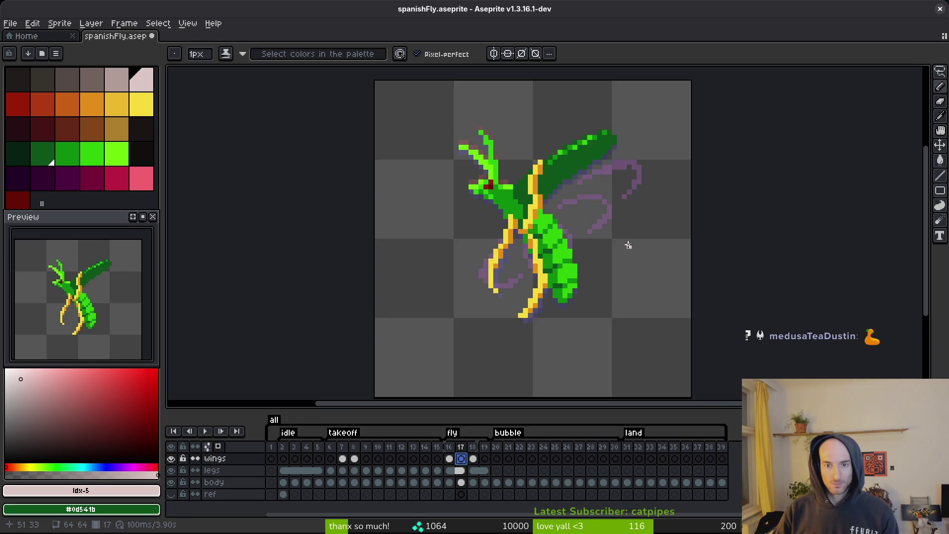
pyautogui.moveTo(534, 213); pyautogui.dragTo(606, 198)
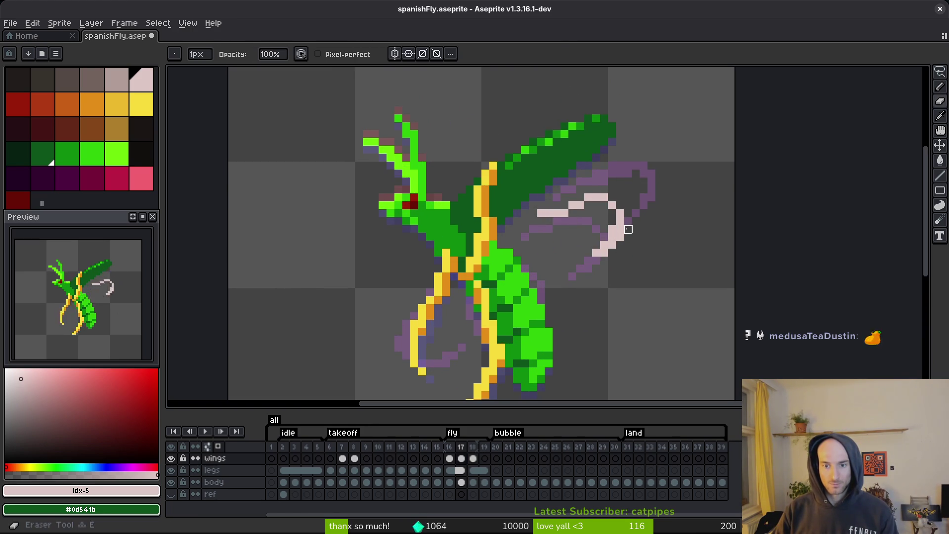
pyautogui.hotkey('ctrl', 'z')
pyautogui.hotkey('ctrl', 'z')
pyautogui.moveTo(618, 220); pyautogui.dragTo(600, 206)
pyautogui.hotkey('ctrl', 'z')
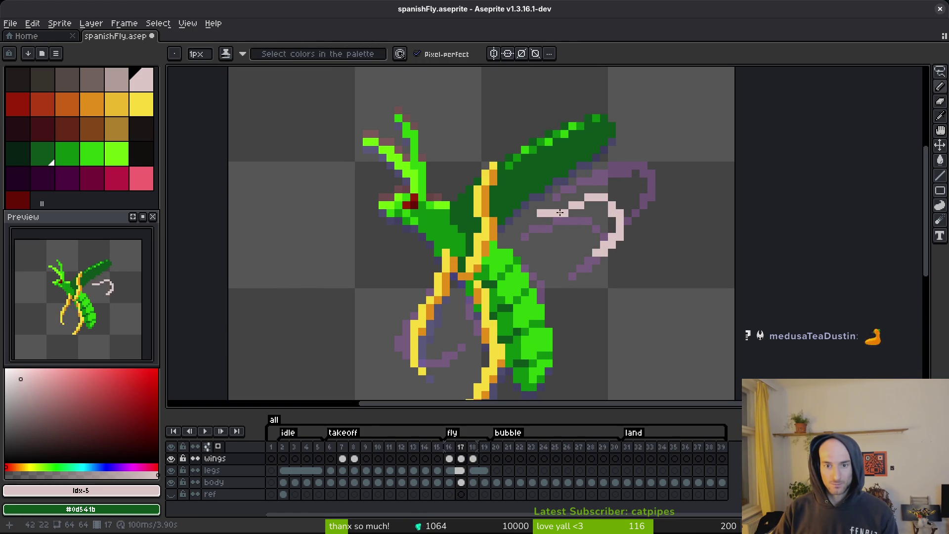
pyautogui.hotkey('ctrl', 'z')
pyautogui.press('e')
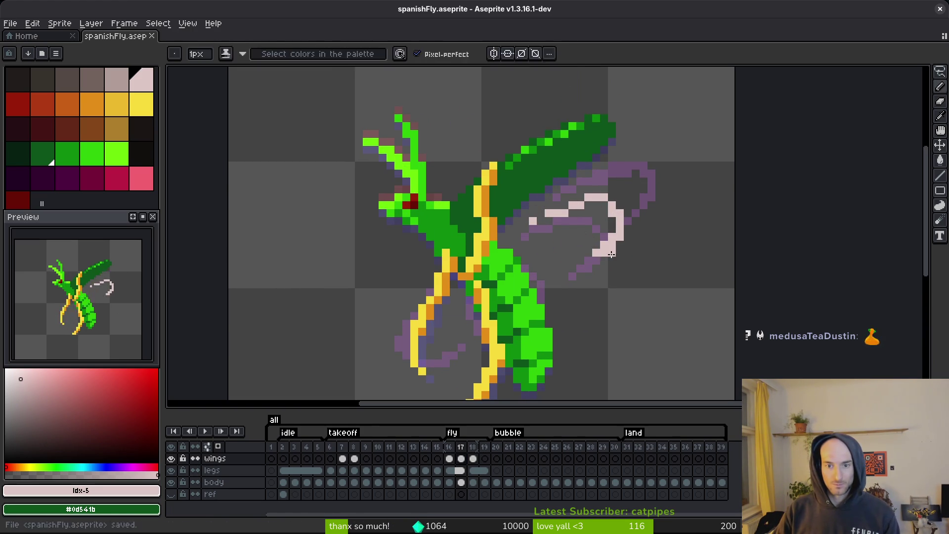
pyautogui.moveTo(604, 253); pyautogui.dragTo(612, 237)
pyautogui.press('b')
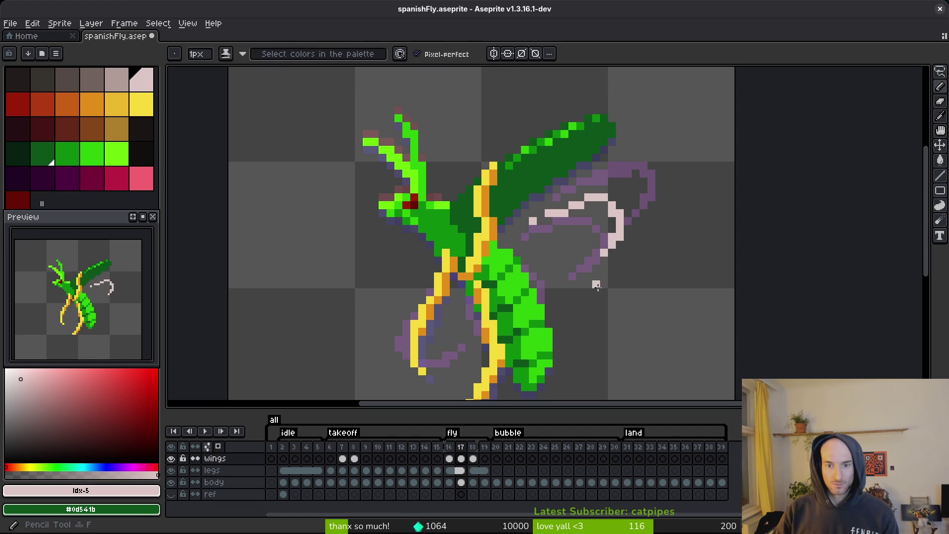
pyautogui.press('e')
pyautogui.press('b')
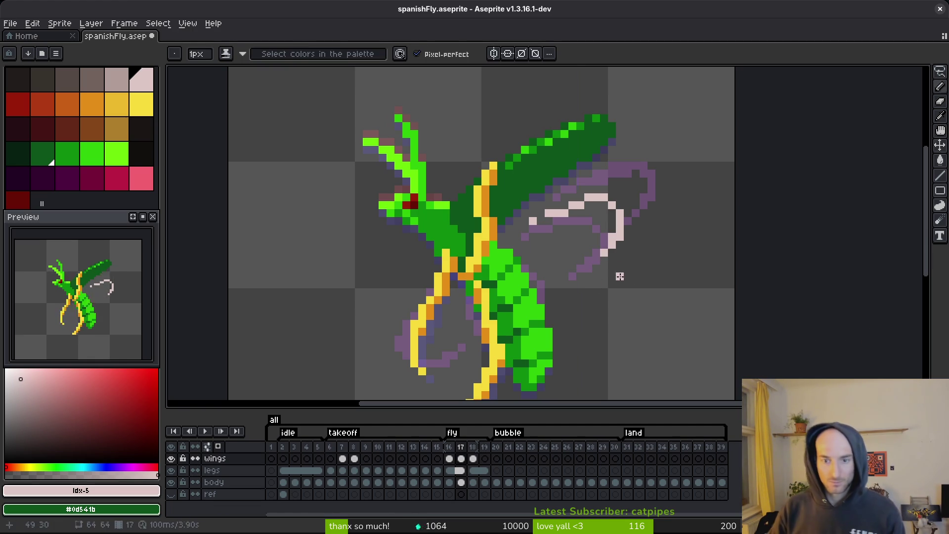
pyautogui.hotkey('ctrl', 's')
# Draw a curved pale pink arc along the wing and a pink line through the body.
pyautogui.scroll(2, 551, 254)
pyautogui.click(476, 231)
pyautogui.moveTo(473, 231)
pyautogui.mouseDown()
pyautogui.moveTo(576, 266)
pyautogui.moveTo(575, 304)
pyautogui.moveTo(562, 318)
pyautogui.moveTo(573, 310)
pyautogui.mouseUp()
pyautogui.press('e')
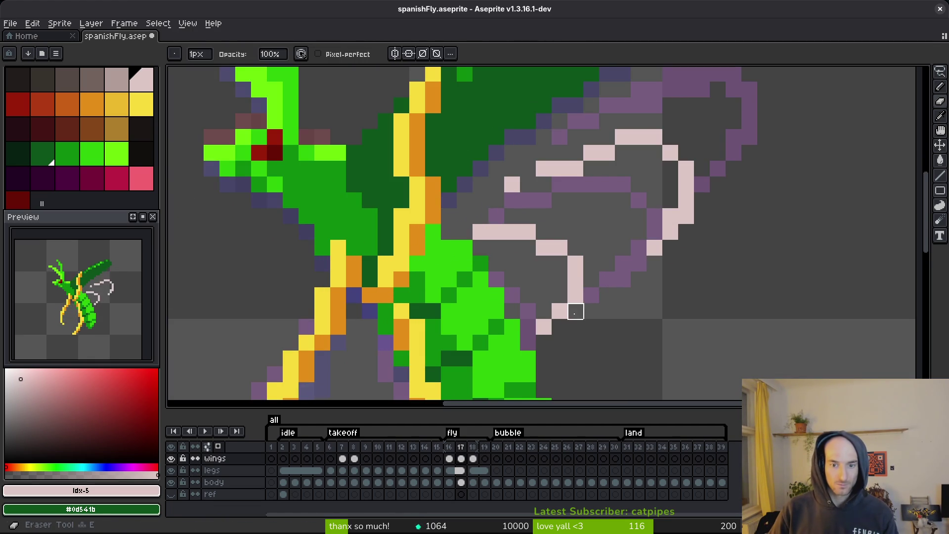
pyautogui.press('b')
pyautogui.click(559, 327)
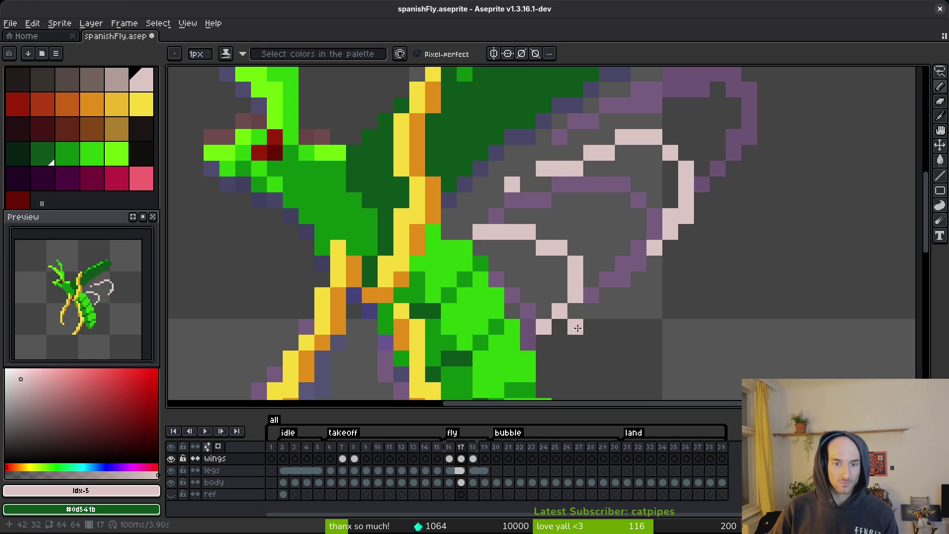
pyautogui.hotkey('ctrl', 'z')
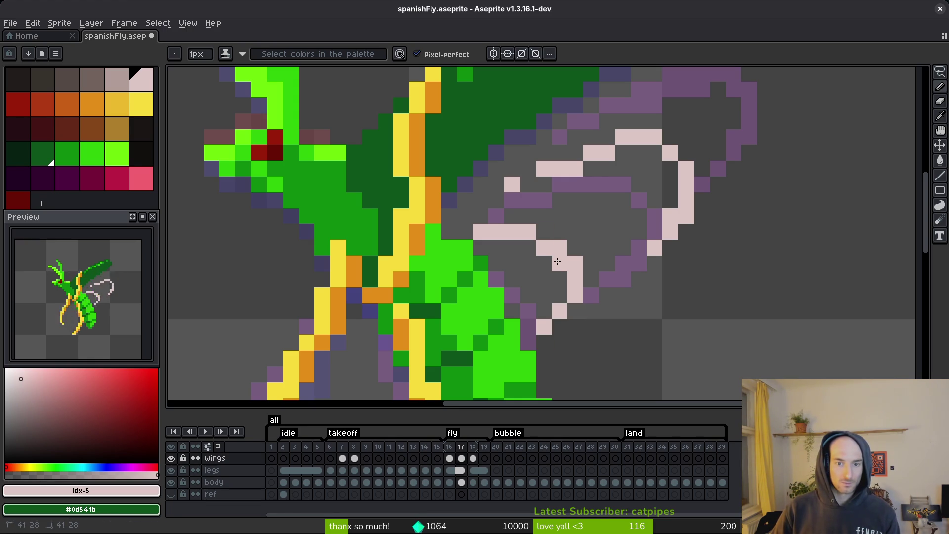
pyautogui.scroll(-4, 452, 245)
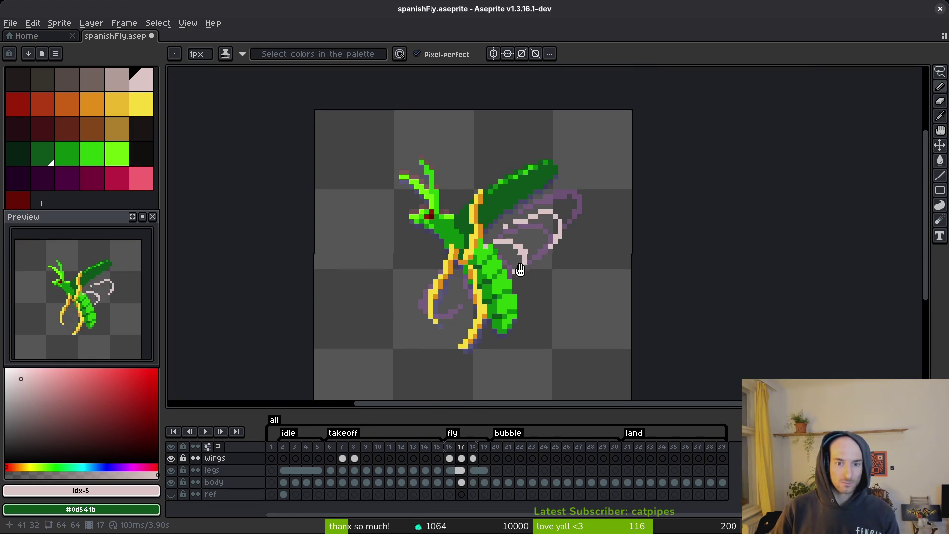
pyautogui.scroll(3, 462, 206)
pyautogui.moveTo(462, 206); pyautogui.dragTo(496, 291)
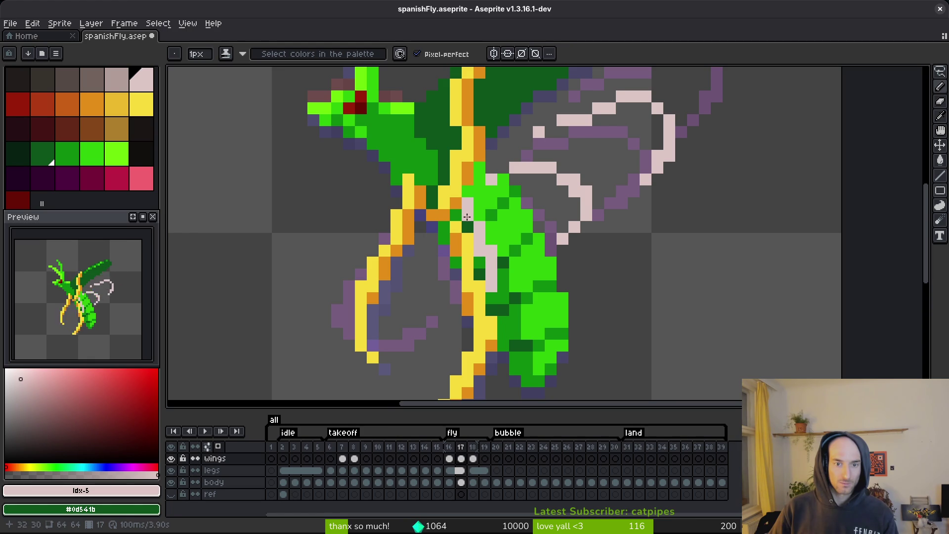
# Draw a vertical pink line by the legs and reposition it with a lasso selection.
pyautogui.moveTo(443, 262); pyautogui.dragTo(475, 233)
pyautogui.moveTo(453, 186)
pyautogui.mouseDown()
pyautogui.moveTo(460, 275)
pyautogui.moveTo(473, 286)
pyautogui.mouseUp()
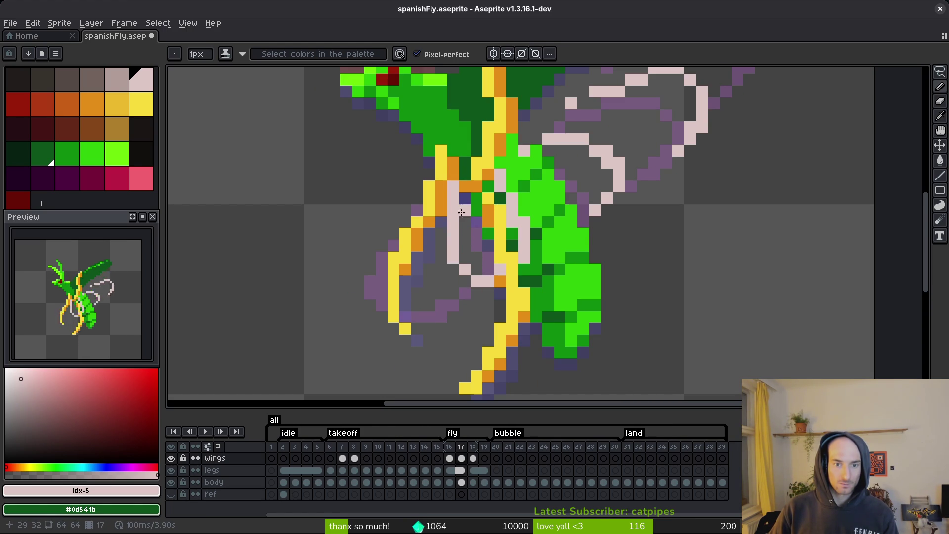
pyautogui.hotkey('shift', 'w')
pyautogui.moveTo(474, 227)
pyautogui.mouseDown()
pyautogui.moveTo(460, 158)
pyautogui.moveTo(484, 296)
pyautogui.mouseUp()
pyautogui.moveTo(484, 297); pyautogui.dragTo(483, 295)
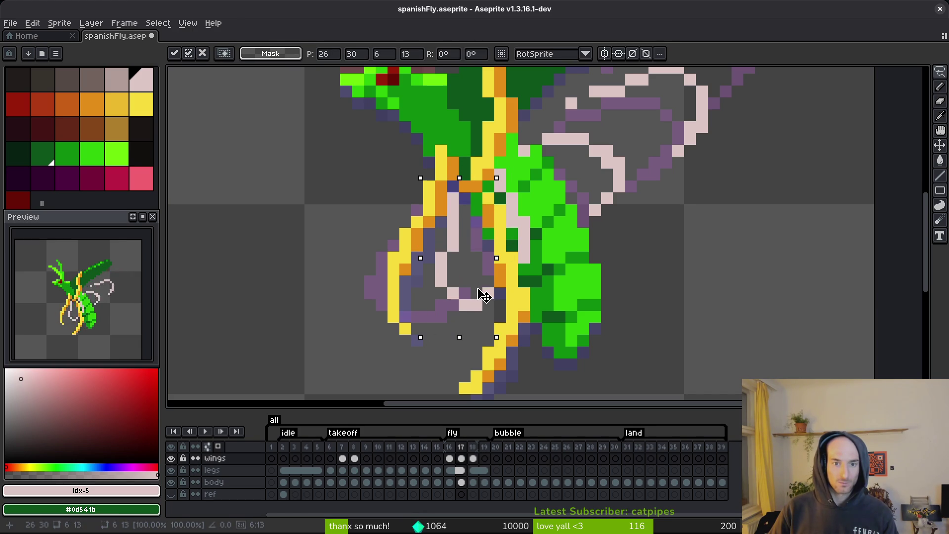
pyautogui.press('Return')
pyautogui.press('b')
# Pick pale pink from the sprite and draw a loop around the leg's bottom.
pyautogui.keyDown('alt'); pyautogui.click(467, 227); pyautogui.keyUp('alt')
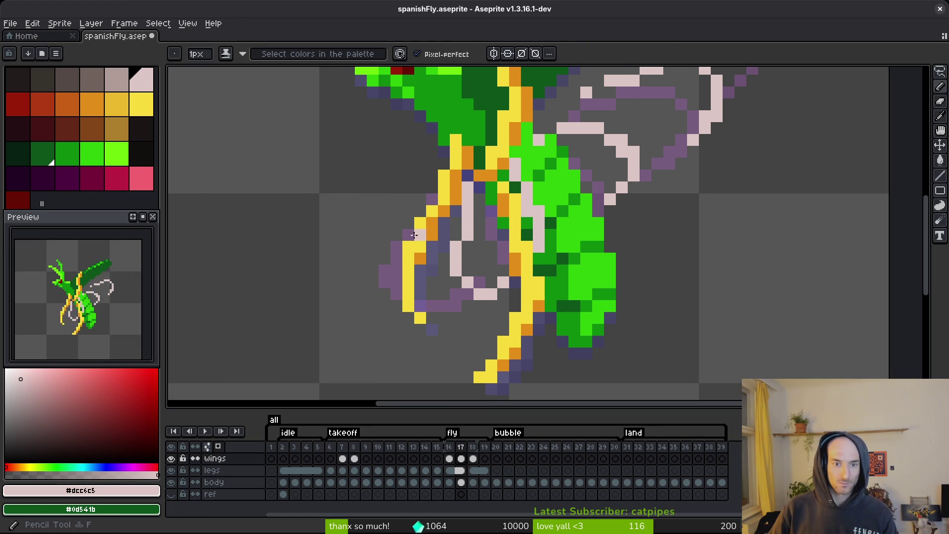
pyautogui.click(419, 214)
pyautogui.moveTo(420, 214)
pyautogui.mouseDown()
pyautogui.moveTo(358, 294)
pyautogui.moveTo(380, 331)
pyautogui.moveTo(447, 330)
pyautogui.moveTo(396, 328)
pyautogui.moveTo(373, 341)
pyautogui.mouseUp()
pyautogui.click(349, 317)
pyautogui.click(409, 341)
# Touch up individual pixels on the lower wing loop, alternating pencil and eraser.
pyautogui.press('e')
pyautogui.click(438, 330)
pyautogui.press('b')
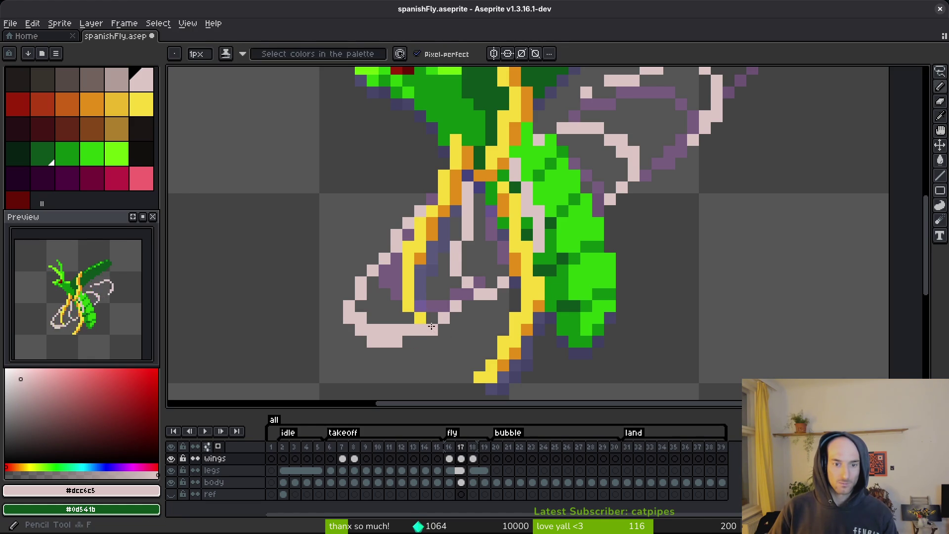
pyautogui.click(432, 318)
pyautogui.press('e')
pyautogui.click(432, 330)
pyautogui.press('b')
pyautogui.press('e')
pyautogui.click(361, 318)
pyautogui.moveTo(384, 330); pyautogui.dragTo(397, 329)
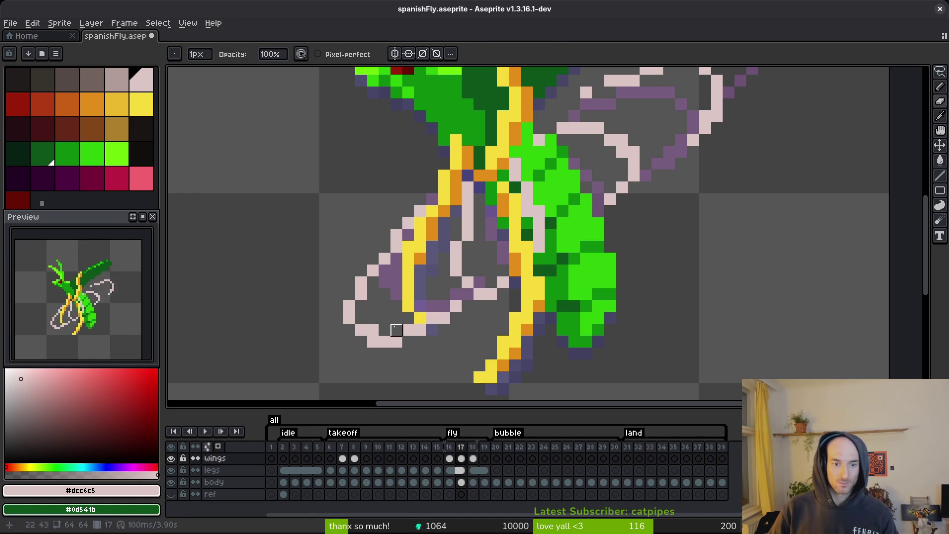
pyautogui.press('b')
pyautogui.press('e')
pyautogui.click(361, 294)
pyautogui.press('b')
pyautogui.click(349, 294)
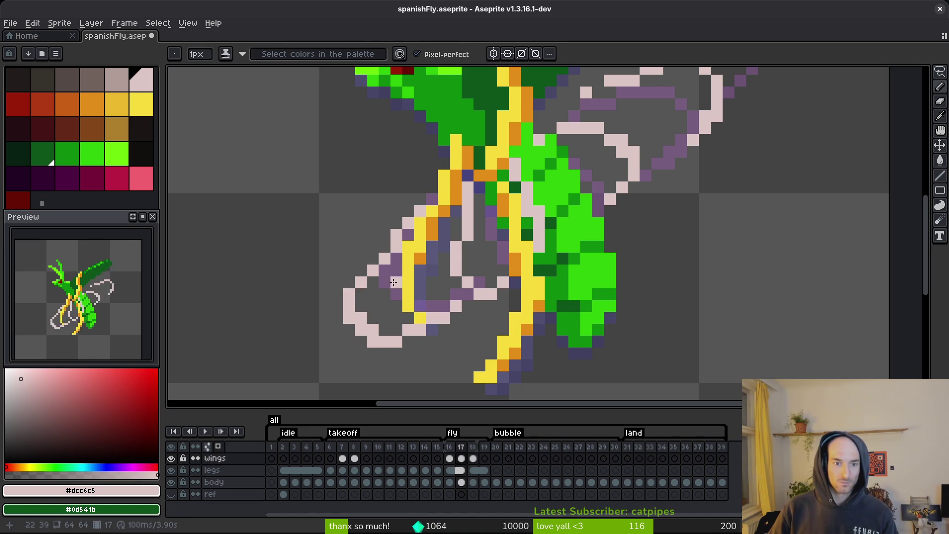
pyautogui.press('e')
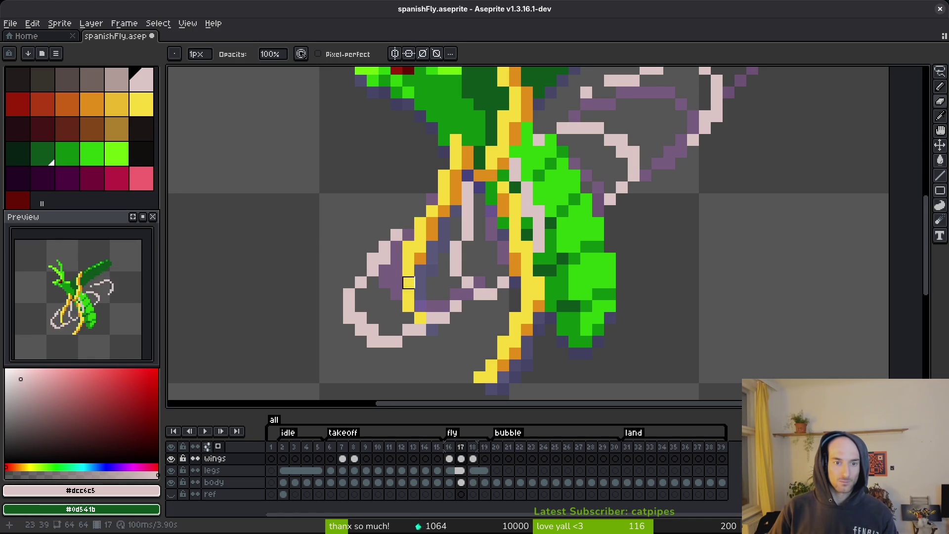
pyautogui.press('b')
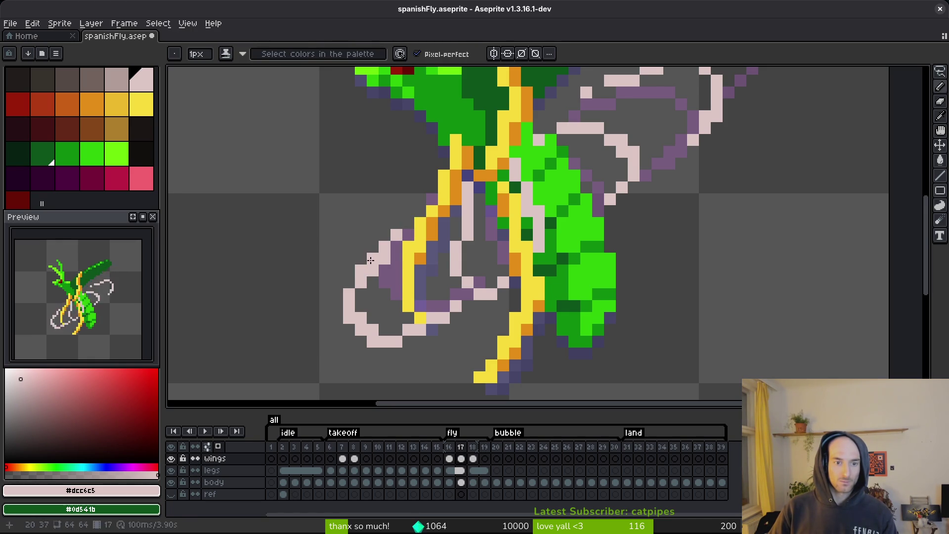
pyautogui.press('e')
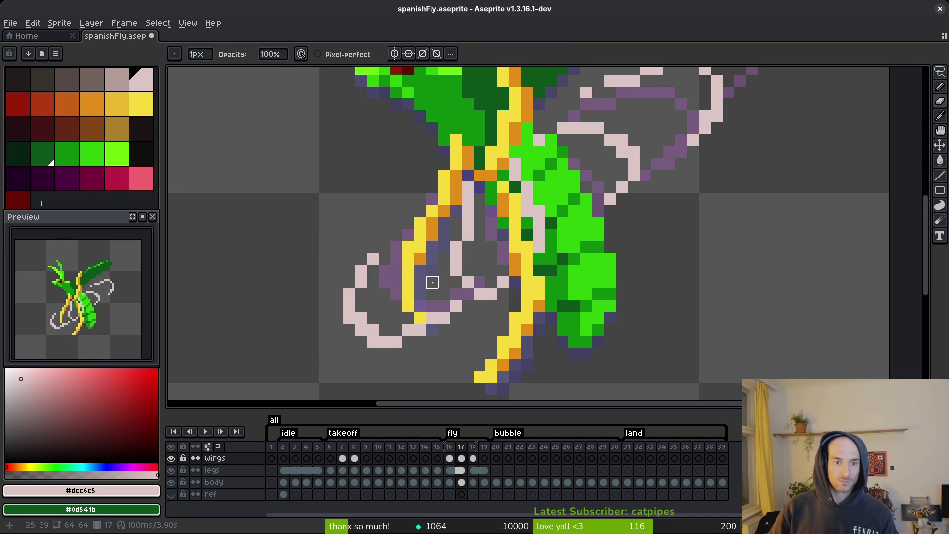
pyautogui.press('b')
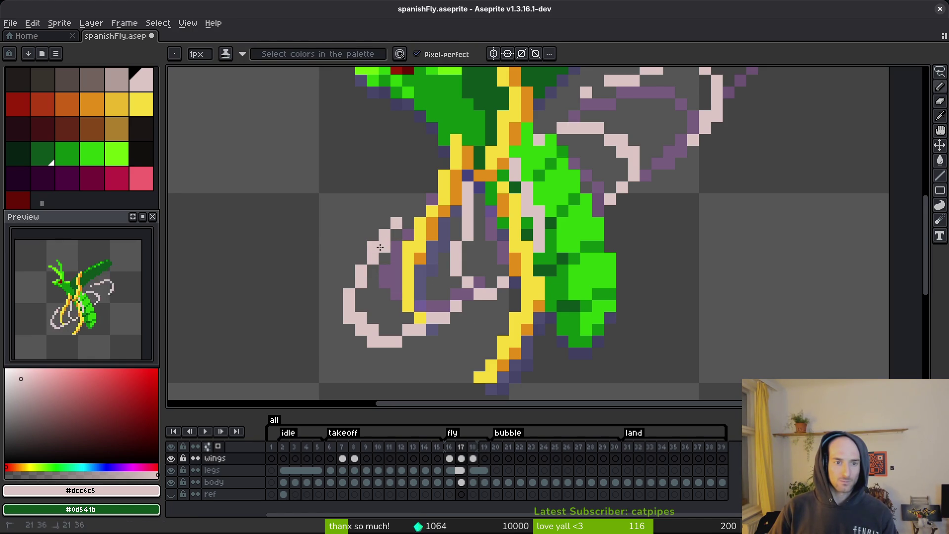
# Redraw the lower-left light-pink wing outline, then go to frame 19 and save.
pyautogui.moveTo(414, 203); pyautogui.dragTo(394, 235)
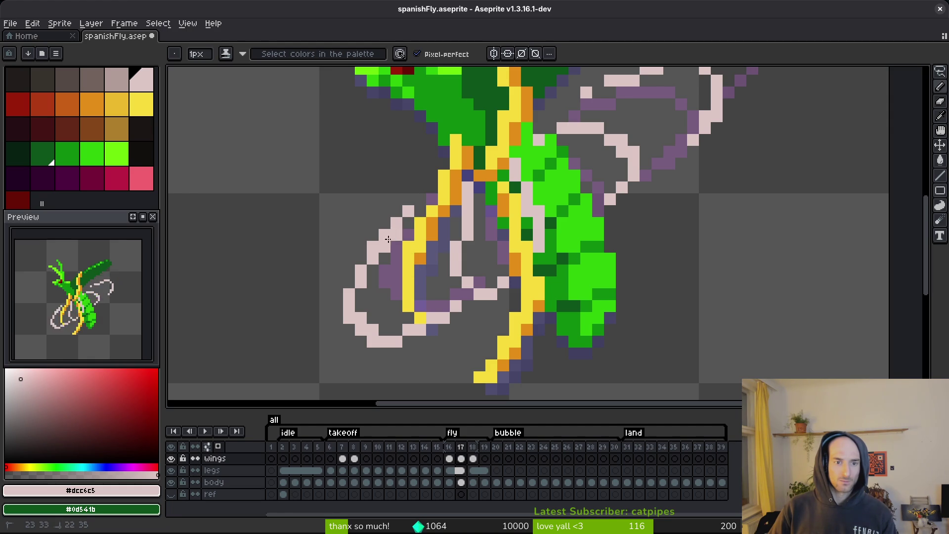
pyautogui.press('e')
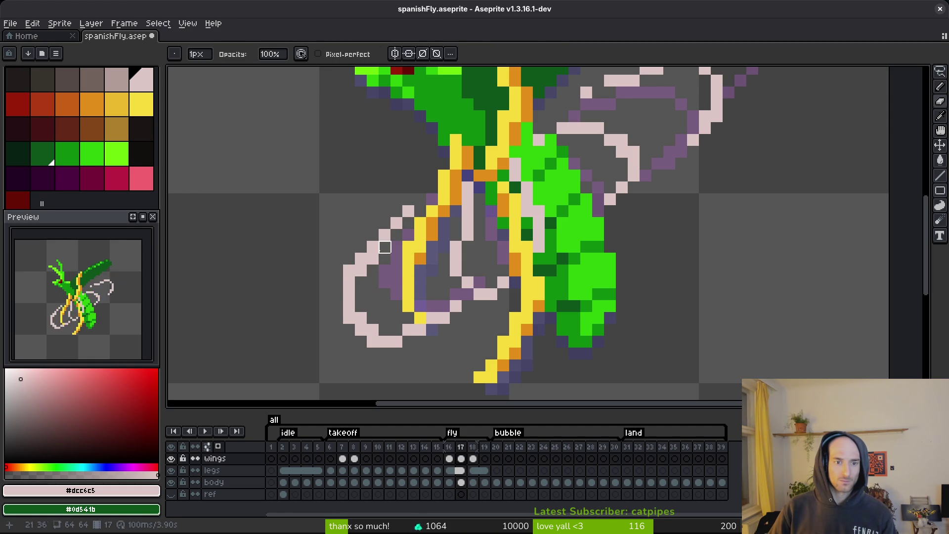
pyautogui.moveTo(361, 271); pyautogui.dragTo(408, 212)
pyautogui.press('b')
pyautogui.moveTo(348, 301); pyautogui.dragTo(351, 291)
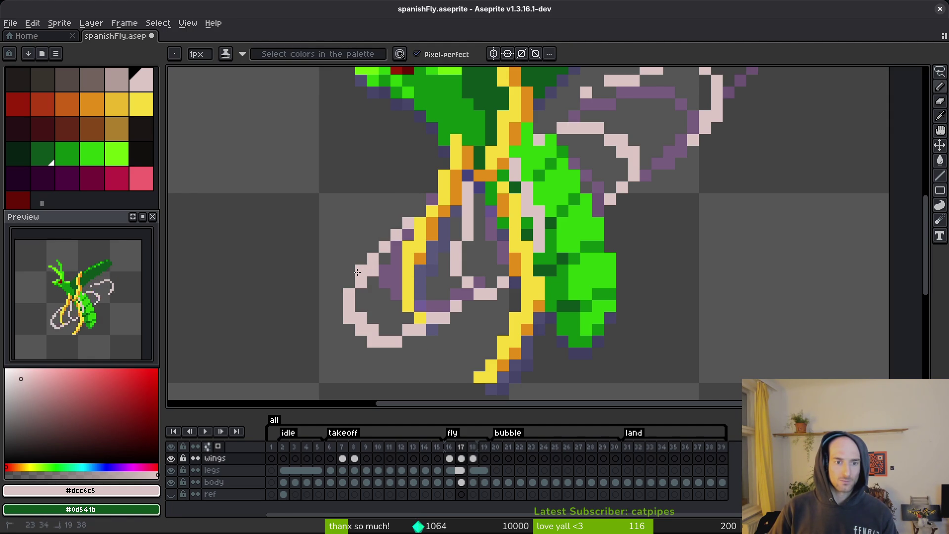
pyautogui.moveTo(386, 252)
pyautogui.mouseDown()
pyautogui.moveTo(360, 293)
pyautogui.moveTo(366, 264)
pyautogui.mouseUp()
pyautogui.press('e')
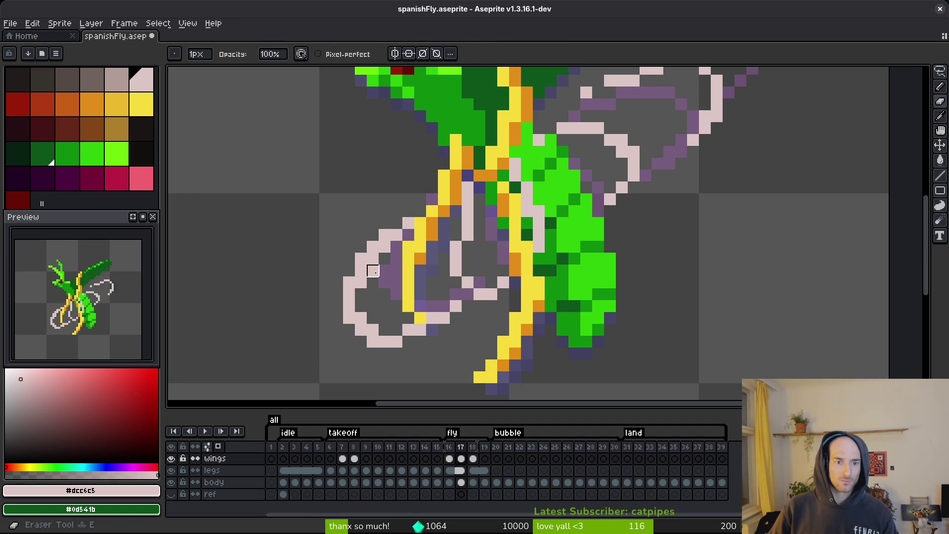
pyautogui.press('b')
pyautogui.click(420, 211)
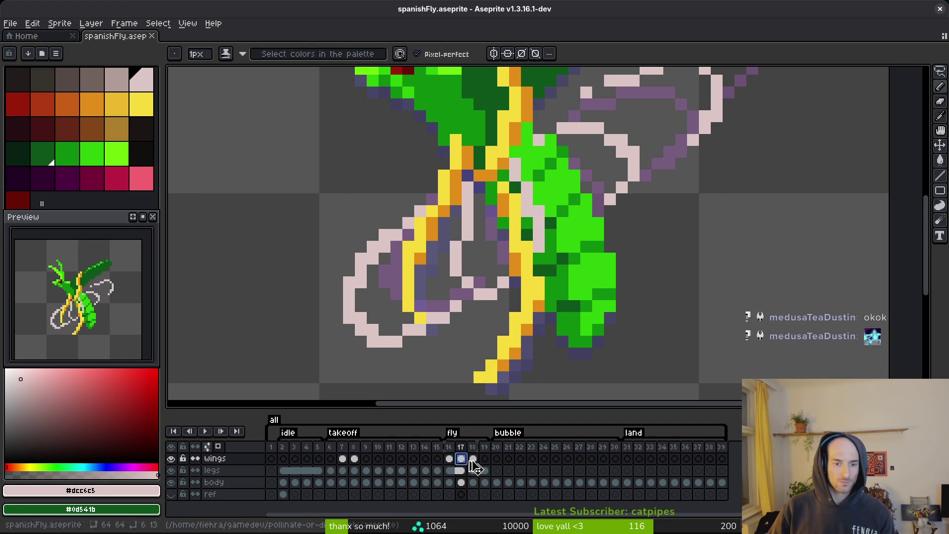
pyautogui.click(484, 457)
pyautogui.hotkey('ctrl', 's')
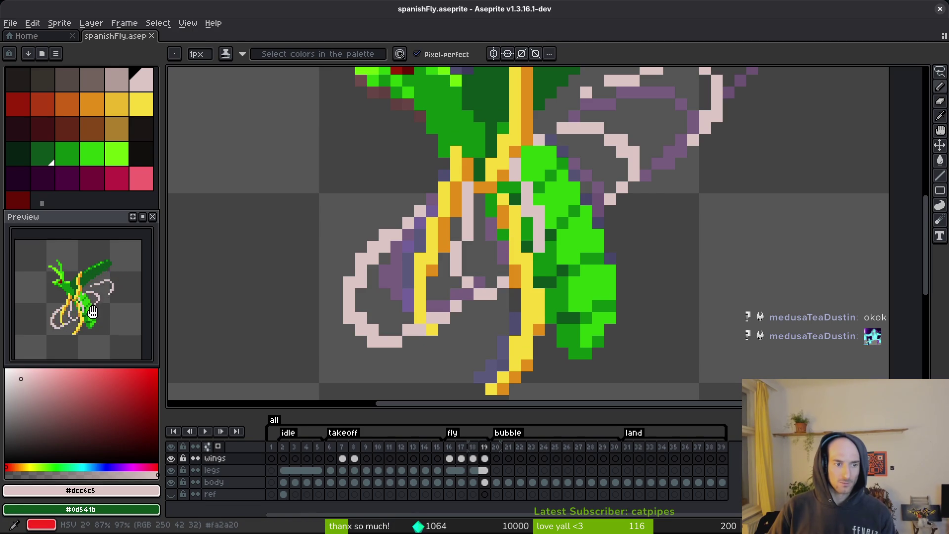
# Marquee-select the light-pink lower wing loop on frame 19, move it to a new spot, and save.
pyautogui.scroll(1, 407, 329)
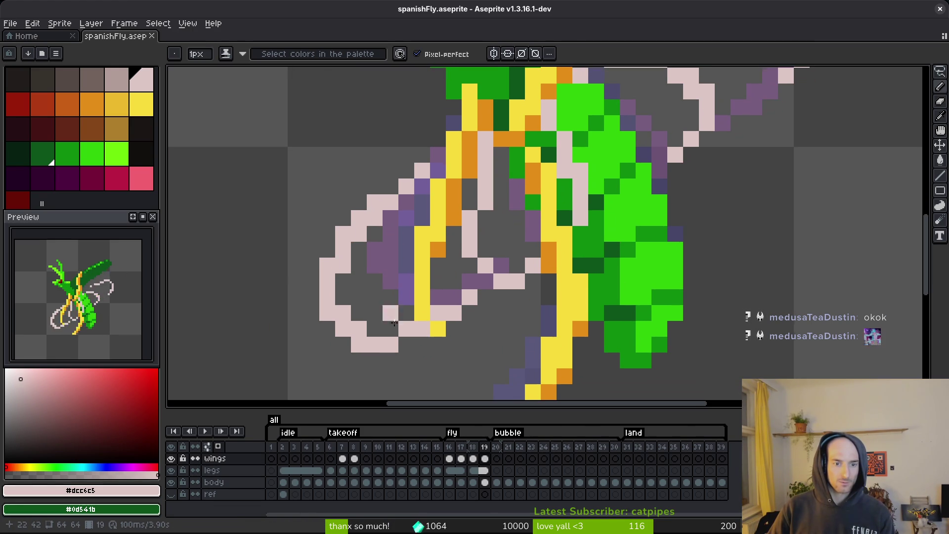
pyautogui.press('e')
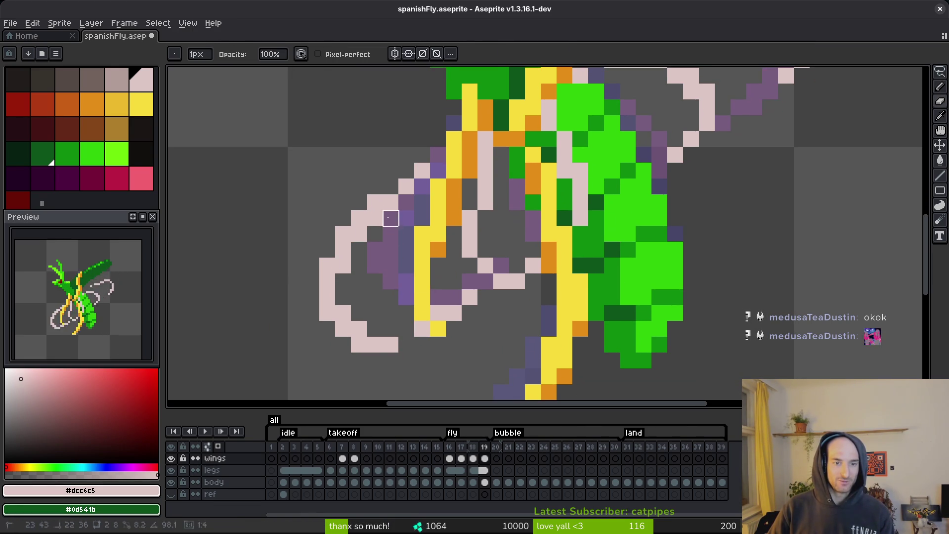
pyautogui.press('m')
pyautogui.moveTo(425, 205)
pyautogui.mouseDown()
pyautogui.moveTo(353, 181)
pyautogui.moveTo(418, 398)
pyautogui.mouseUp()
pyautogui.moveTo(402, 354)
pyautogui.mouseDown()
pyautogui.moveTo(408, 343)
pyautogui.moveTo(406, 359)
pyautogui.mouseUp()
pyautogui.press('Return')
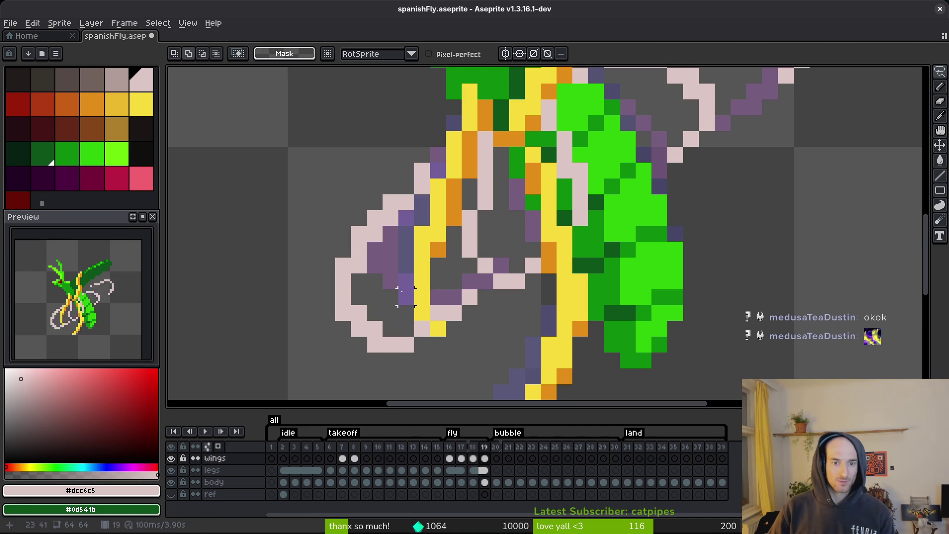
pyautogui.hotkey('ctrl', 'z')
pyautogui.hotkey('ctrl', 'z')
pyautogui.moveTo(392, 324)
pyautogui.mouseDown()
pyautogui.moveTo(377, 328)
pyautogui.moveTo(396, 319)
pyautogui.mouseUp()
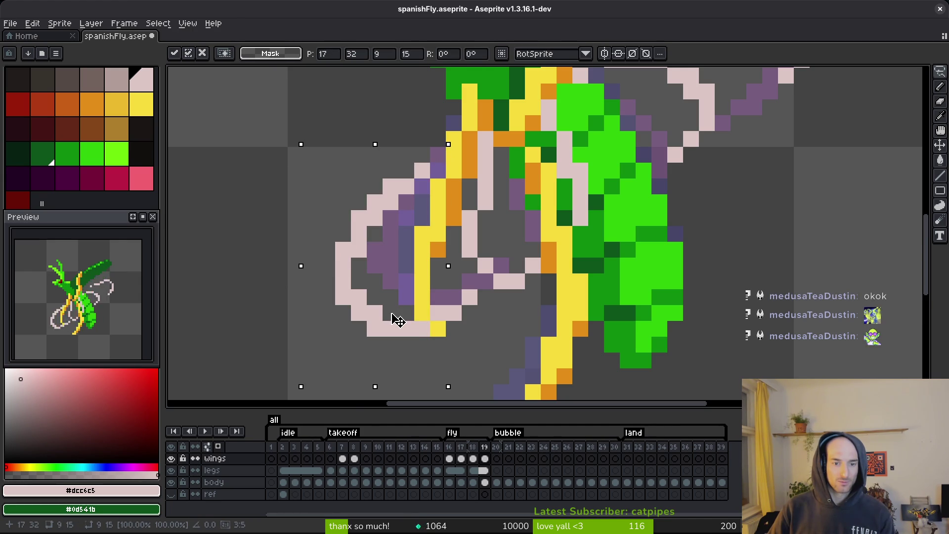
pyautogui.press('Return')
pyautogui.hotkey('ctrl', 's')
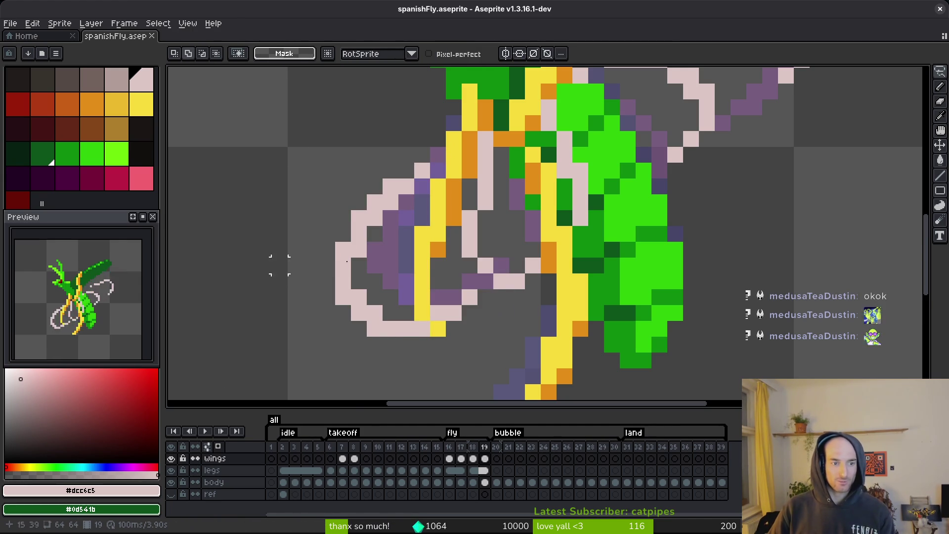
# Compare the moved wing loop against frame 18, then return to frame 19.
pyautogui.scroll(-5, 662, 247)
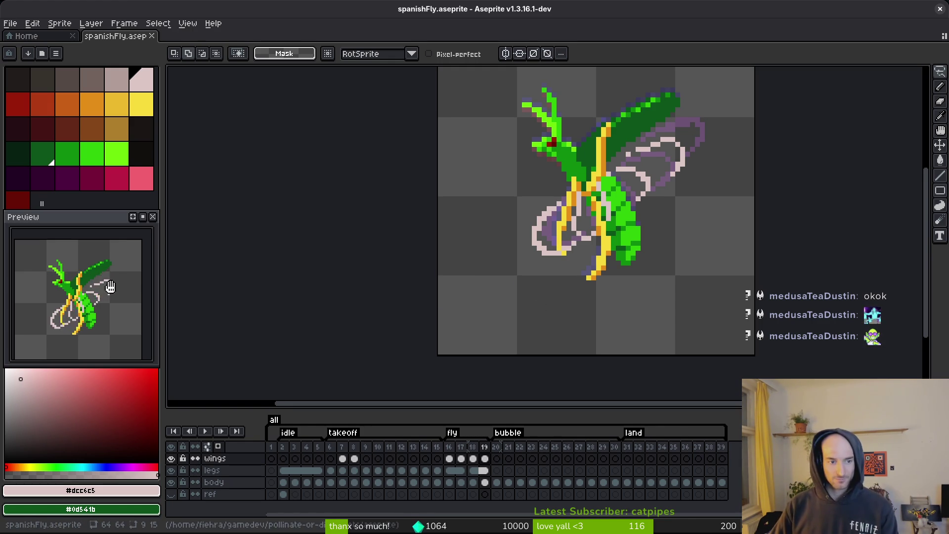
pyautogui.scroll(4, 632, 241)
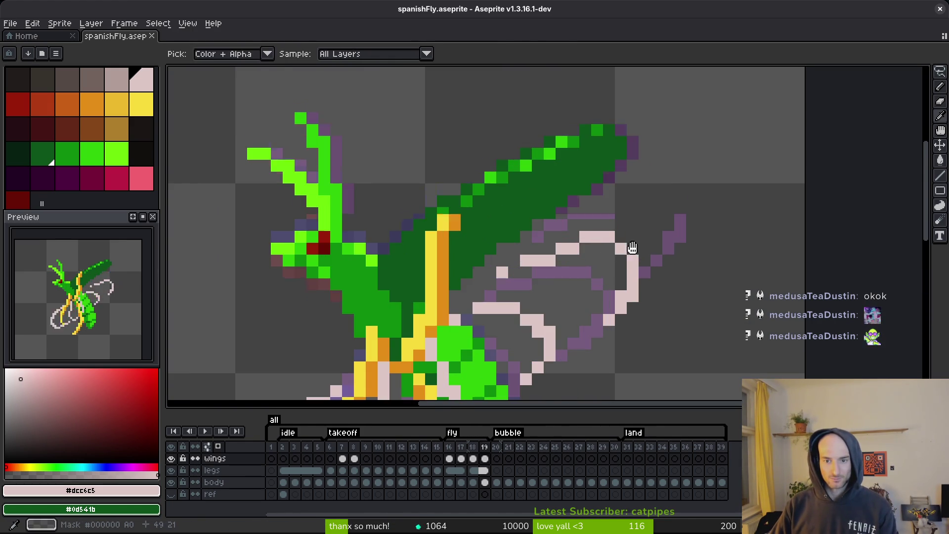
pyautogui.press('Left')
pyautogui.press('b')
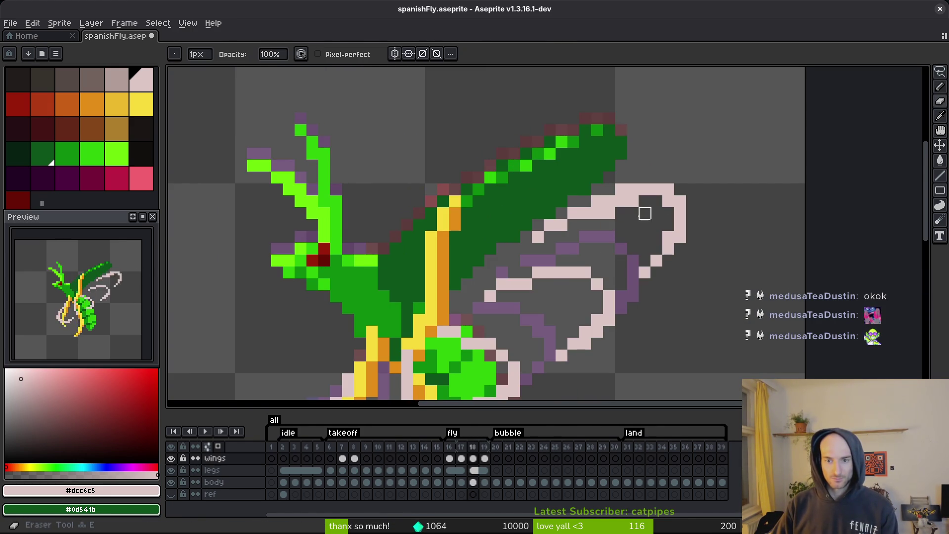
pyautogui.press('Right')
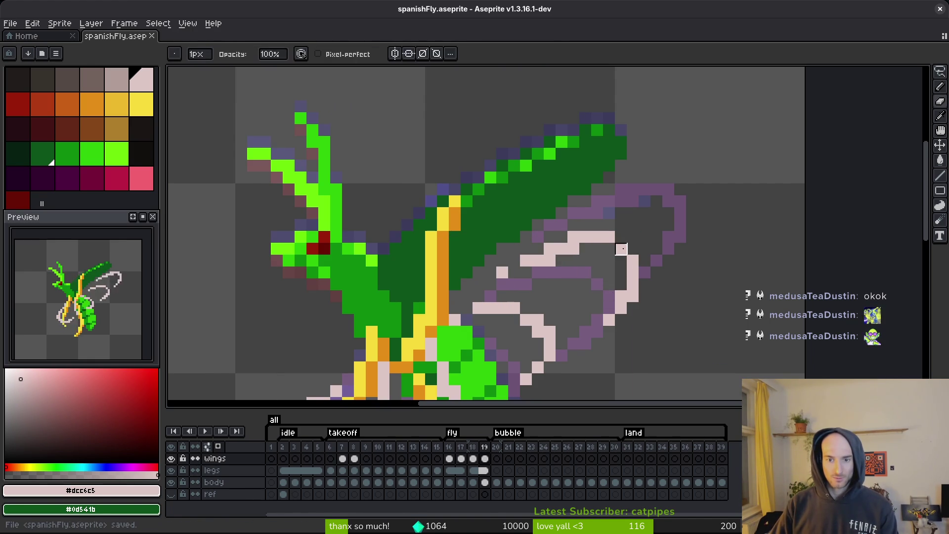
pyautogui.scroll(-1, 620, 260)
pyautogui.scroll(1, 620, 261)
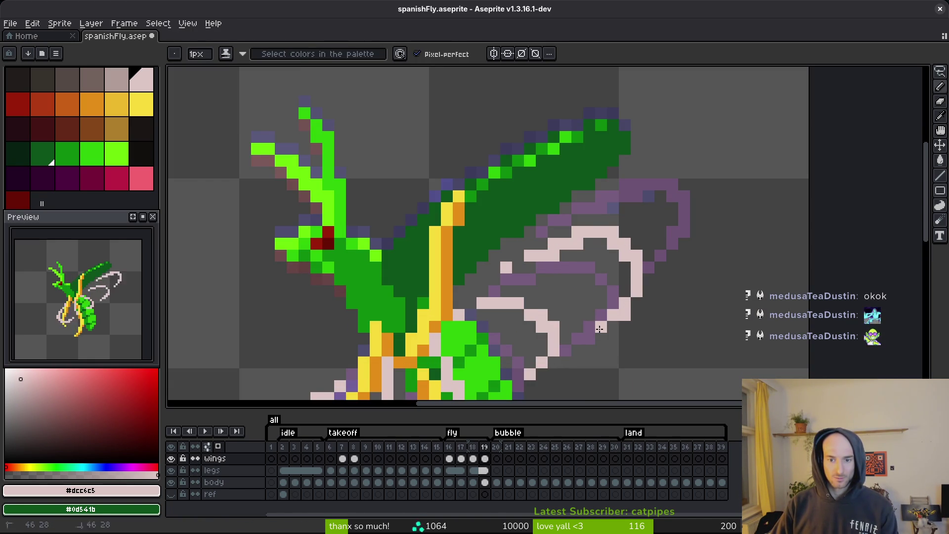
pyautogui.scroll(-3, 643, 326)
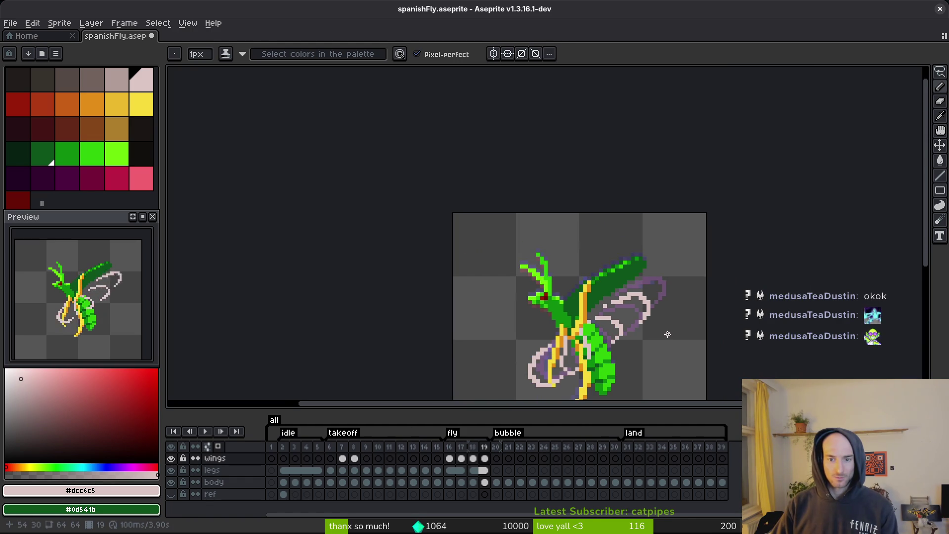
# Save spanishFly.aseprite repeatedly with Ctrl+S and pan the canvas view.
pyautogui.scroll(1, 657, 329)
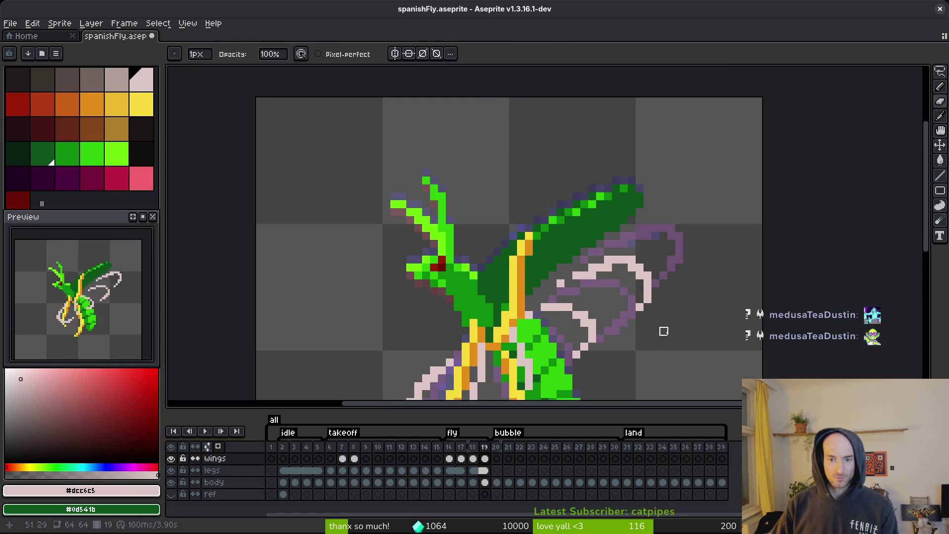
pyautogui.scroll(-1, 662, 335)
pyautogui.hotkey('ctrl', 's')
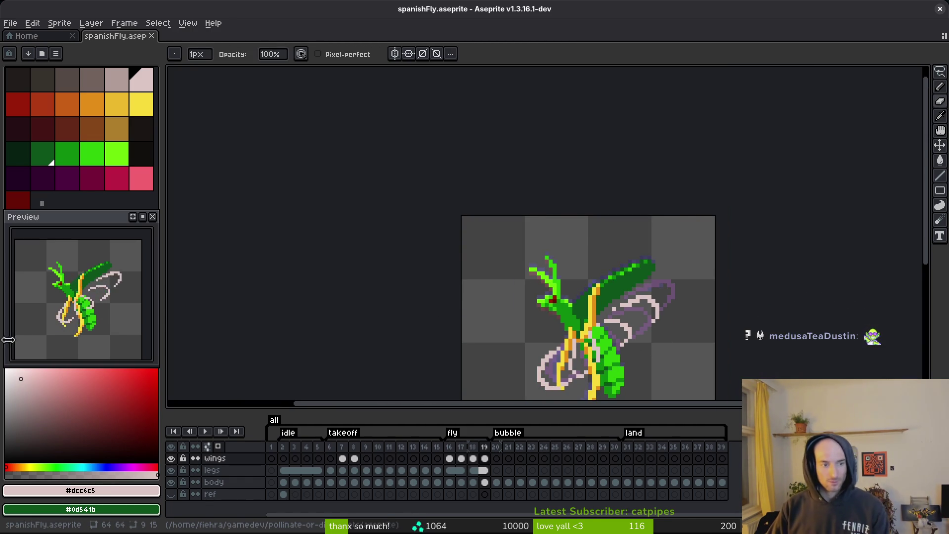
pyautogui.hotkey('ctrl', 's')
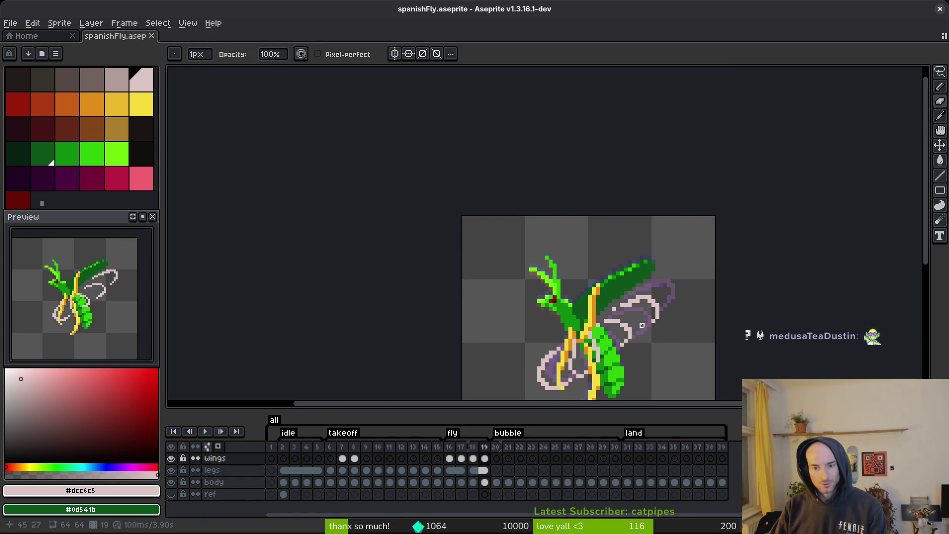
pyautogui.scroll(2, 638, 285)
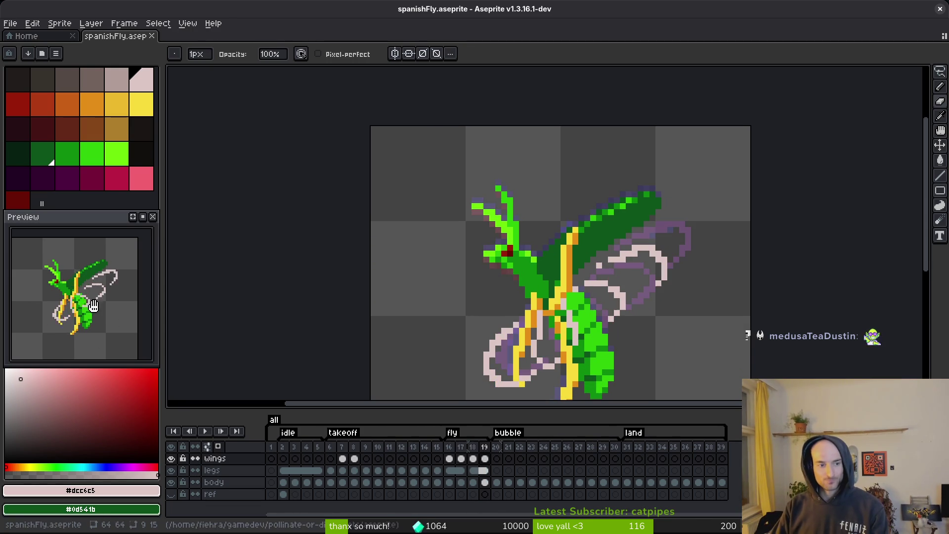
pyautogui.hotkey('ctrl', 's')
pyautogui.hotkey('ctrl', 's')
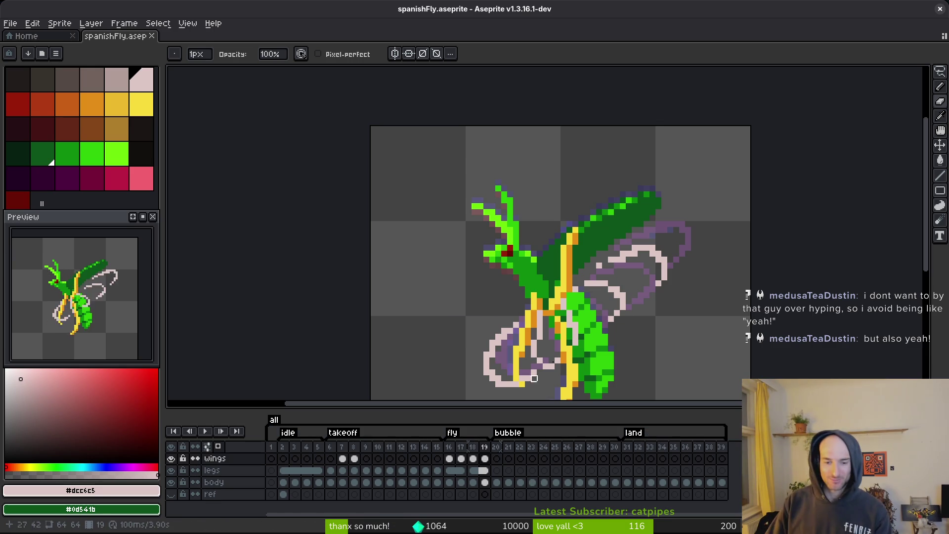
pyautogui.scroll(-5, 601, 256)
pyautogui.scroll(-2, 96, 326)
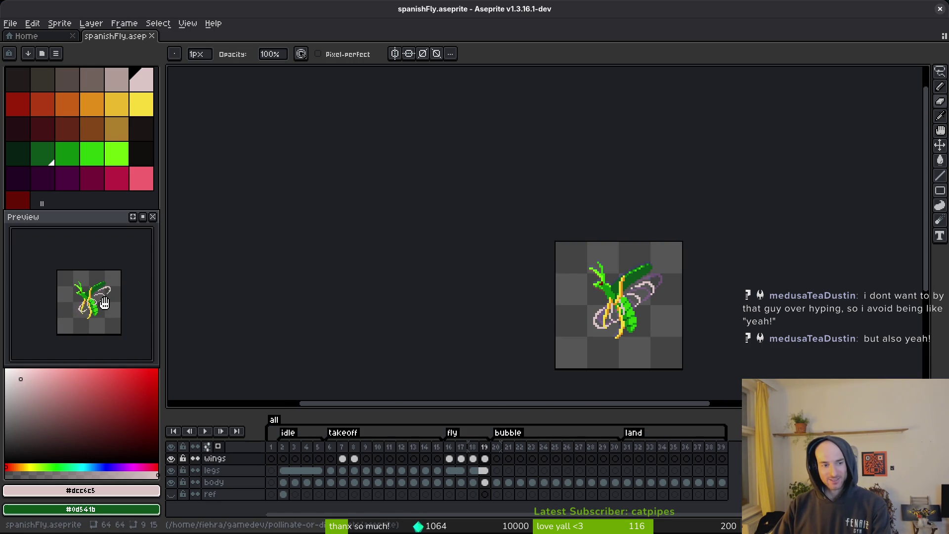
pyautogui.scroll(2, 101, 304)
pyautogui.hotkey('ctrl', 's')
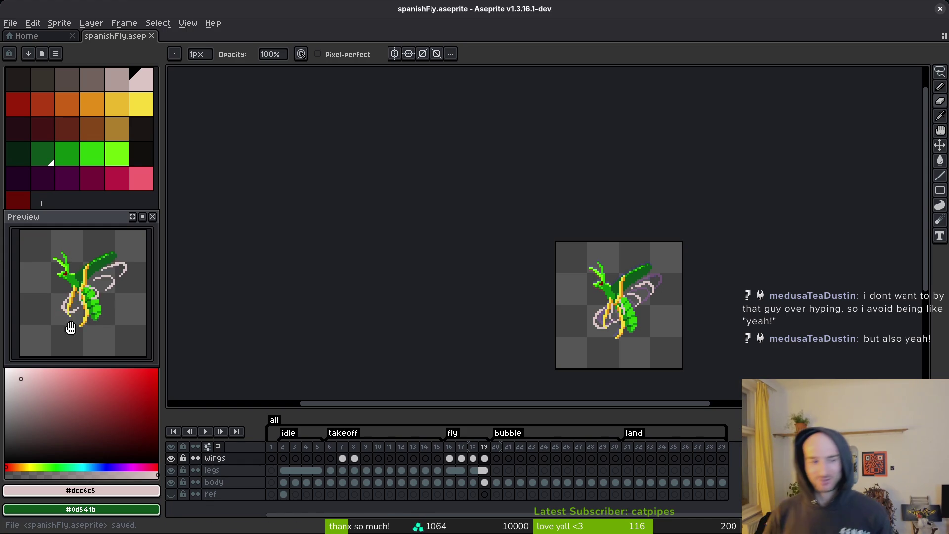
pyautogui.hotkey('ctrl', 'Tab')
pyautogui.hotkey('ctrl', 'Tab')
pyautogui.hotkey('ctrl', 's')
pyautogui.moveTo(588, 285); pyautogui.dragTo(576, 287)
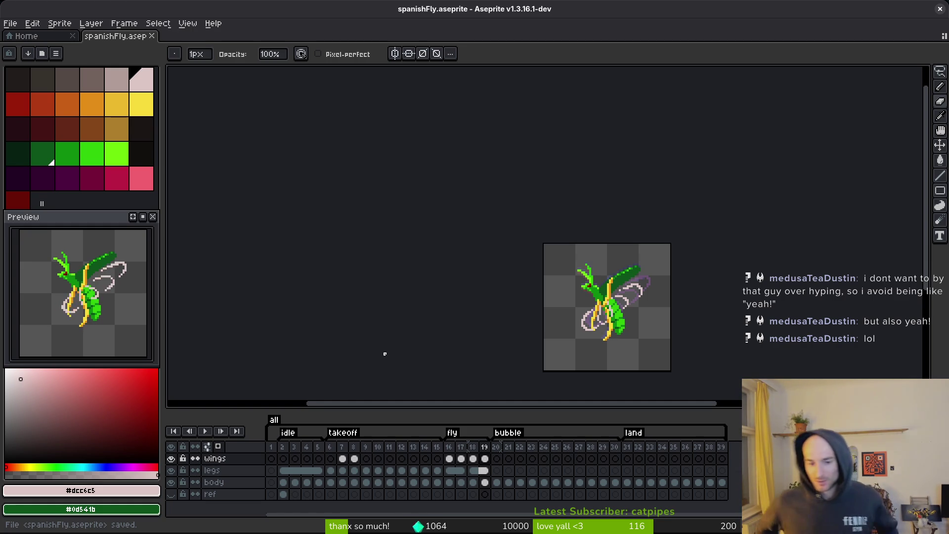
# Save spanishFly, switch to the mantis sprite, and select the frontClaw cel on frame 22.
pyautogui.hotkey('ctrl', 's')
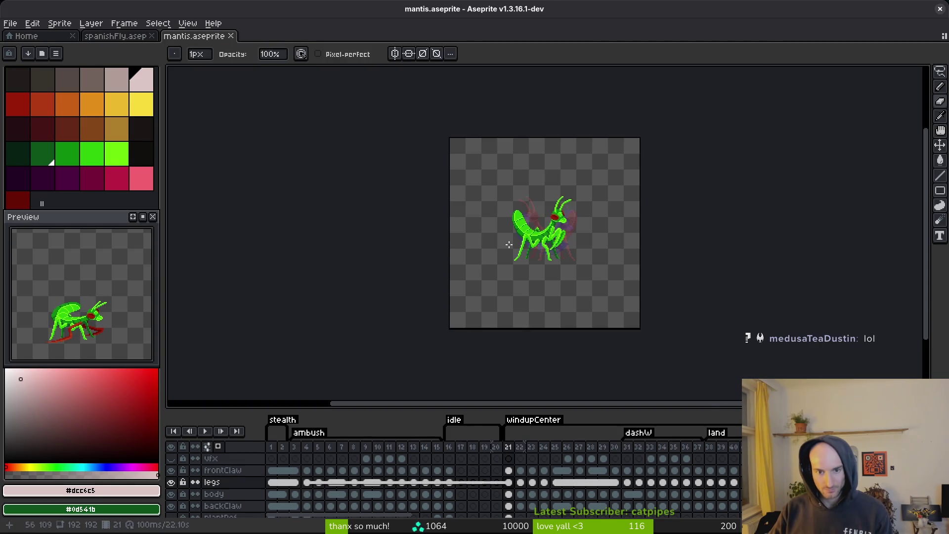
pyautogui.scroll(3, 655, 244)
pyautogui.click(558, 470)
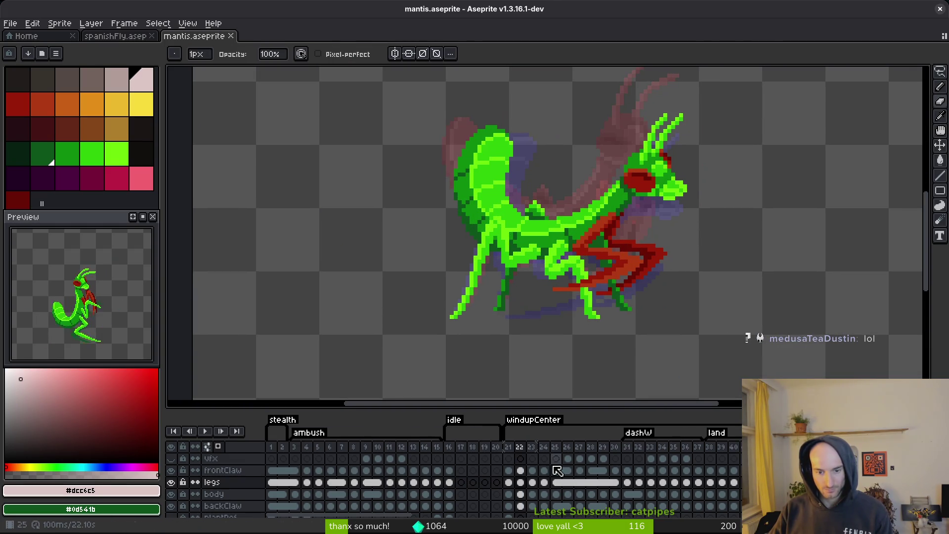
pyautogui.click(520, 470)
pyautogui.hscroll(3, 517, 275)
pyautogui.scroll(3, 563, 281)
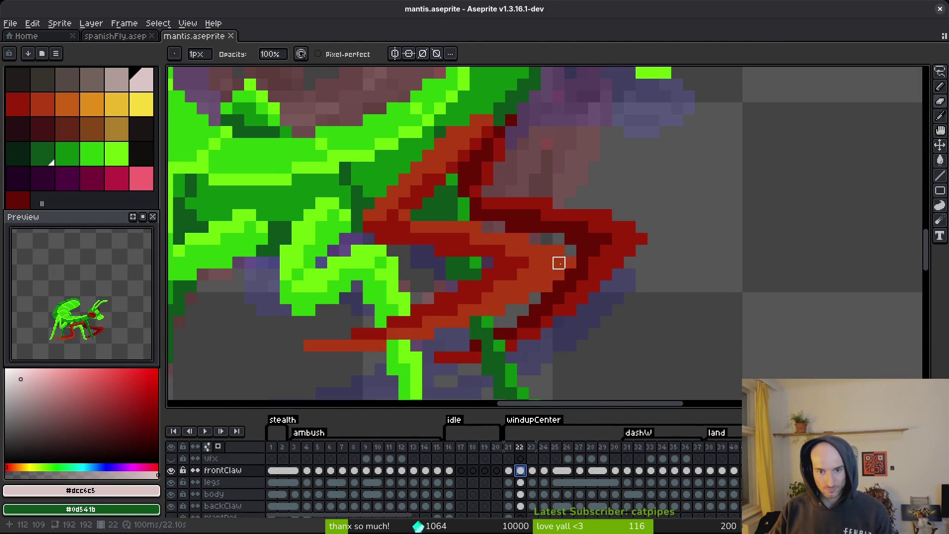
# Recolour the front claw: orange-red to the body's bright green, dark red to mid green.
pyautogui.keyDown('alt'); pyautogui.click(550, 262); pyautogui.keyUp('alt')
pyautogui.keyDown('alt'); pyautogui.rightClick(336, 199); pyautogui.keyUp('alt')
pyautogui.hotkey('shift', 'r')
pyautogui.click(560, 127)
pyautogui.keyDown('alt'); pyautogui.click(509, 250); pyautogui.keyUp('alt')
pyautogui.keyDown('alt'); pyautogui.rightClick(360, 269); pyautogui.keyUp('alt')
pyautogui.hotkey('shift', 'r')
pyautogui.click(563, 124)
# Select the backClaw cel on frame 22 and sample its darkest red and a dark green.
pyautogui.click(522, 506)
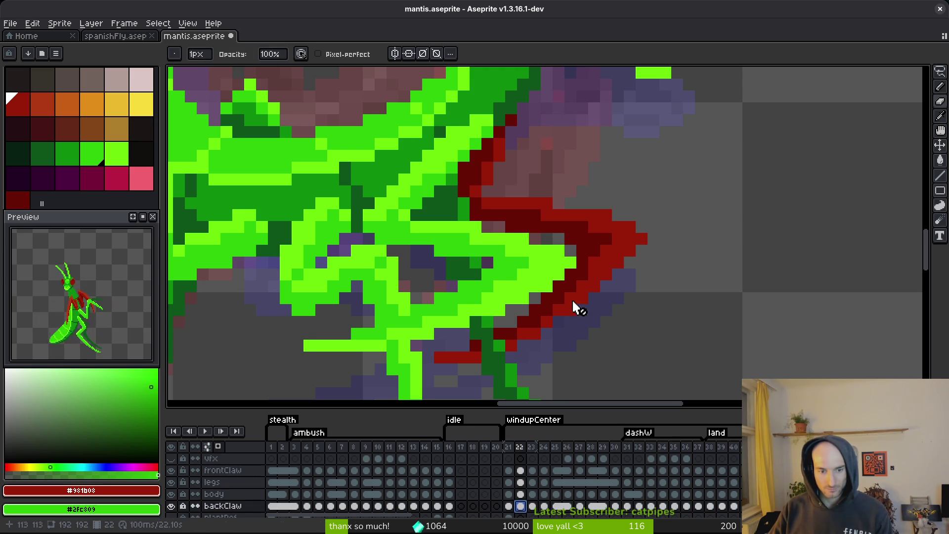
pyautogui.hscroll(1, 564, 321)
pyautogui.press('alt')
pyautogui.hotkey('shift', 'r')
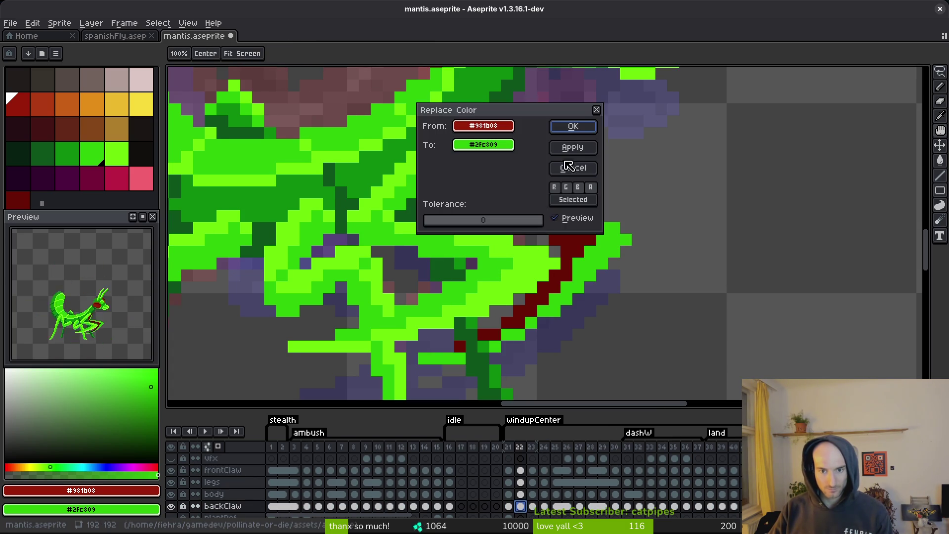
pyautogui.click(573, 168)
pyautogui.click(571, 239)
pyautogui.rightClick(449, 207)
pyautogui.hotkey('shift', 'r')
pyautogui.press('Escape')
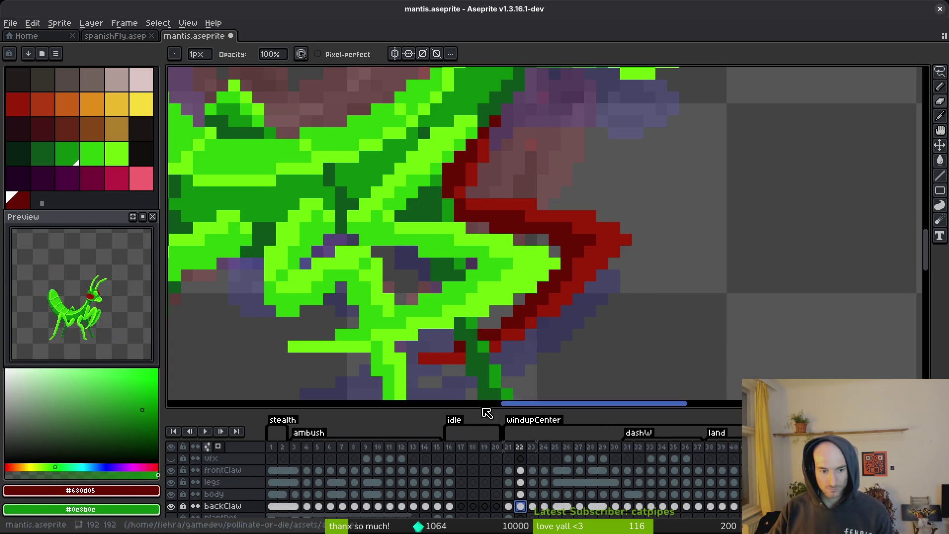
# Turn the back claw's lighter red bright green and its darkest red outline dark green.
pyautogui.click(601, 240)
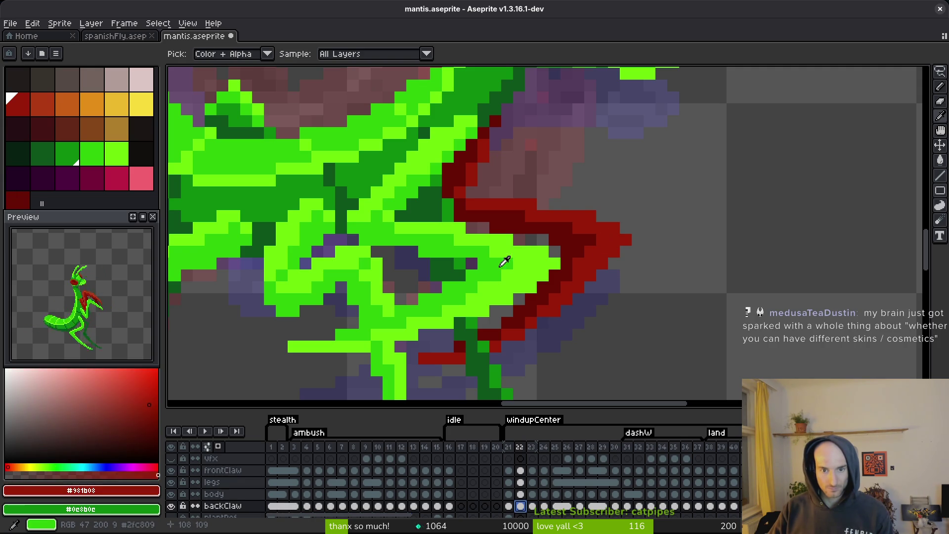
pyautogui.rightClick(500, 259)
pyautogui.hotkey('shift', 'r')
pyautogui.click(567, 121)
pyautogui.press('i')
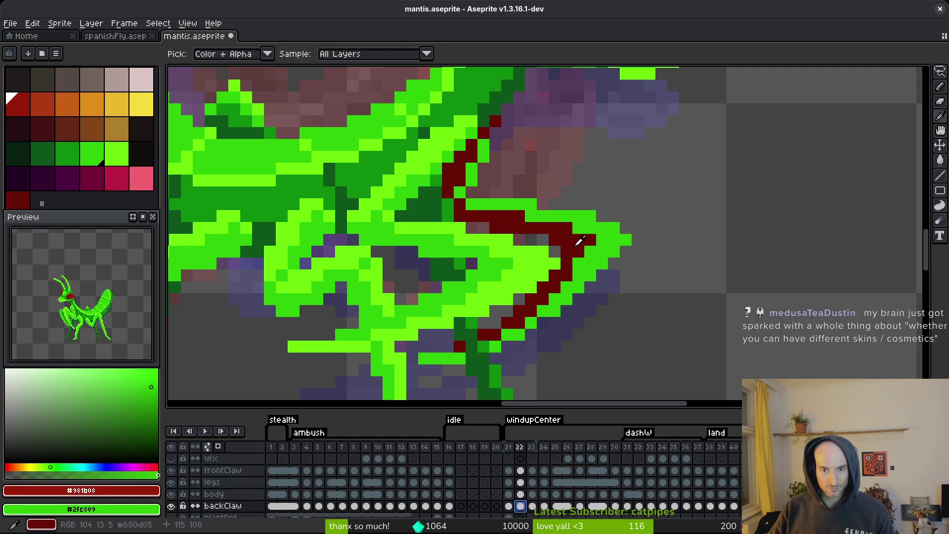
pyautogui.click(578, 239)
pyautogui.rightClick(467, 253)
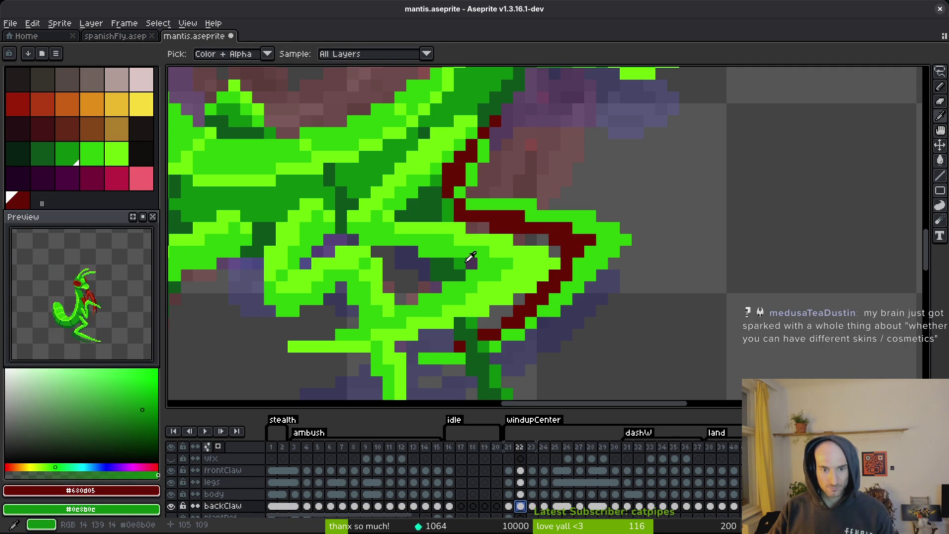
pyautogui.hotkey('shift', 'r')
pyautogui.click(580, 127)
# Save mantis.aseprite and show the whole sprite.
pyautogui.press('b')
pyautogui.scroll(-5, 615, 271)
pyautogui.hotkey('ctrl', 's')
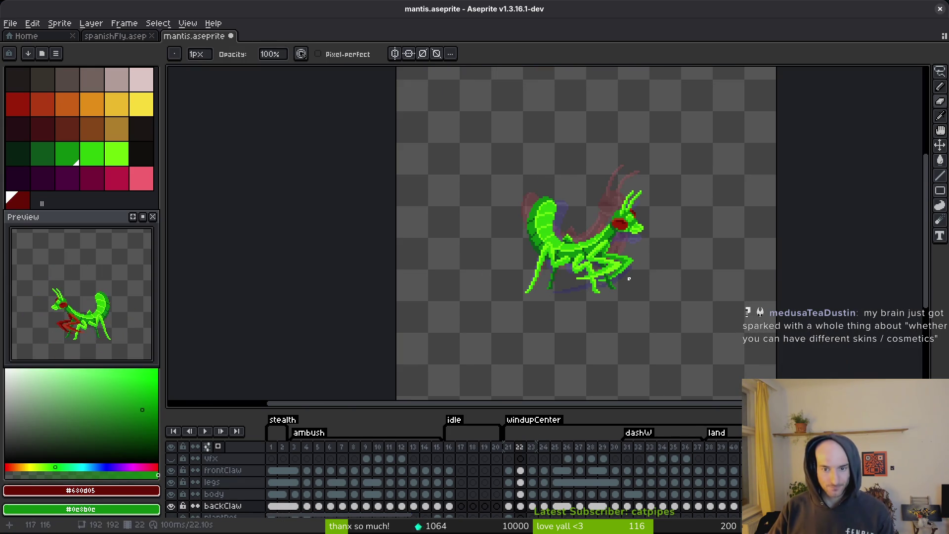
# Pan the view and step forward and back through frames toward frame 23.
pyautogui.scroll(3, 587, 252)
pyautogui.scroll(-3, 588, 262)
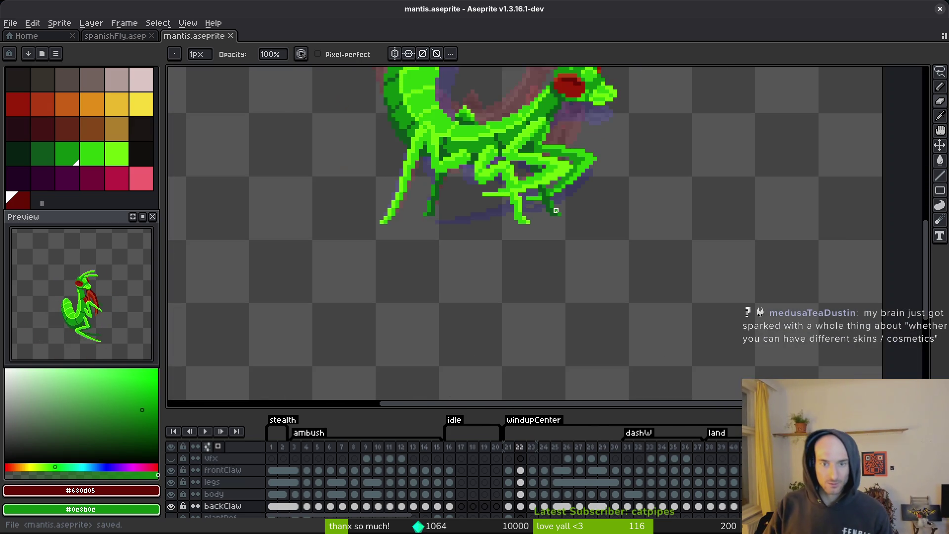
pyautogui.scroll(-5, 568, 262)
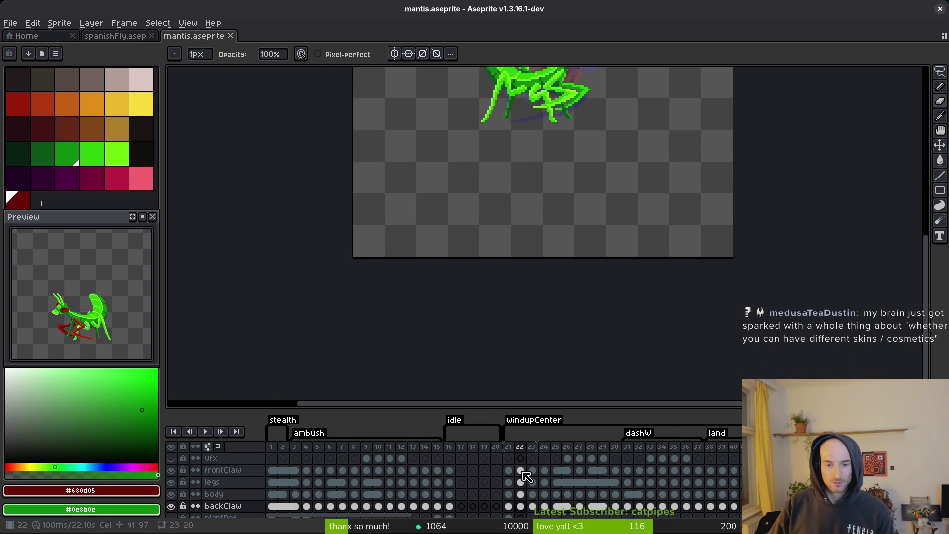
pyautogui.moveTo(535, 408)
pyautogui.mouseDown()
pyautogui.moveTo(536, 346)
pyautogui.moveTo(552, 376)
pyautogui.mouseUp()
pyautogui.scroll(3, 493, 243)
pyautogui.press('Right')
pyautogui.scroll(4, 489, 237)
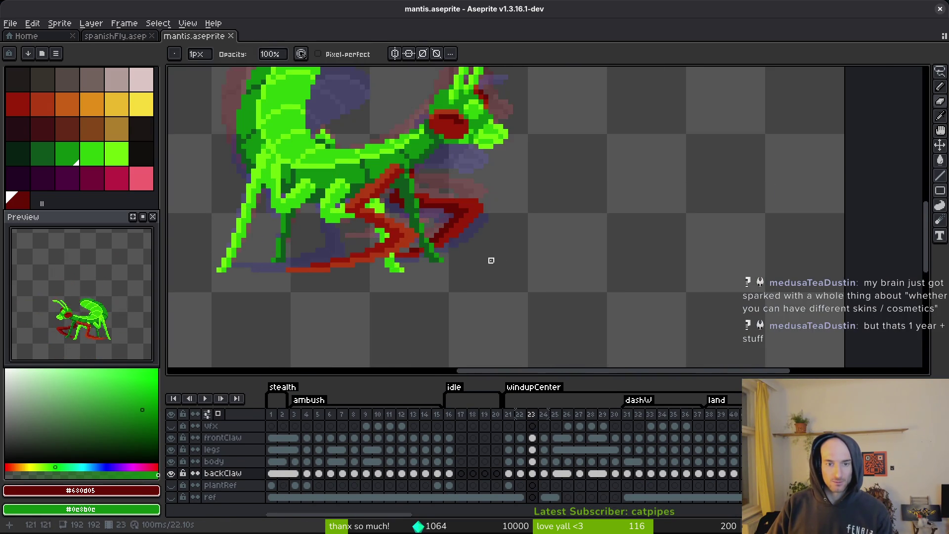
pyautogui.press('i')
pyautogui.press('Right')
pyautogui.press('Right')
pyautogui.press('Right')
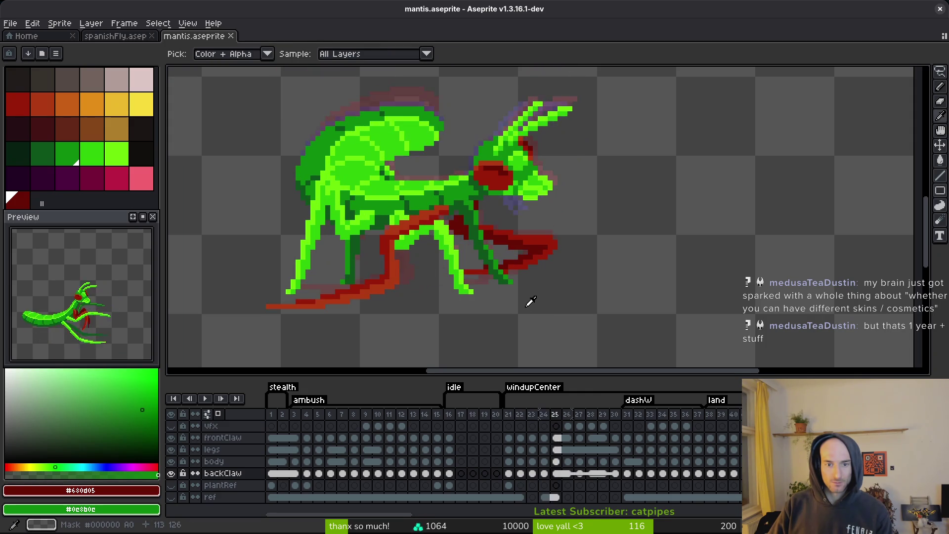
pyautogui.press('Left')
pyautogui.press('Left')
pyautogui.press('Left')
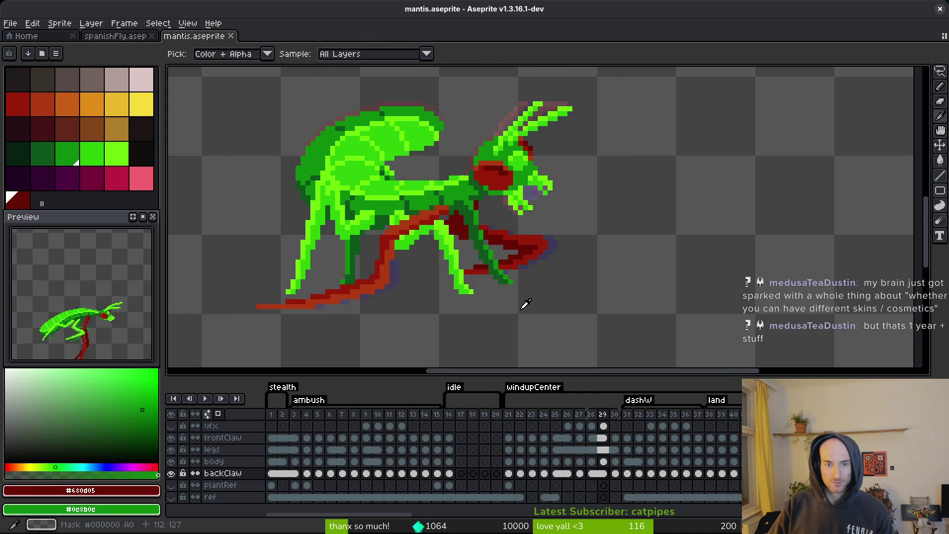
pyautogui.press('Left')
pyautogui.press('Left')
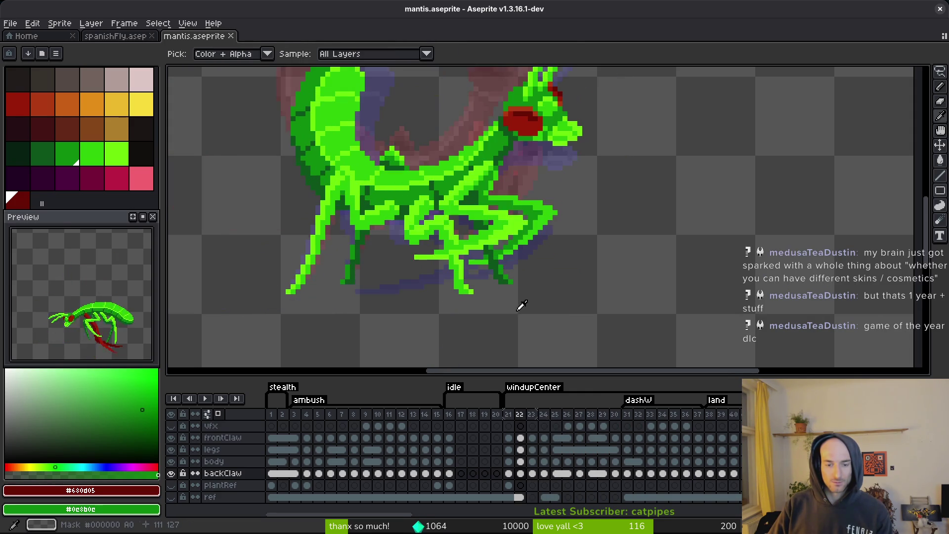
# Pick the back claw's orange-red and the body's bright green, then select backClaw cels 23–61.
pyautogui.press('b')
pyautogui.press('i')
pyautogui.click(442, 217)
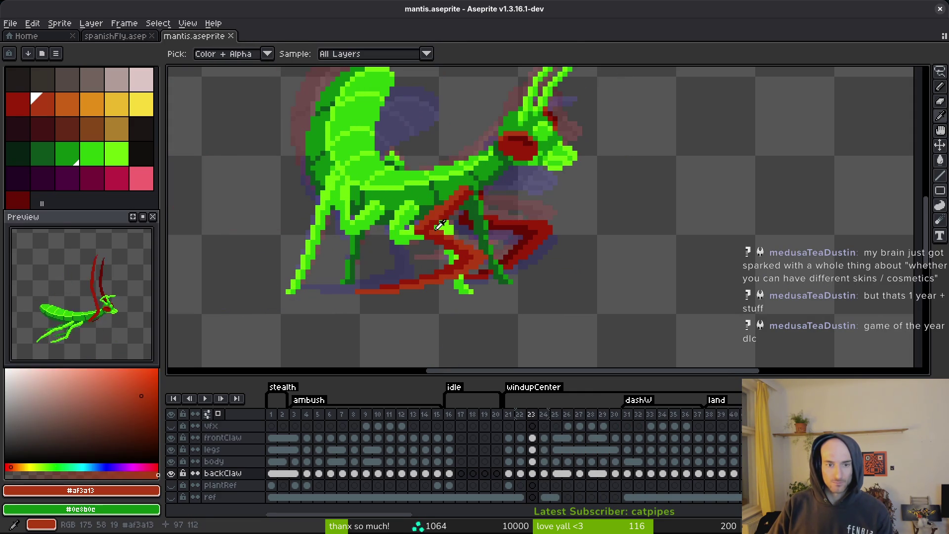
pyautogui.rightClick(420, 208)
pyautogui.press('b')
pyautogui.moveTo(532, 473)
pyautogui.mouseDown()
pyautogui.moveTo(840, 474)
pyautogui.moveTo(887, 485)
pyautogui.moveTo(932, 475)
pyautogui.mouseUp()
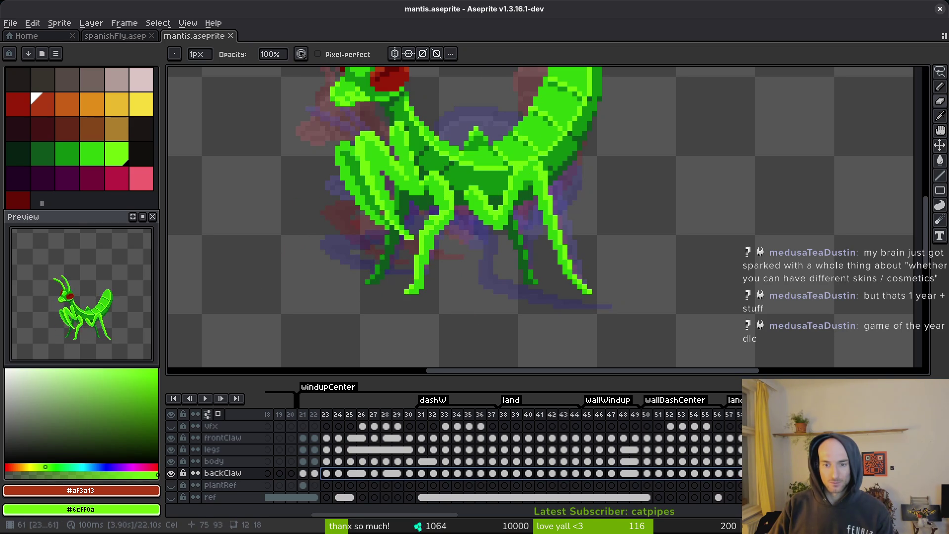
# Select backClaw cels from frame 23 to 60, then cancel the Replace Color dialog.
pyautogui.moveTo(449, 256); pyautogui.dragTo(483, 280)
pyautogui.hotkey('shift', 'r')
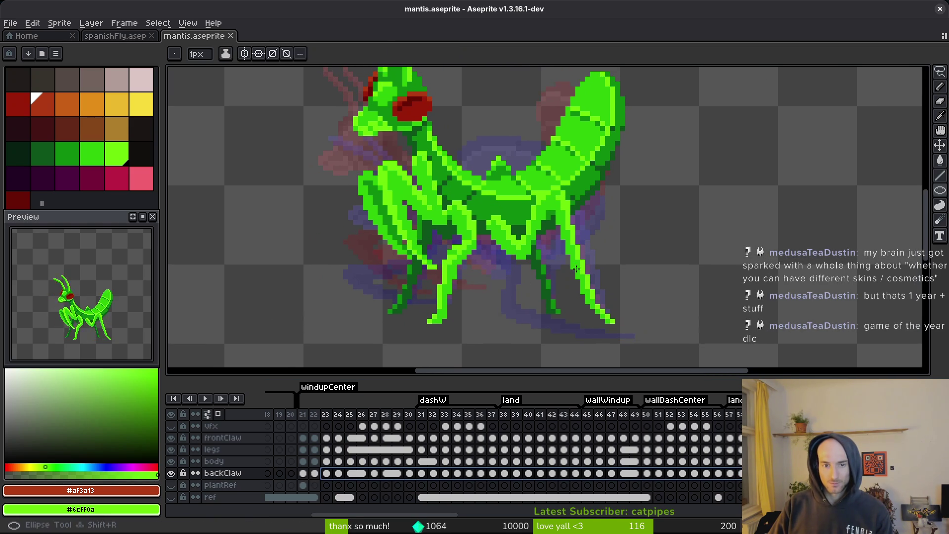
pyautogui.press('Left')
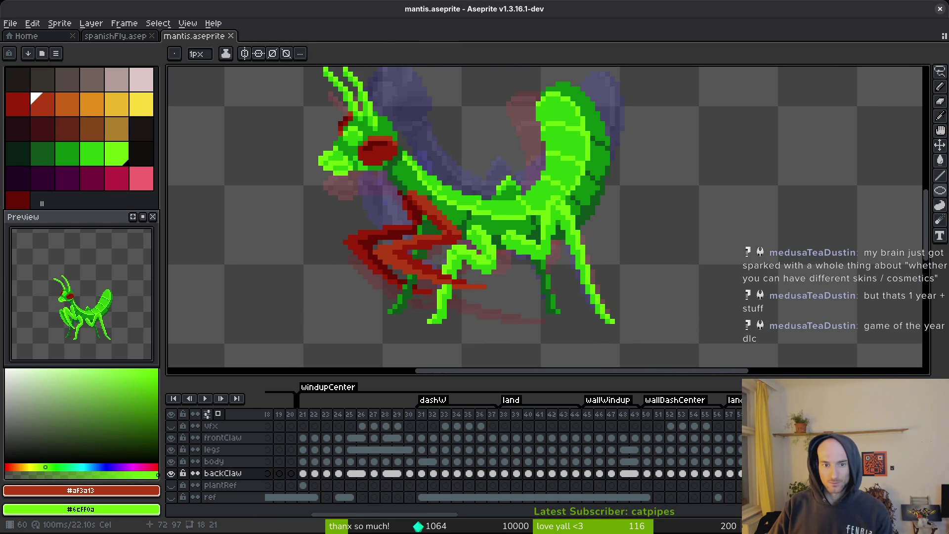
pyautogui.moveTo(764, 474)
pyautogui.mouseDown()
pyautogui.moveTo(269, 474)
pyautogui.moveTo(392, 474)
pyautogui.mouseUp()
pyautogui.click(366, 473)
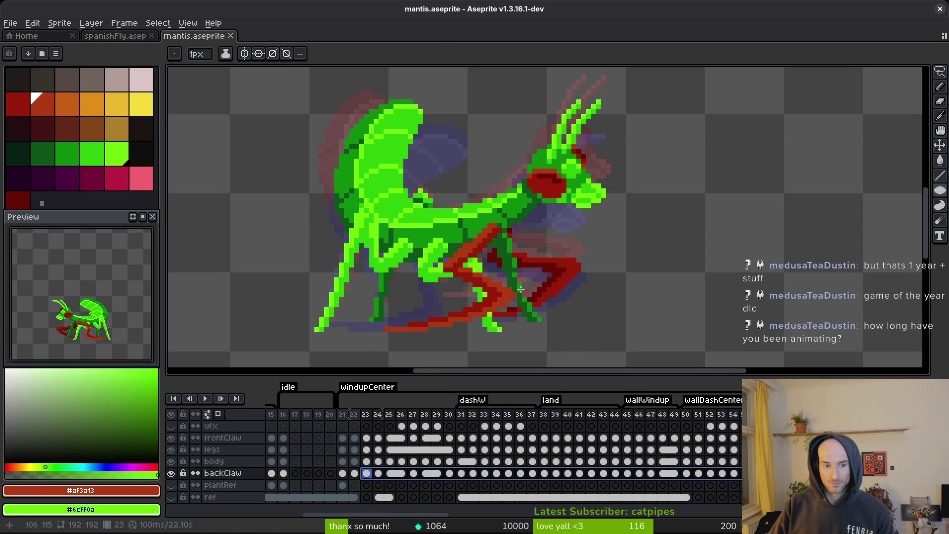
pyautogui.hotkey('shift', 'r')
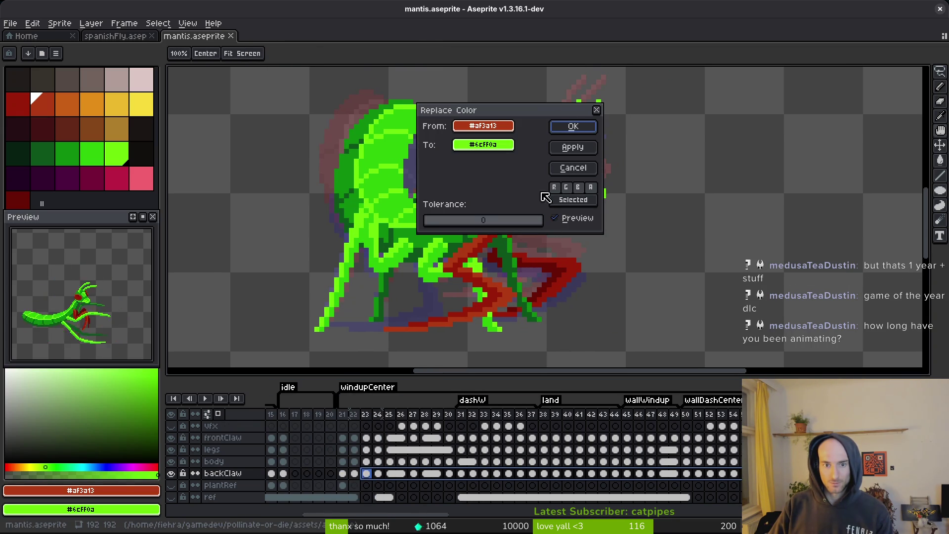
pyautogui.click(554, 168)
pyautogui.scroll(1, 496, 270)
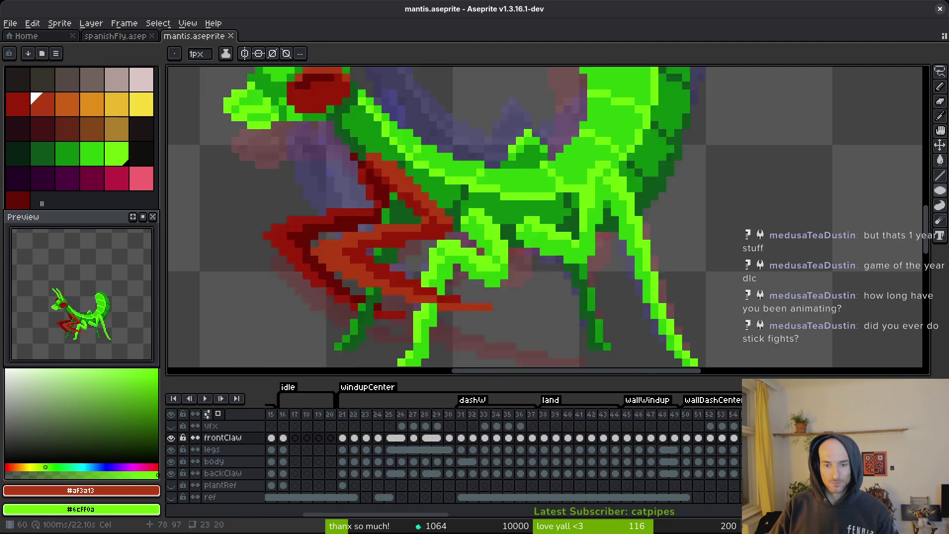
# Recolour the front claw on frames 22–23, turning its orange-red and dark red green.
pyautogui.click(355, 438)
pyautogui.click(366, 438)
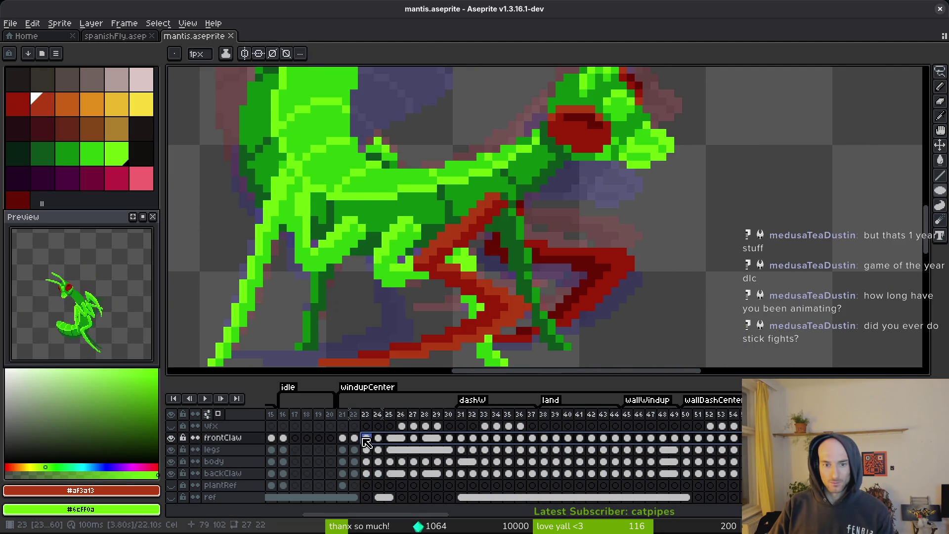
pyautogui.hotkey('shift', 'r')
pyautogui.click(573, 126)
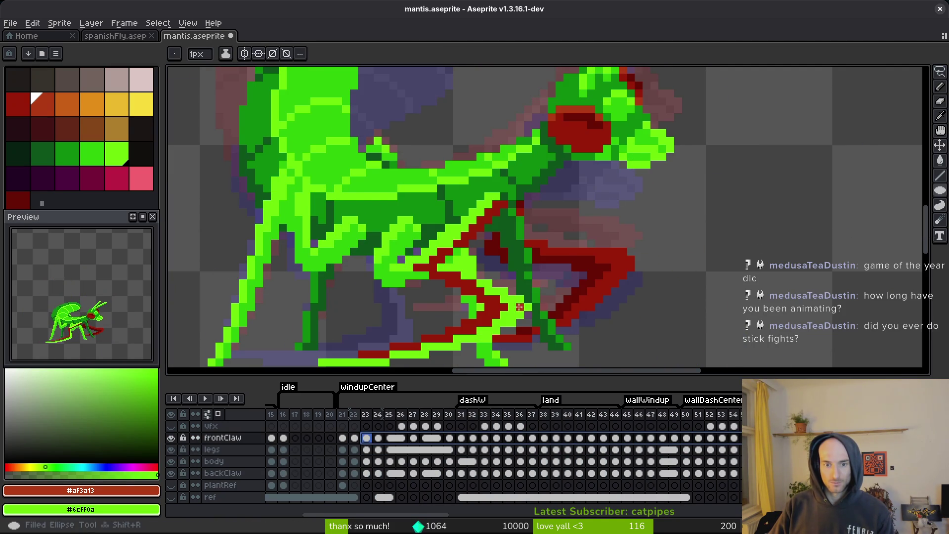
pyautogui.press('i')
pyautogui.click(449, 225)
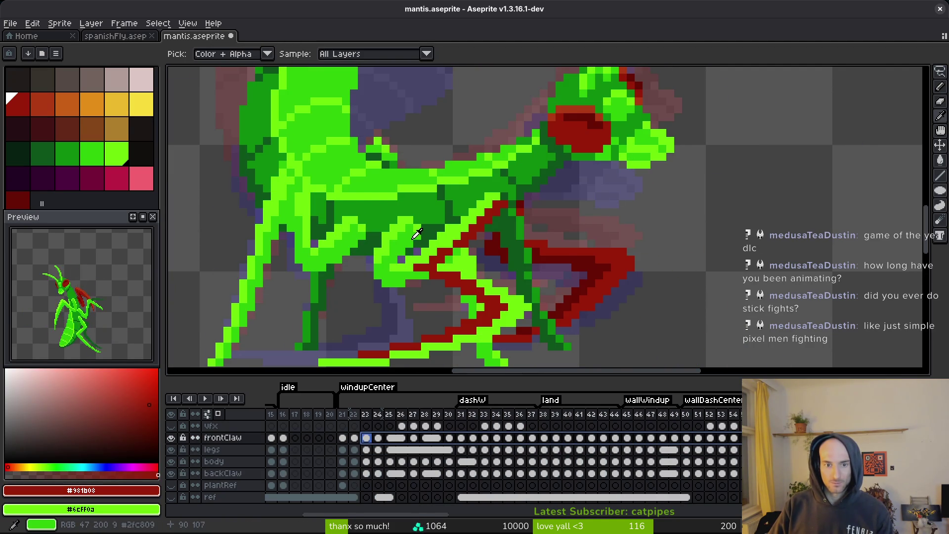
pyautogui.rightClick(487, 240)
pyautogui.press('h')
pyautogui.hotkey('shift', 'r')
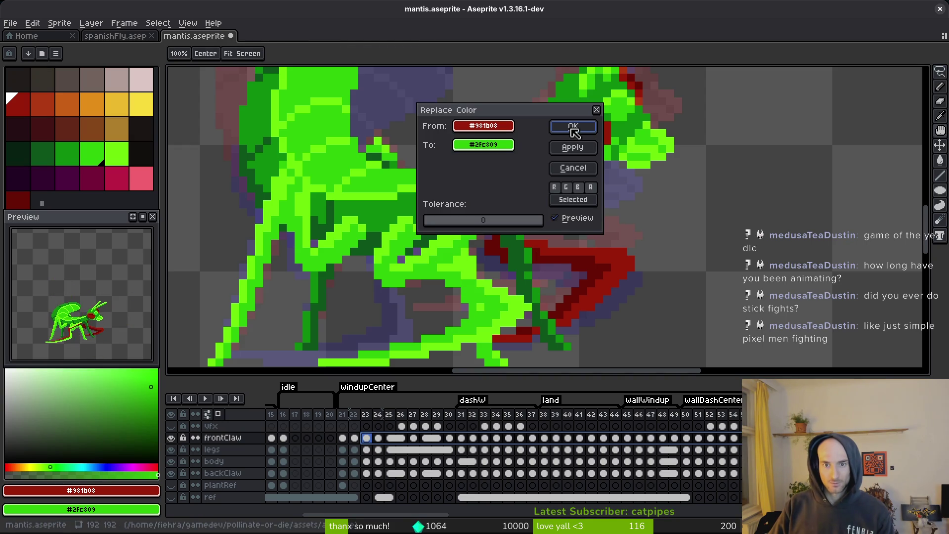
pyautogui.click(573, 126)
pyautogui.press('b')
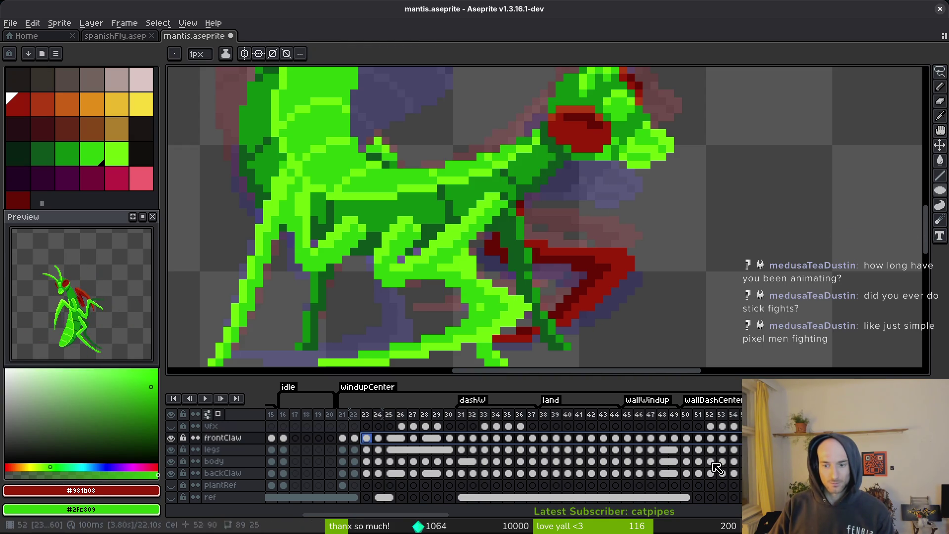
# On backClaw frames 22–61, replace #981b08 with #2fc809 and #680d05 with #0c8b0c.
pyautogui.press('Return')
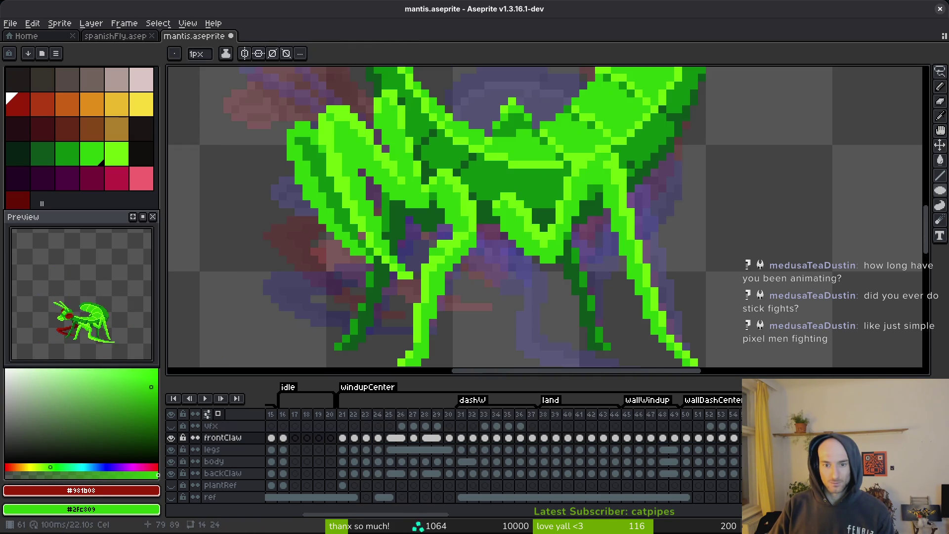
pyautogui.click(222, 473)
pyautogui.moveTo(816, 473); pyautogui.dragTo(361, 478)
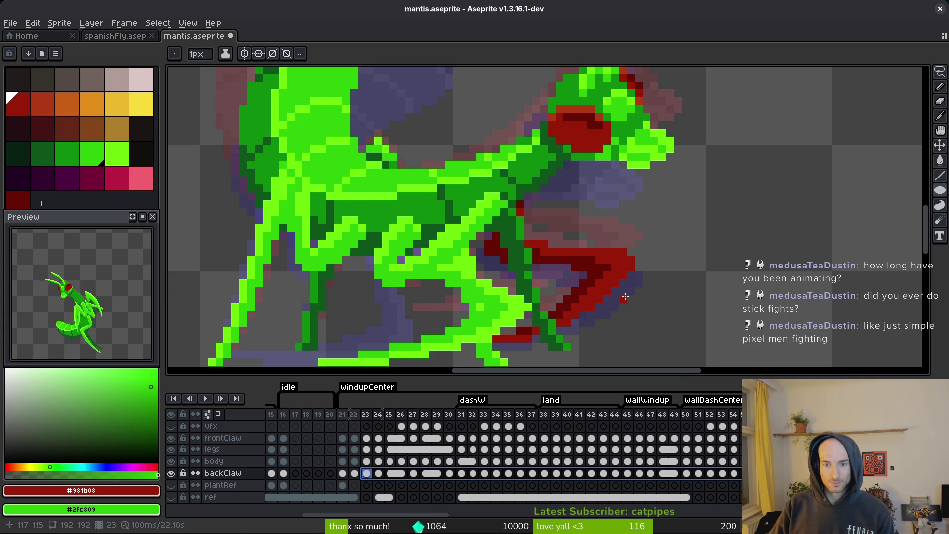
pyautogui.press('alt')
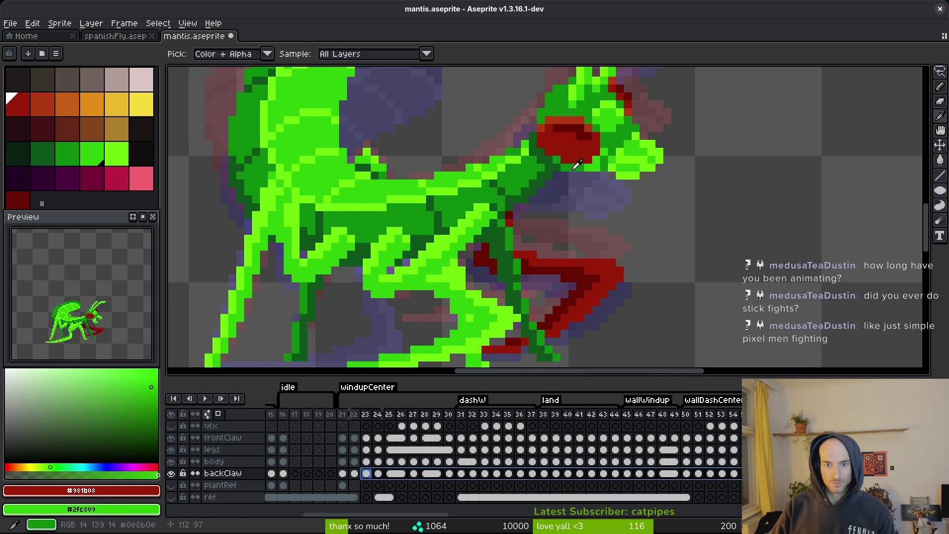
pyautogui.hotkey('shift', 'r')
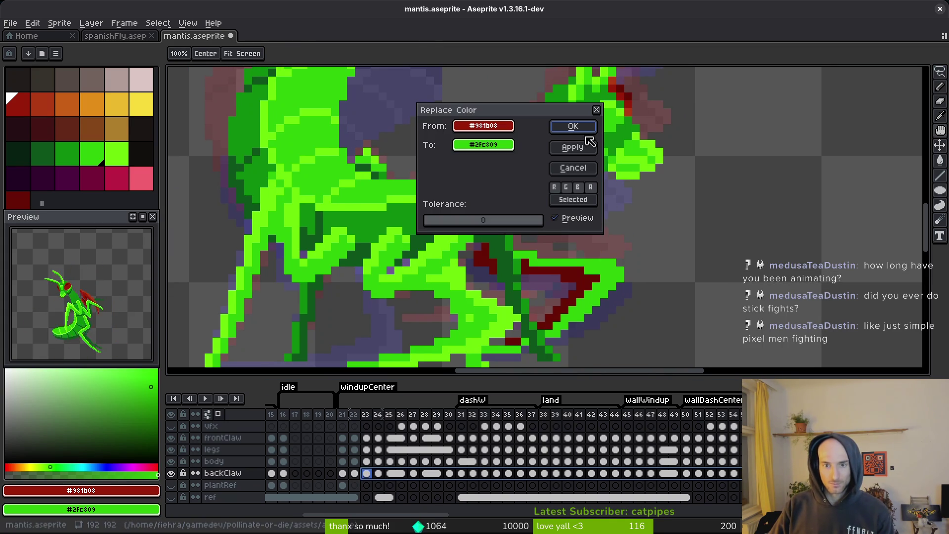
pyautogui.click(573, 127)
pyautogui.click(586, 275)
pyautogui.rightClick(549, 163)
pyautogui.hotkey('shift', 'r')
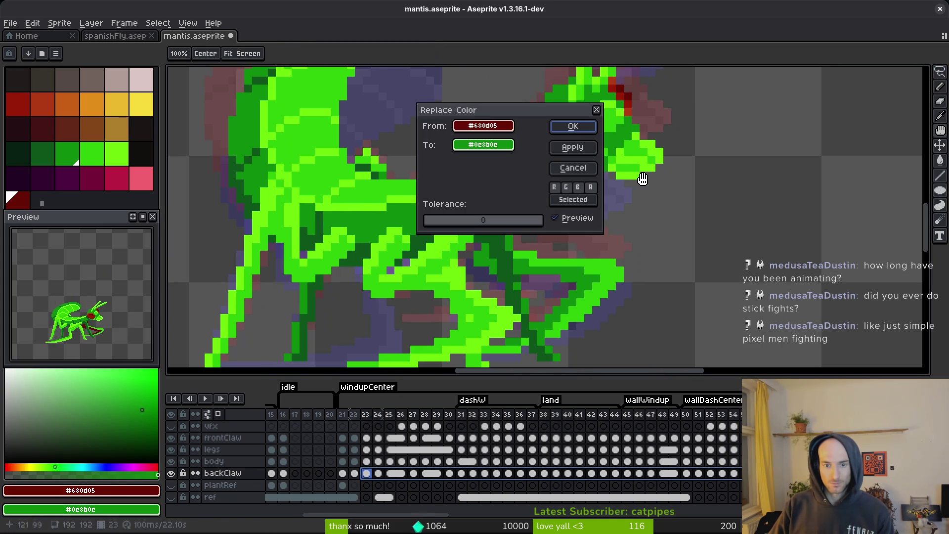
pyautogui.click(571, 127)
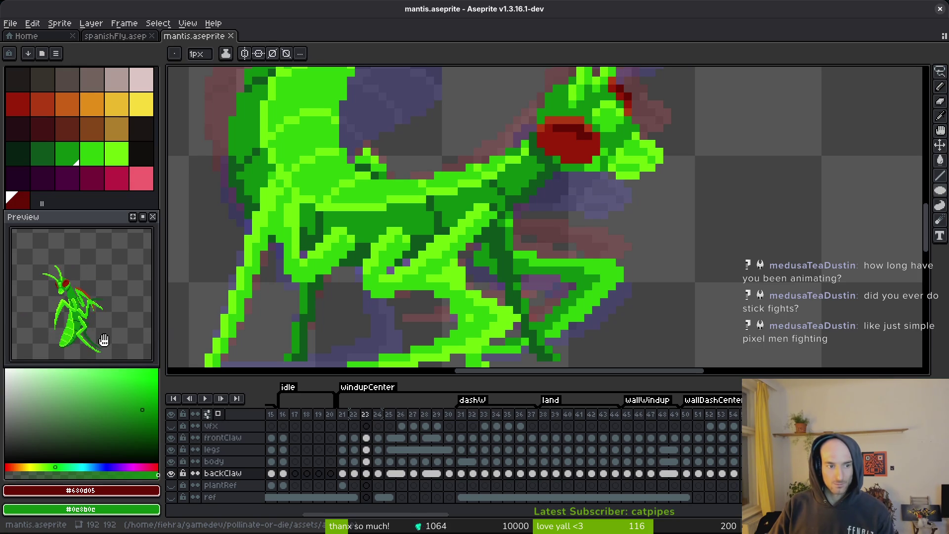
# Play, stop and replay the animation to review the green claws.
pyautogui.press('alt')
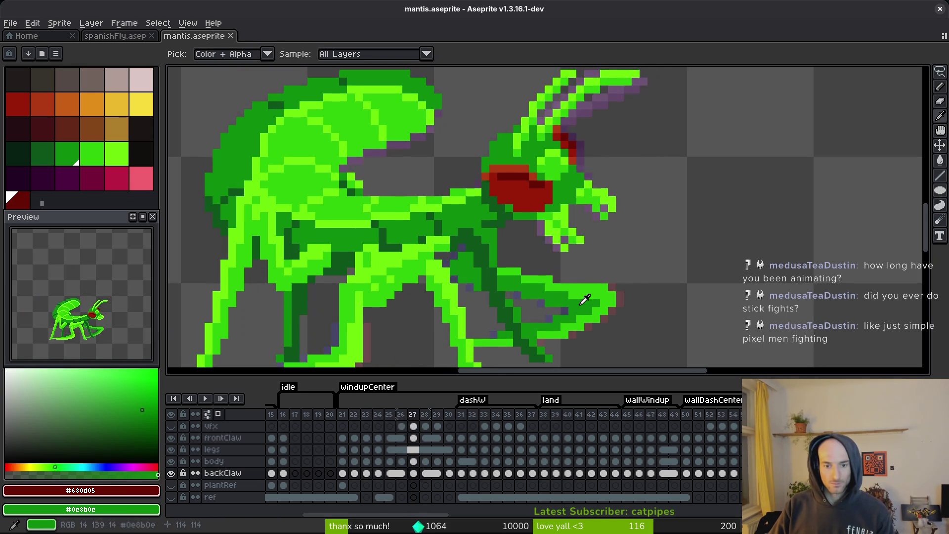
pyautogui.moveTo(585, 282); pyautogui.dragTo(505, 234)
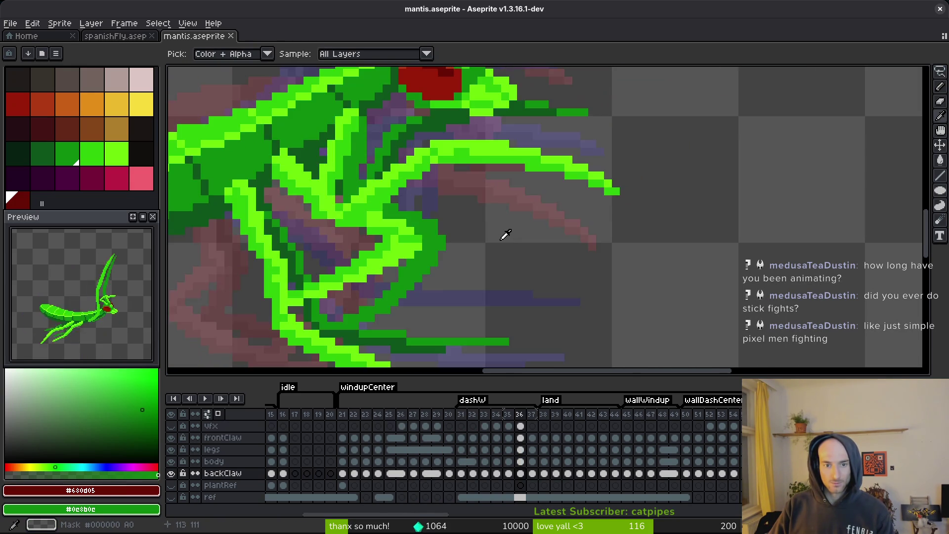
pyautogui.scroll(-2, 504, 232)
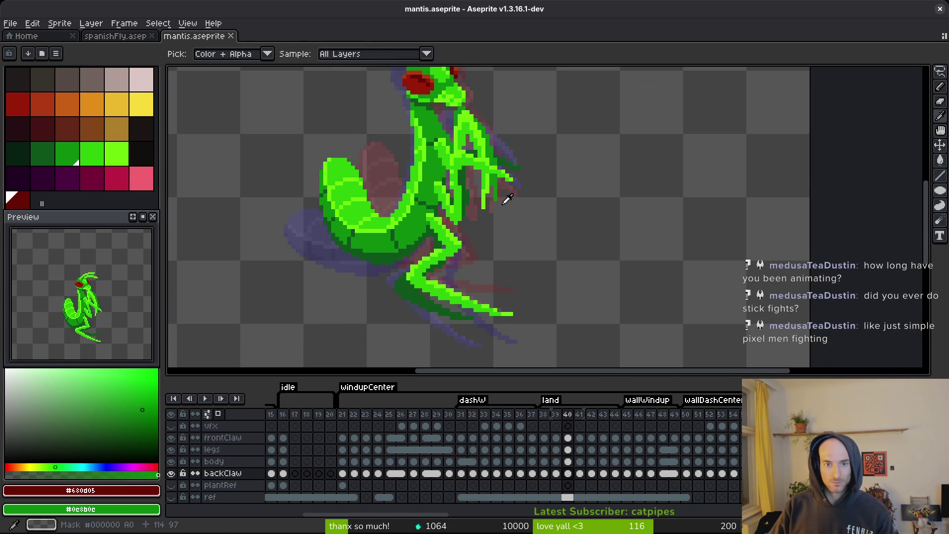
pyautogui.press('Return')
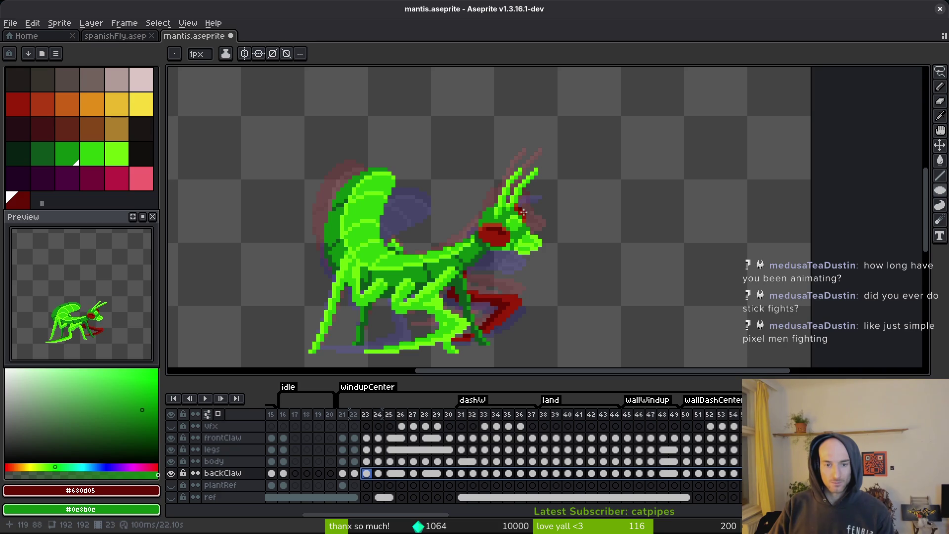
pyautogui.press('Return')
pyautogui.press('alt')
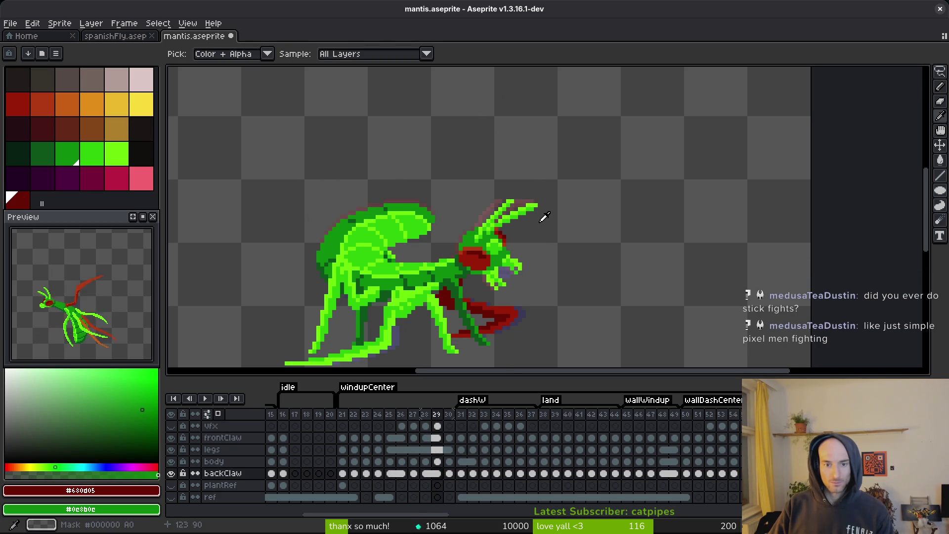
pyautogui.hotkey('ctrl', 'y')
pyautogui.press('Return')
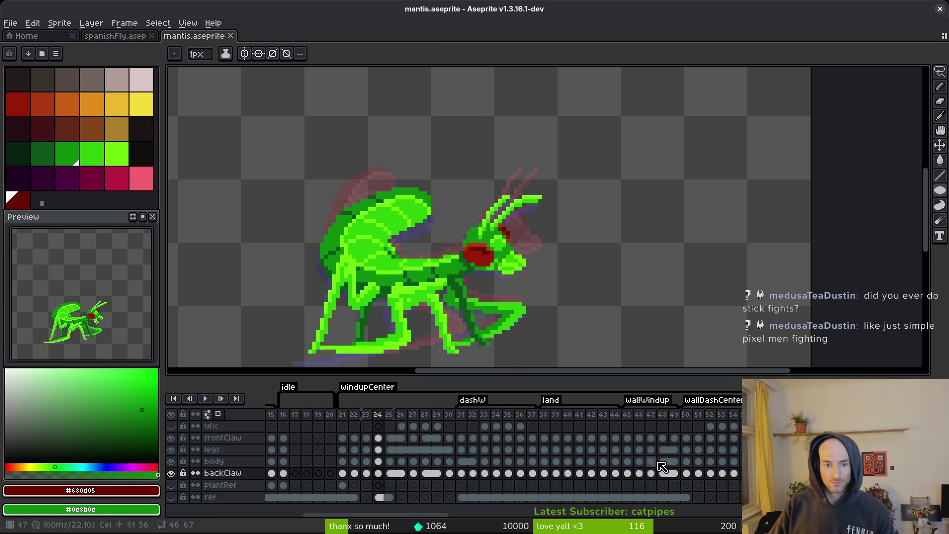
pyautogui.press('alt')
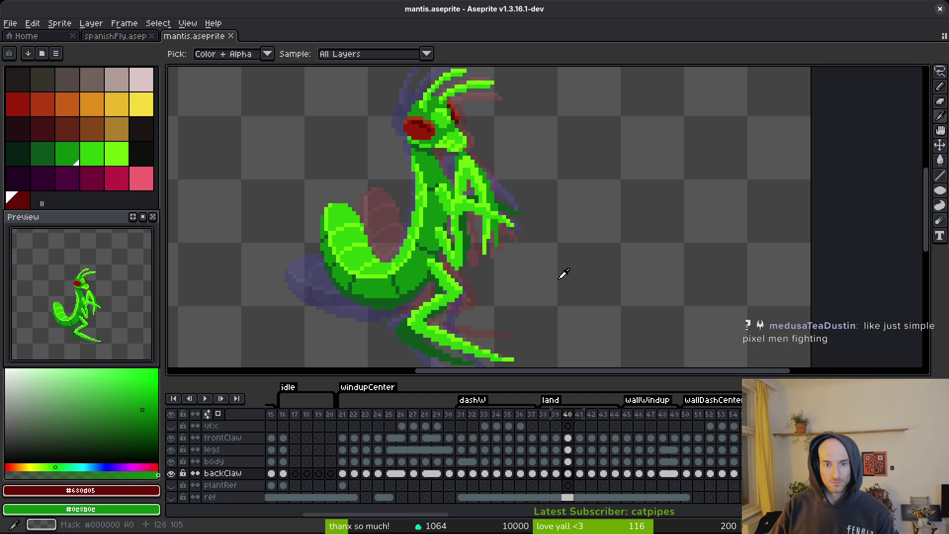
# Zoom in and pan toward the claw on landing frame 39.
pyautogui.scroll(2, 516, 221)
pyautogui.scroll(1, 517, 221)
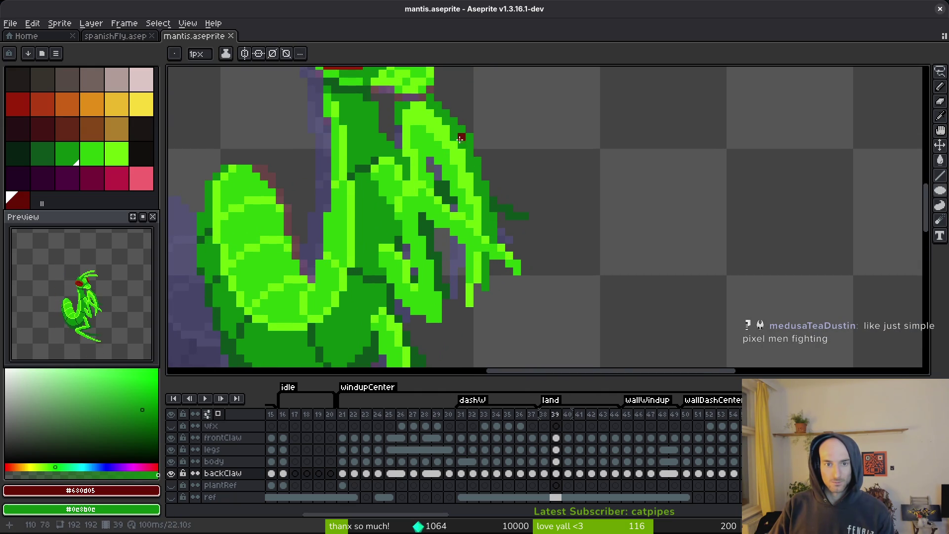
pyautogui.moveTo(460, 141); pyautogui.dragTo(489, 197)
# Pick #2fc809 and repaint frame 39's stray back-claw edge pixels green, including its diagonal edge.
pyautogui.keyDown('alt'); pyautogui.click(495, 194); pyautogui.keyUp('alt')
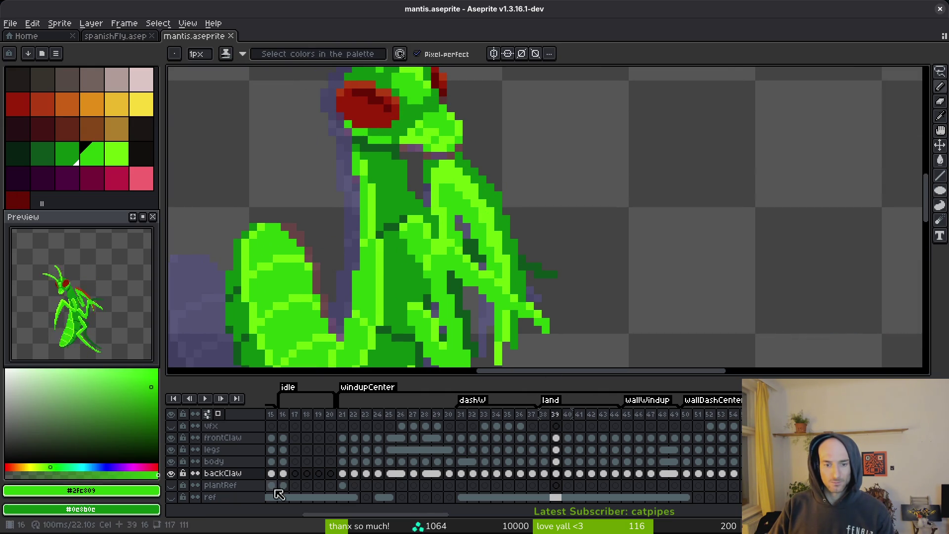
pyautogui.click(171, 473)
pyautogui.click(172, 474)
pyautogui.scroll(2, 471, 178)
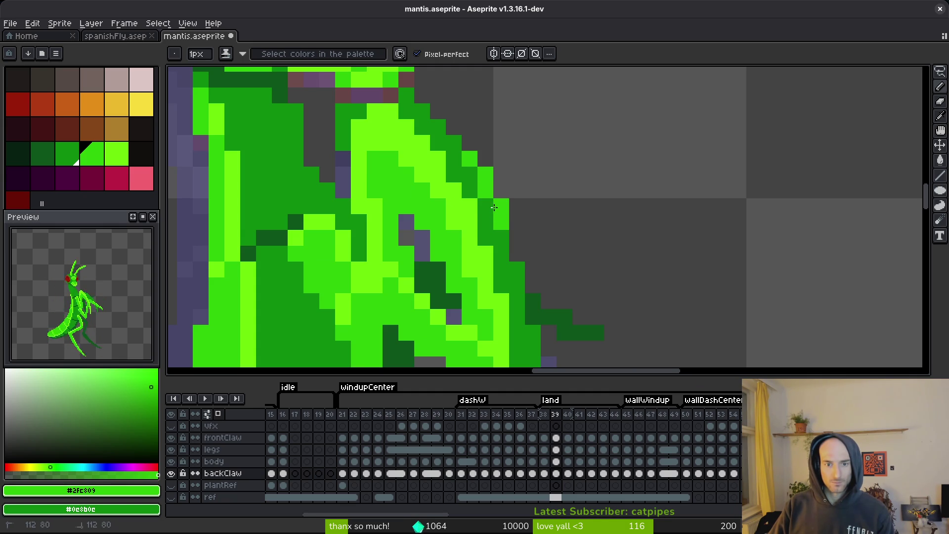
pyautogui.click(494, 207)
pyautogui.moveTo(514, 292); pyautogui.dragTo(532, 336)
pyautogui.scroll(-3, 561, 236)
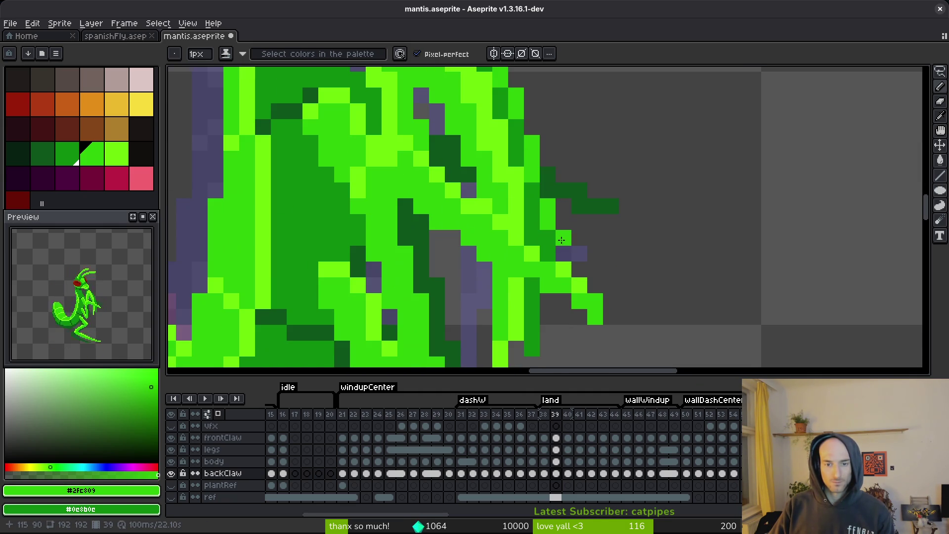
pyautogui.scroll(4, 595, 297)
pyautogui.moveTo(538, 243); pyautogui.dragTo(509, 193)
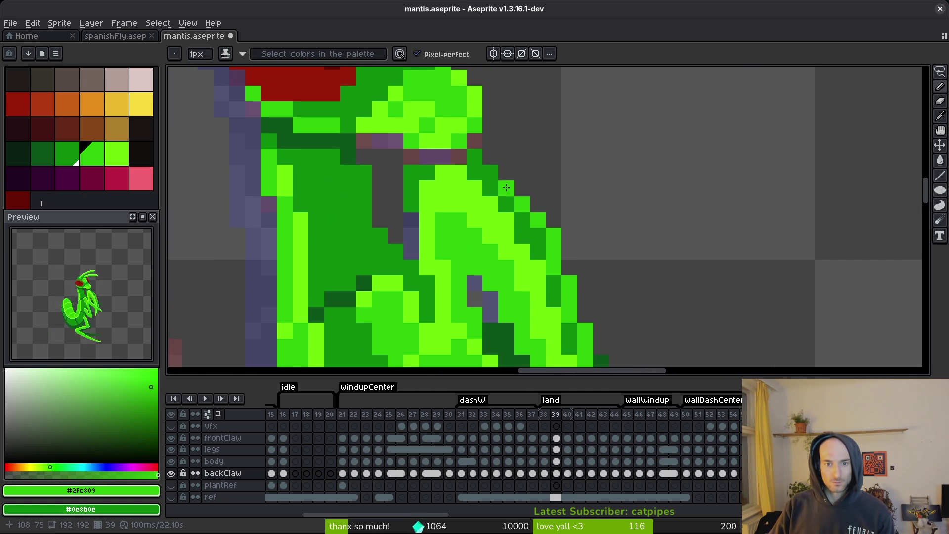
pyautogui.scroll(-7, 481, 165)
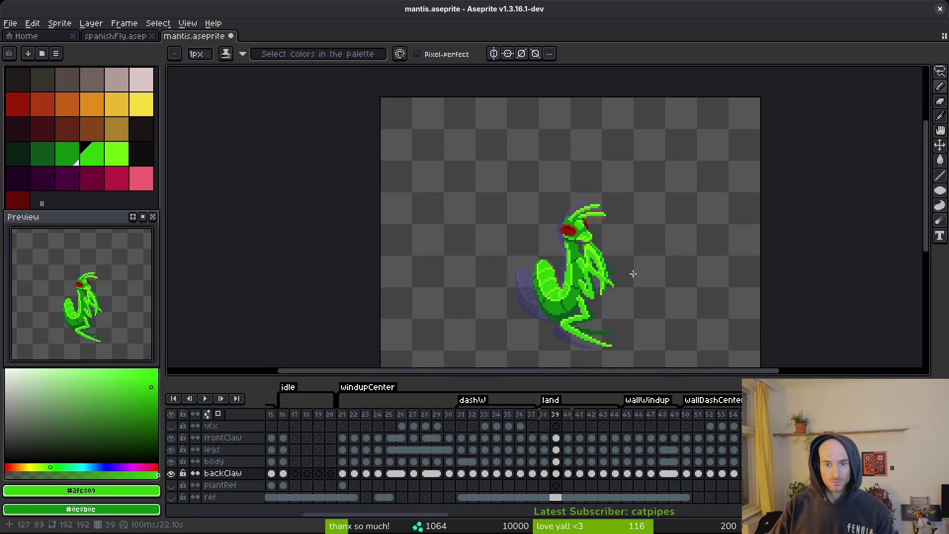
# On frame 40, paint a column of back-claw pixels green.
pyautogui.press('Right')
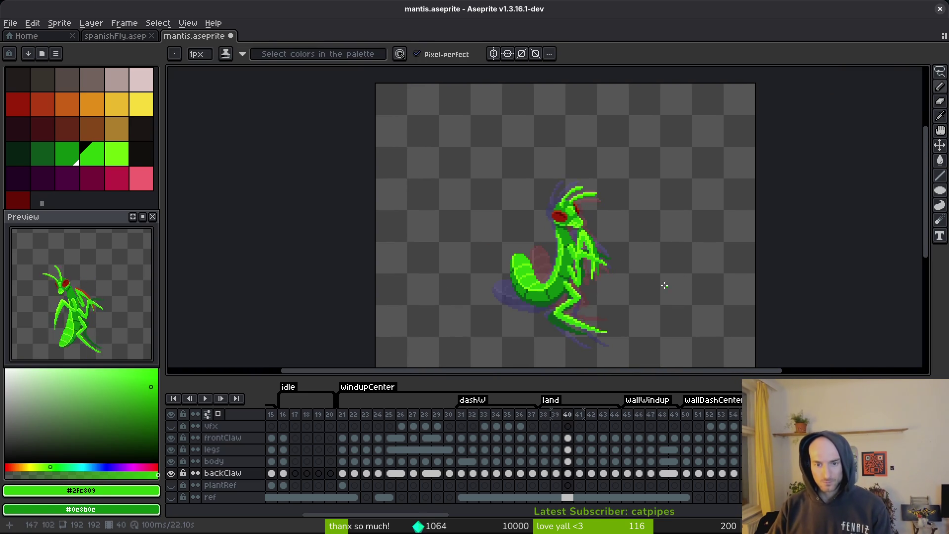
pyautogui.scroll(7, 671, 286)
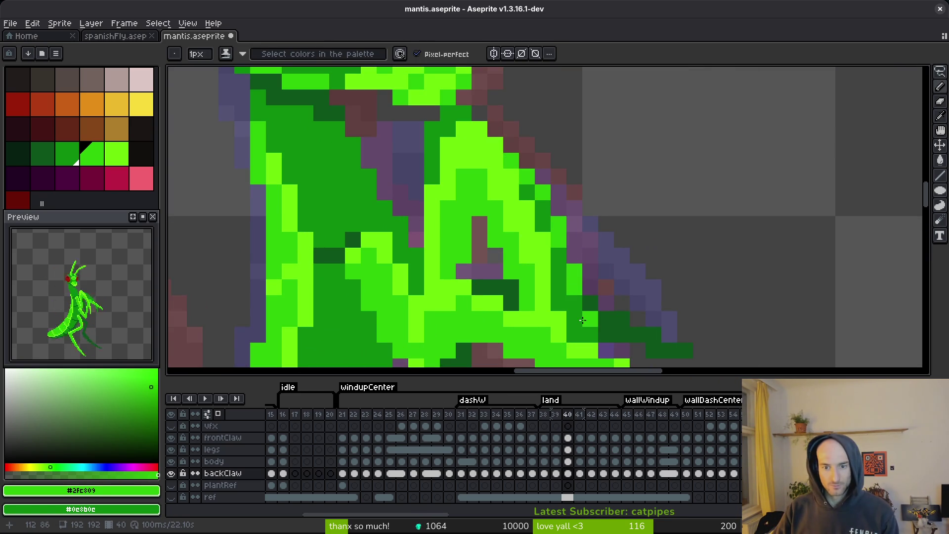
pyautogui.scroll(-7, 665, 171)
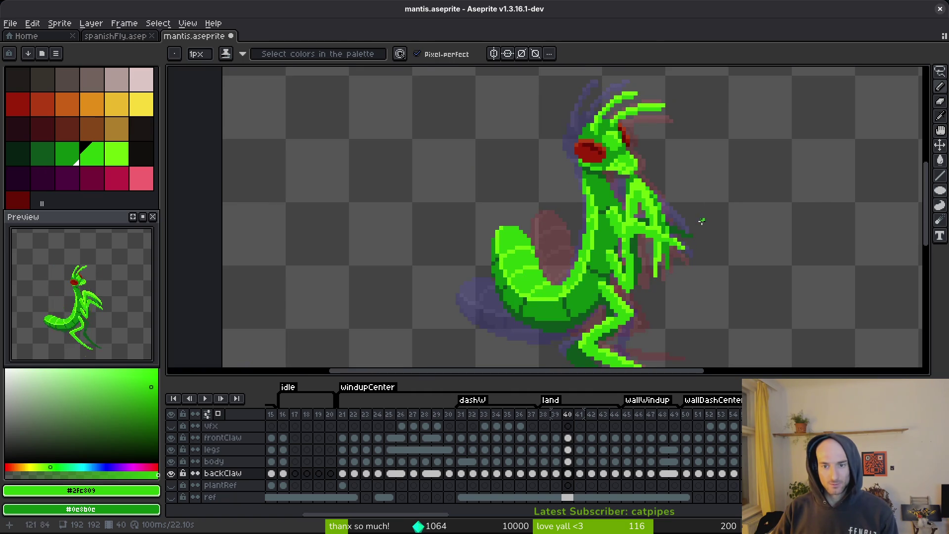
pyautogui.scroll(7, 630, 287)
pyautogui.moveTo(632, 289); pyautogui.dragTo(627, 315)
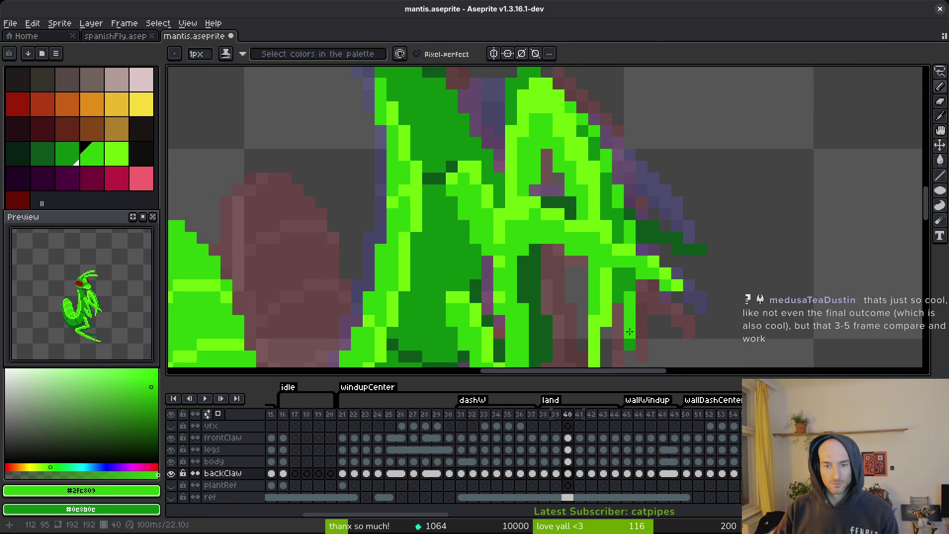
pyautogui.scroll(-5, 634, 341)
# Inspect the back claw on frames 41 and 42, ending on frame 43.
pyautogui.press('Right')
pyautogui.scroll(3, 666, 287)
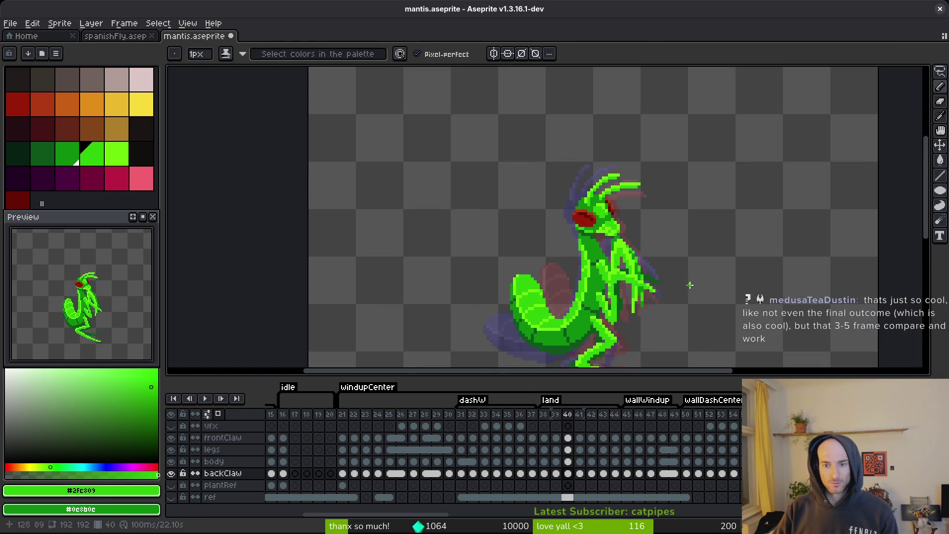
pyautogui.scroll(5, 599, 233)
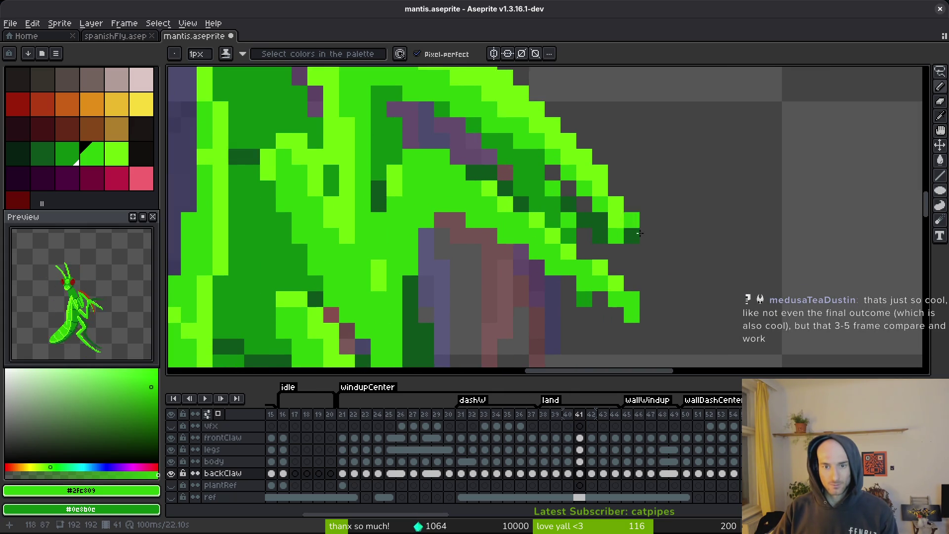
pyautogui.scroll(-4, 557, 198)
pyautogui.press('Right')
pyautogui.scroll(3, 667, 250)
pyautogui.scroll(1, 553, 192)
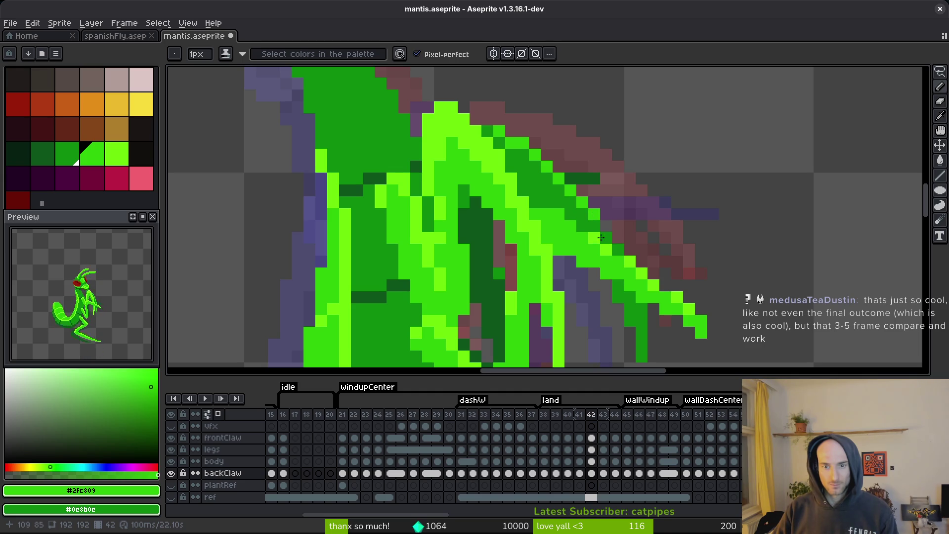
pyautogui.scroll(-2, 622, 257)
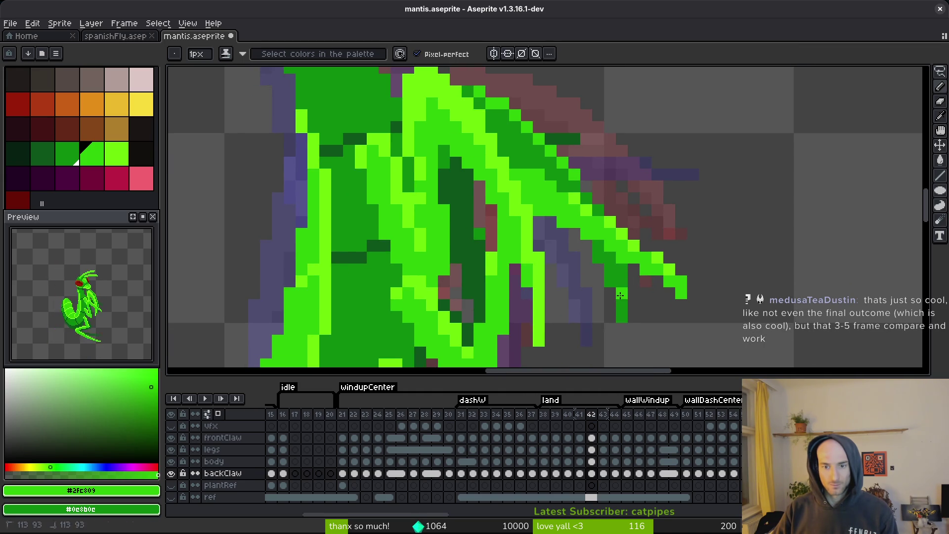
pyautogui.scroll(-5, 642, 302)
pyautogui.scroll(2, 665, 289)
pyautogui.scroll(-2, 665, 289)
pyautogui.scroll(4, 617, 237)
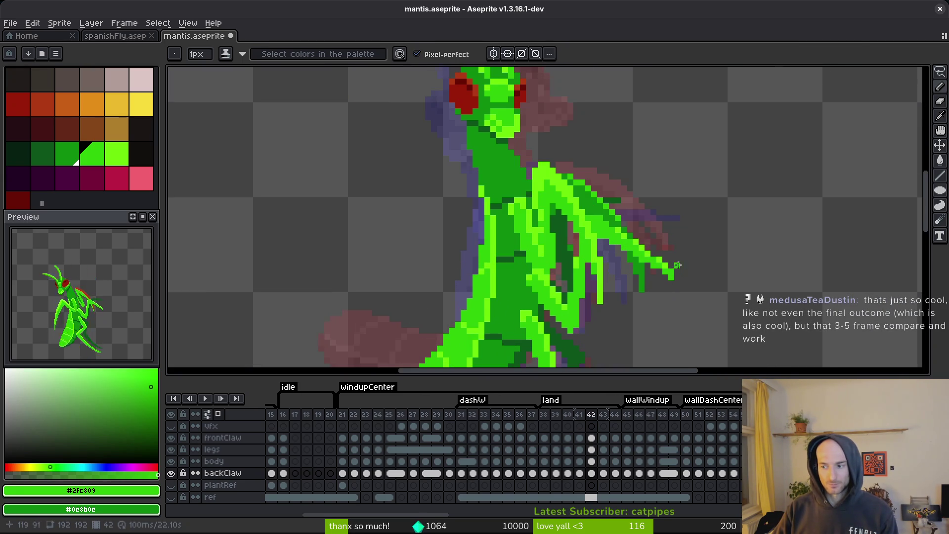
pyautogui.press('Right')
# Fill frame 43's red claw stripe green, undo one fill, and compare with frame 42.
pyautogui.scroll(2, 573, 188)
pyautogui.press('alt')
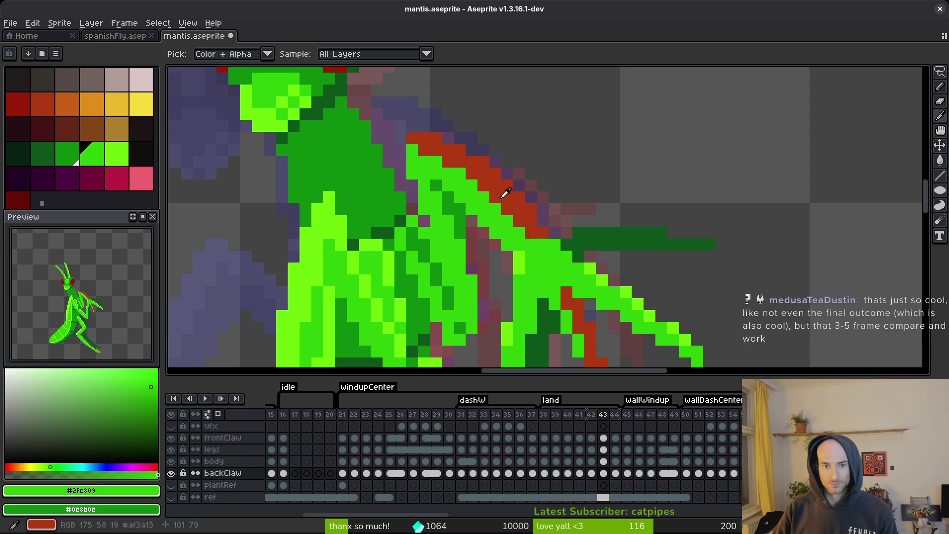
pyautogui.keyDown('alt'); pyautogui.click(462, 215); pyautogui.keyUp('alt')
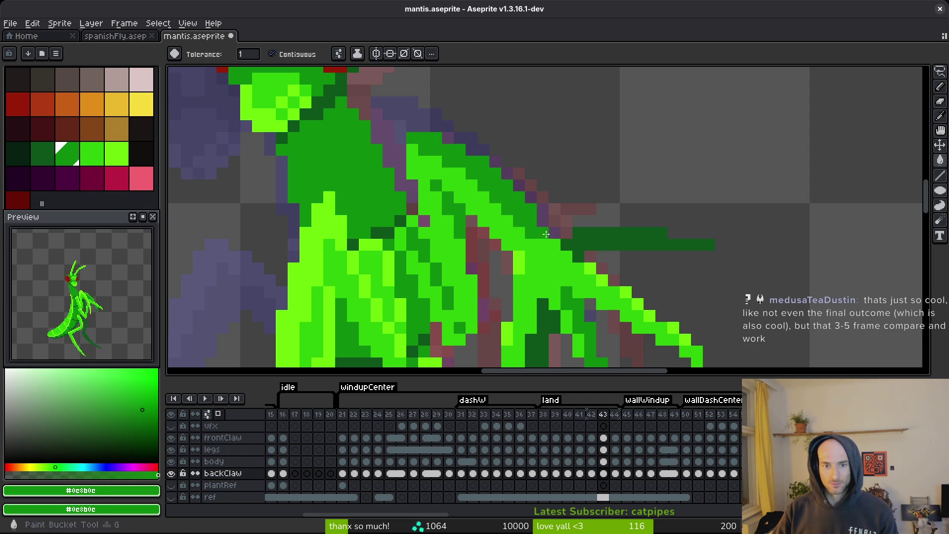
pyautogui.keyDown('alt'); pyautogui.click(443, 138); pyautogui.keyUp('alt')
pyautogui.scroll(-3, 583, 221)
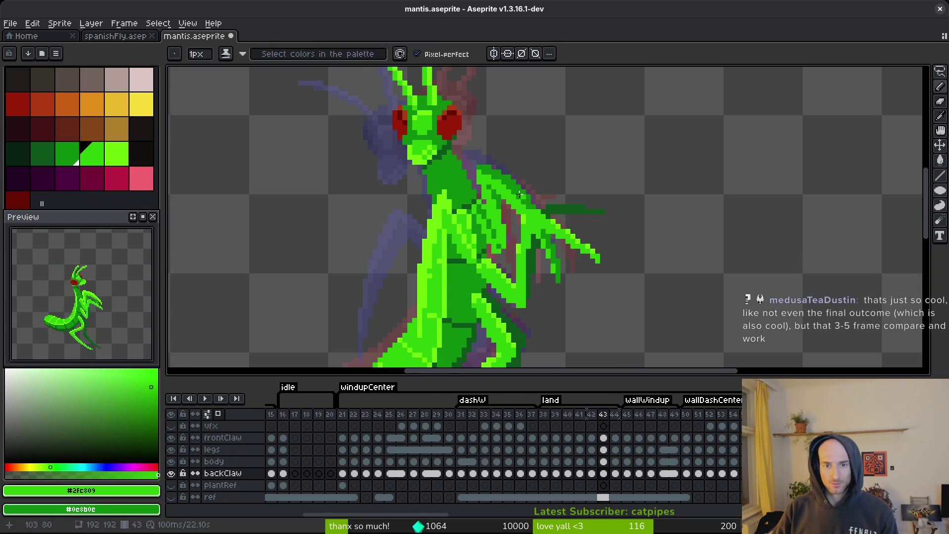
pyautogui.hotkey('ctrl', 'z')
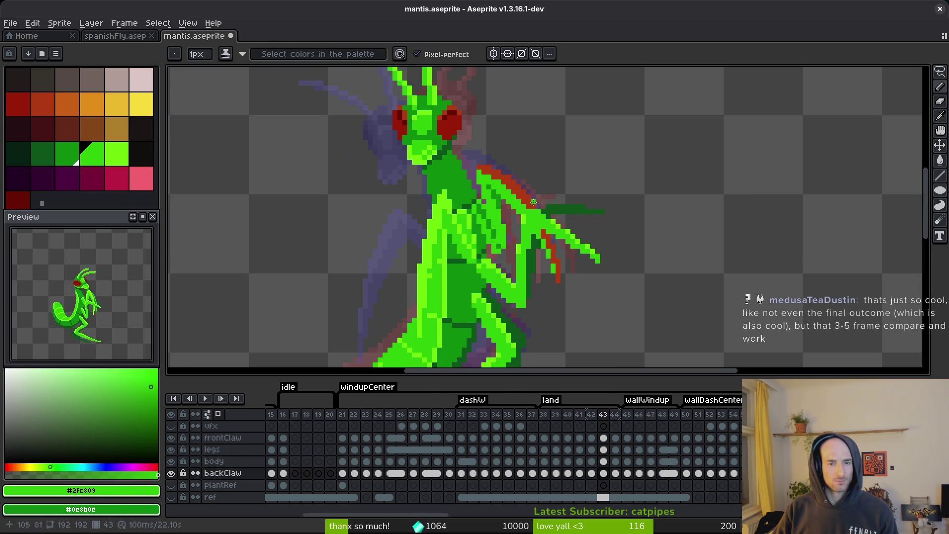
pyautogui.scroll(2, 523, 191)
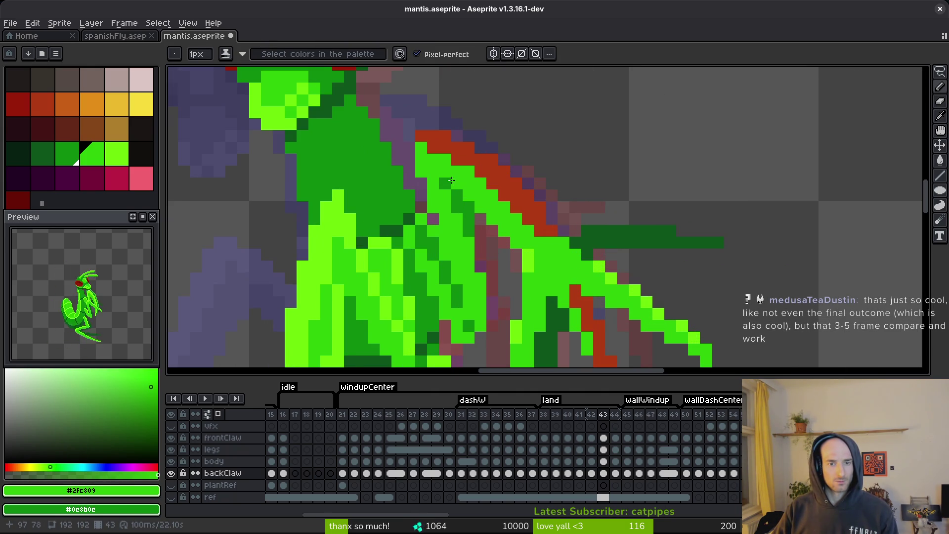
pyautogui.press(',')
pyautogui.press('.')
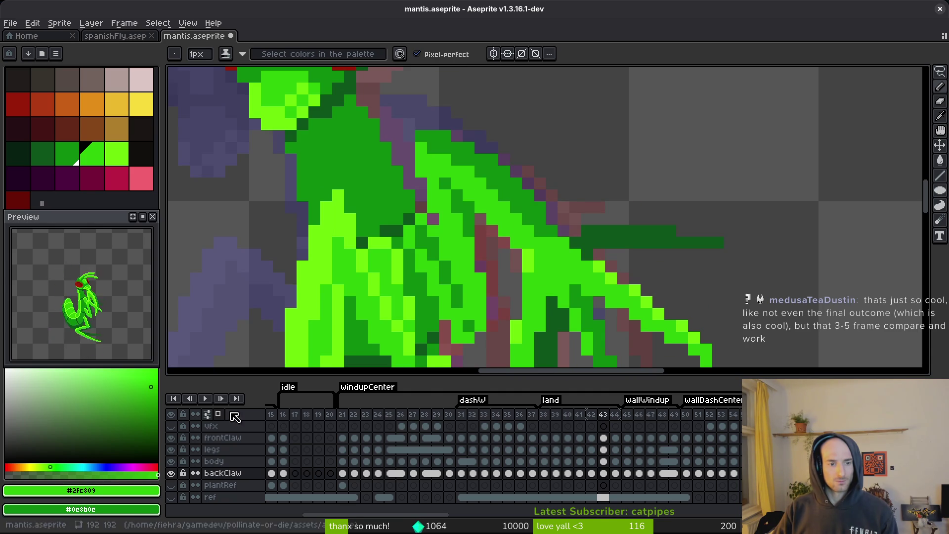
# Sample the claw's lime green and bucket-fill the remaining claw area on frame 43.
pyautogui.click(171, 474)
pyautogui.click(172, 473)
pyautogui.press('i')
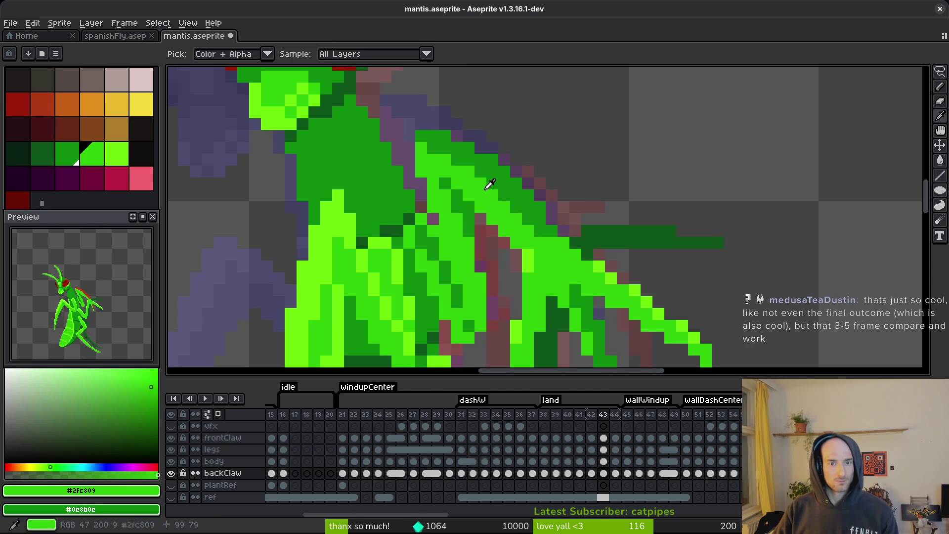
pyautogui.click(604, 259)
pyautogui.press('g')
pyautogui.click(563, 242)
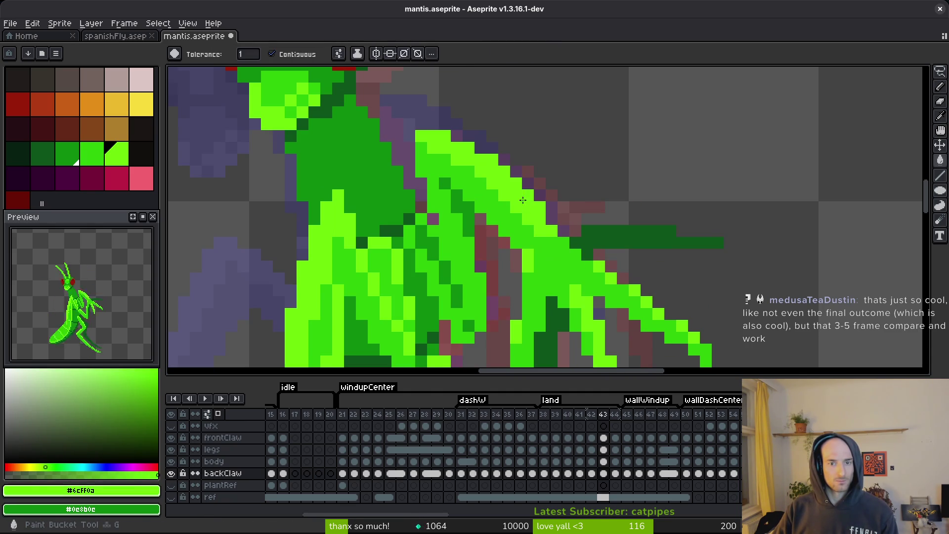
pyautogui.scroll(-2, 555, 238)
pyautogui.scroll(1, 554, 236)
pyautogui.scroll(-3, 554, 237)
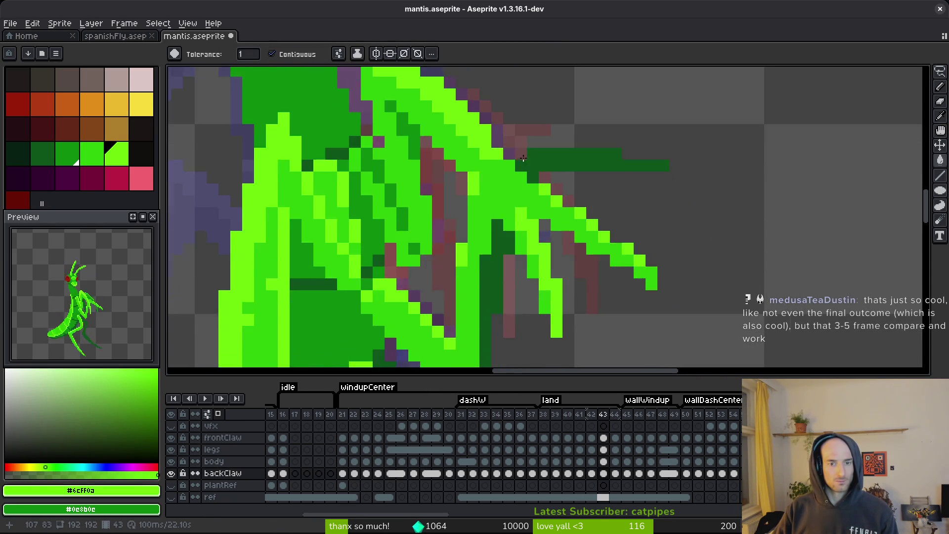
pyautogui.scroll(-1, 513, 170)
pyautogui.scroll(-1, 512, 169)
# Check the back claw on frames 44 and 45.
pyautogui.press('i')
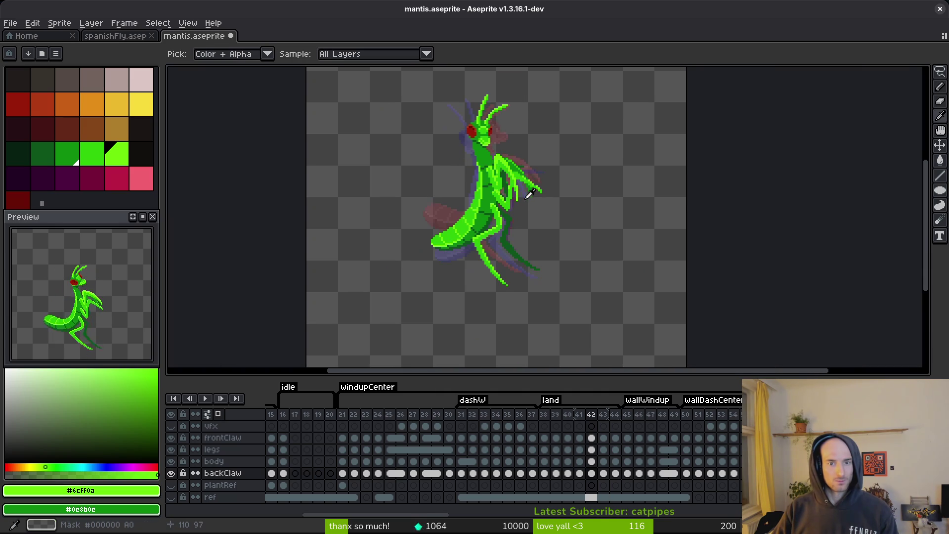
pyautogui.press('.')
pyautogui.press('g')
pyautogui.scroll(5, 519, 173)
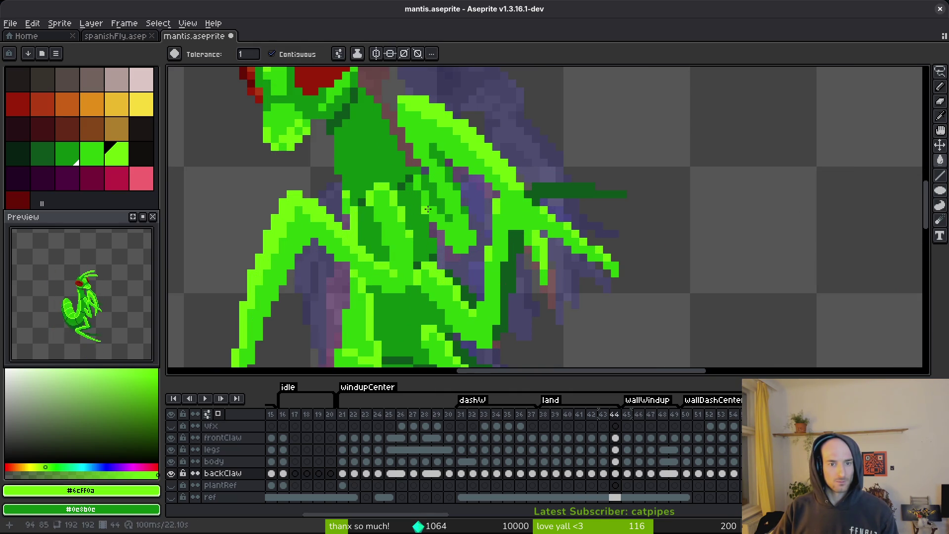
pyautogui.scroll(-5, 428, 209)
pyautogui.press('i')
pyautogui.press('.')
pyautogui.press('g')
pyautogui.scroll(5, 509, 183)
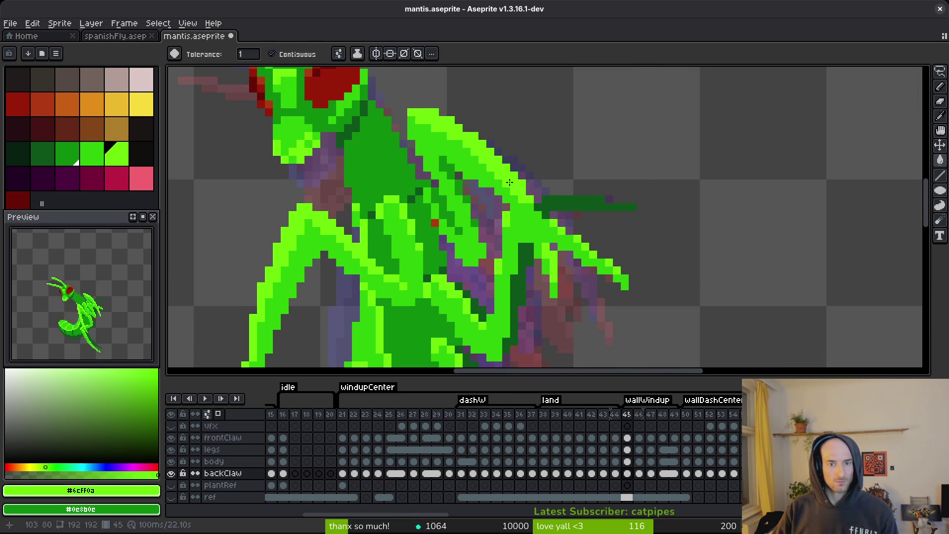
pyautogui.scroll(-5, 509, 182)
# Fill the back claw's red pixels green on frame 46.
pyautogui.press('i')
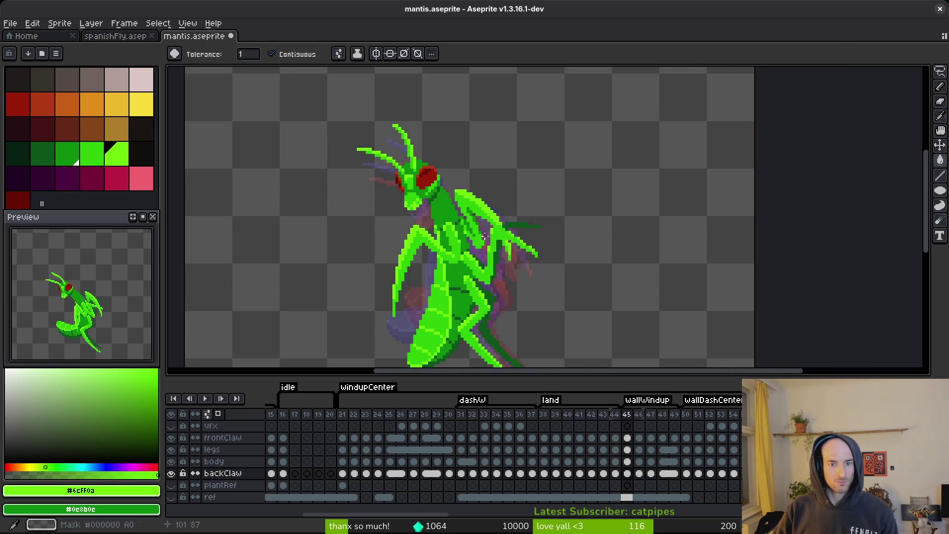
pyautogui.scroll(5, 490, 232)
pyautogui.press('g')
pyautogui.press('.')
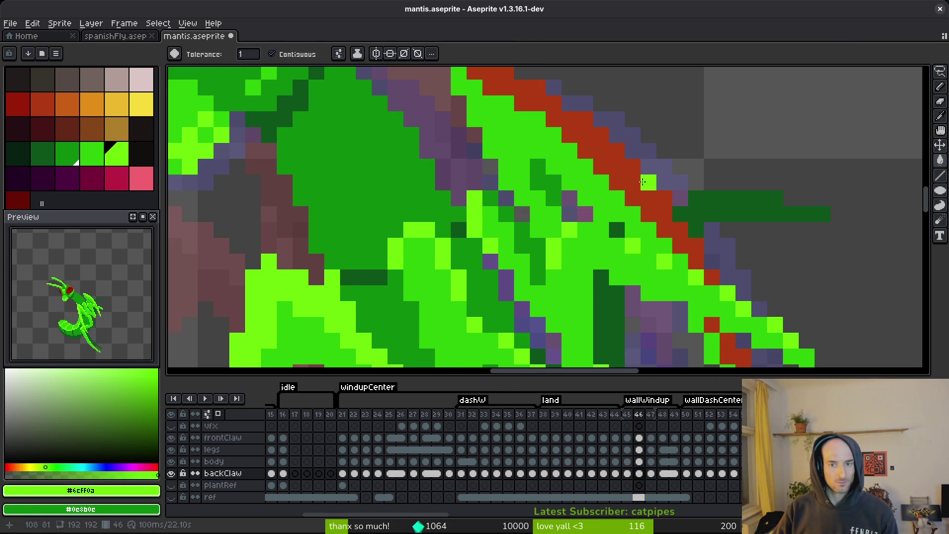
pyautogui.scroll(-5, 647, 182)
pyautogui.scroll(5, 684, 240)
pyautogui.click(686, 289)
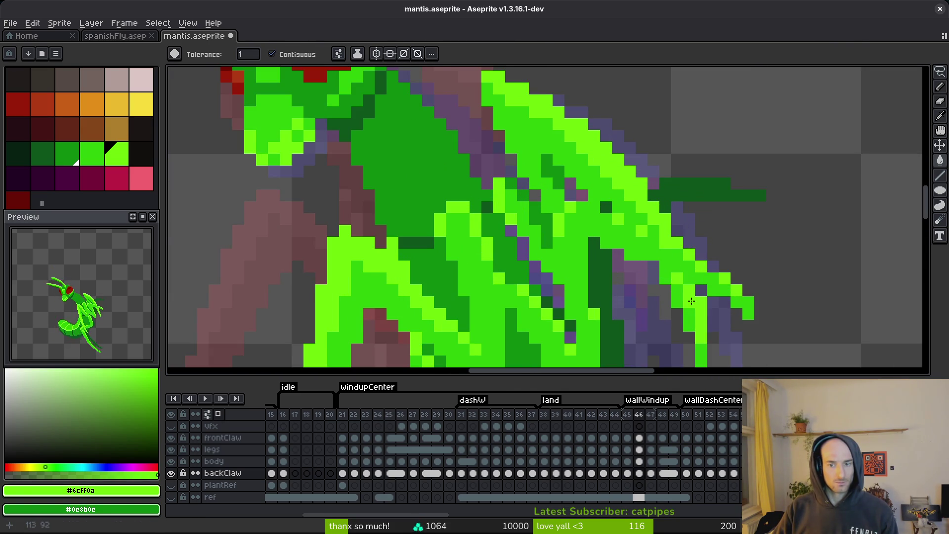
pyautogui.scroll(-5, 687, 289)
# Step through frames 47–49 to frame 50 and fill its red upper claw green.
pyautogui.press('i')
pyautogui.press('g')
pyautogui.scroll(5, 659, 242)
pyautogui.press('.')
pyautogui.press('.')
pyautogui.press('i')
pyautogui.press('.')
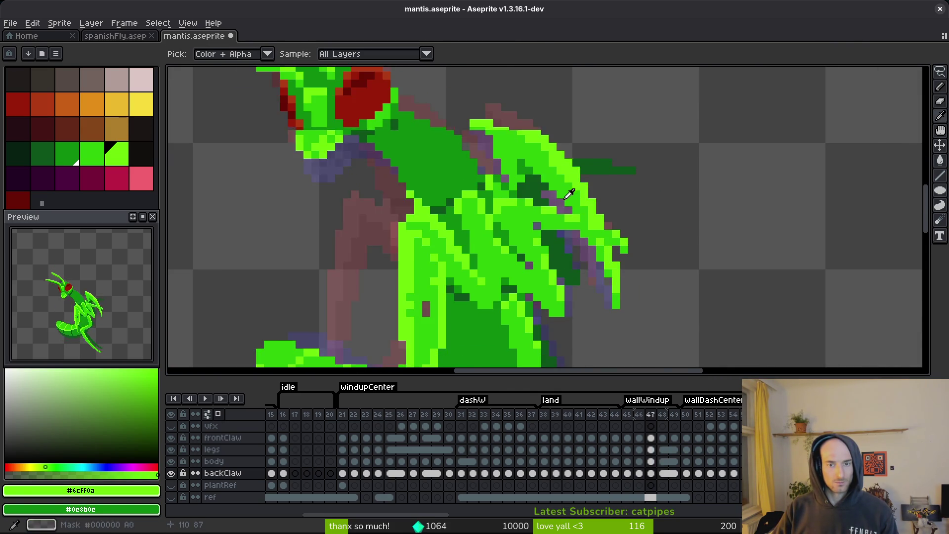
pyautogui.press('.')
pyautogui.press(',')
pyautogui.press('g')
pyautogui.scroll(-5, 490, 211)
pyautogui.press('.')
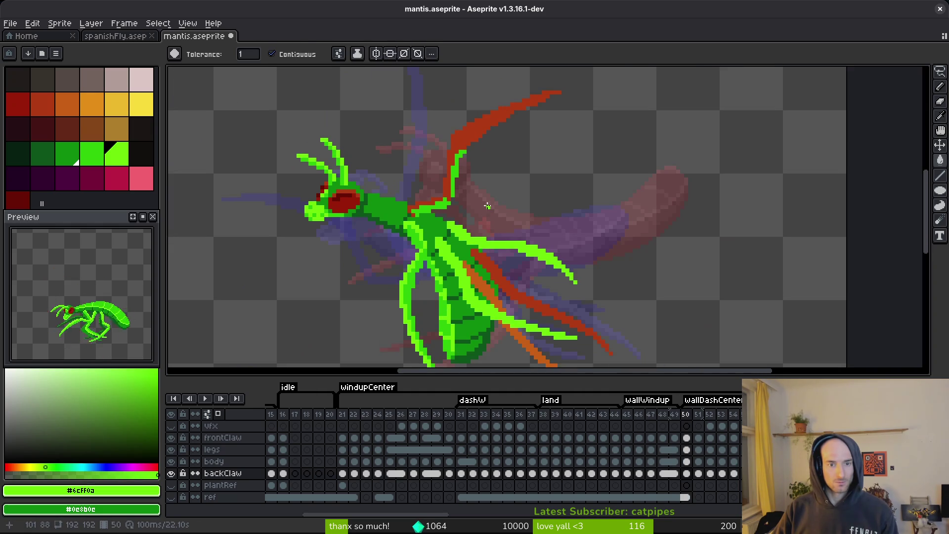
pyautogui.scroll(5, 493, 202)
pyautogui.click(478, 148)
pyautogui.scroll(3, 494, 198)
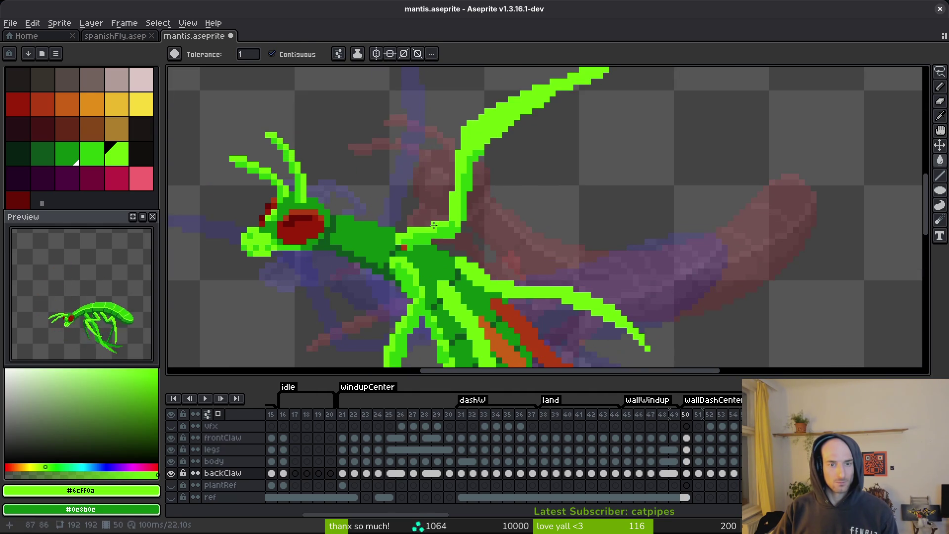
pyautogui.scroll(-3, 573, 243)
# Move to frame 51 and inspect its back claw with the eyedropper ready.
pyautogui.press('.')
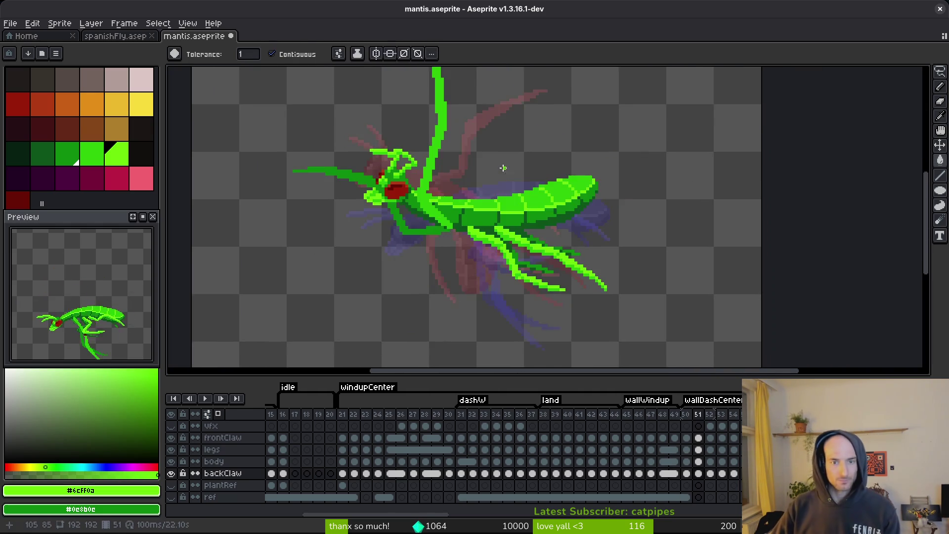
pyautogui.scroll(-1, 569, 233)
pyautogui.scroll(2, 520, 188)
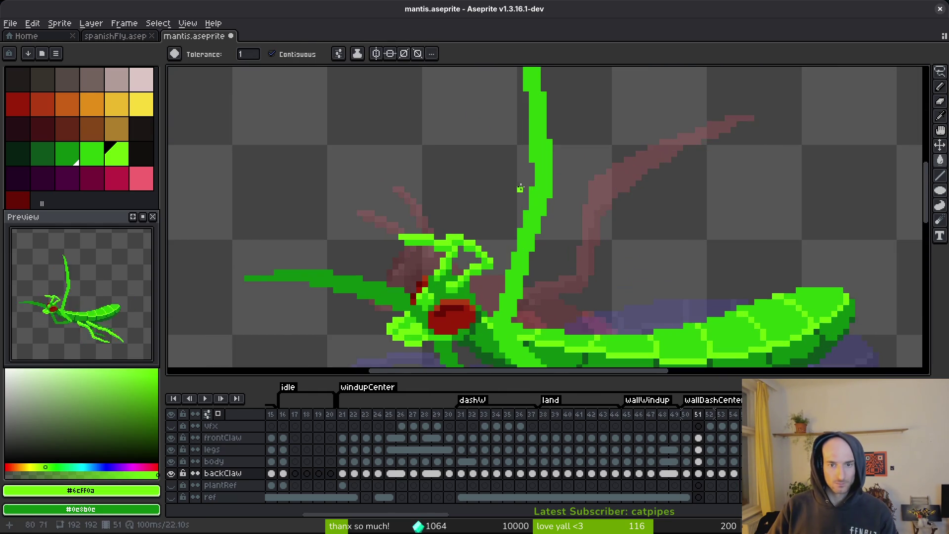
pyautogui.scroll(-2, 498, 148)
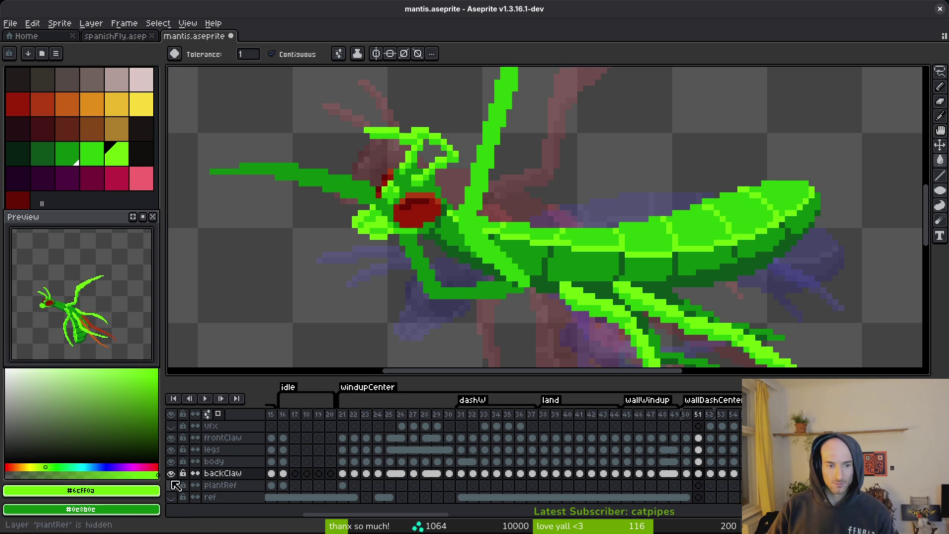
pyautogui.scroll(1, 392, 324)
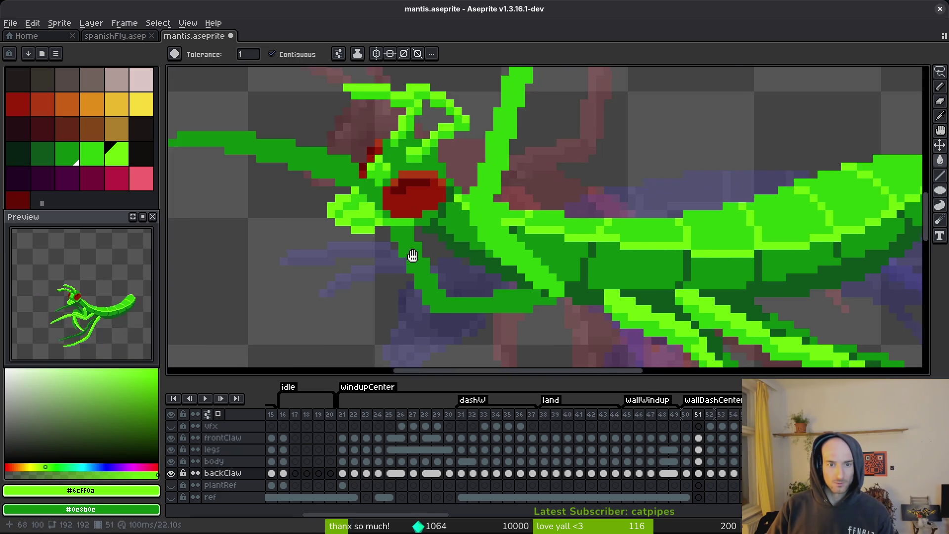
pyautogui.press('i')
pyautogui.scroll(3, 492, 224)
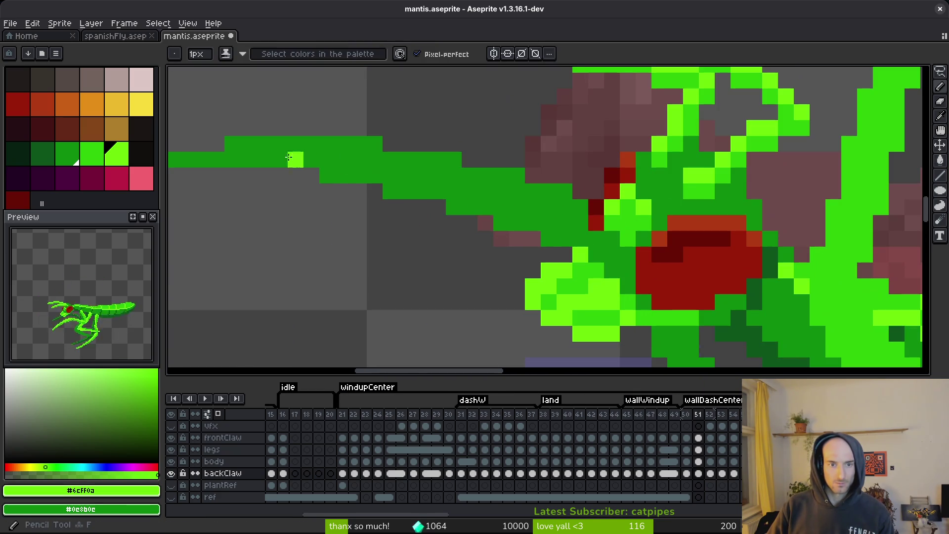
# Sample #2fc809 and pencil green along the back claw's top row on frame 51.
pyautogui.keyDown('alt'); pyautogui.click(597, 267); pyautogui.keyUp('alt')
pyautogui.moveTo(374, 176)
pyautogui.mouseDown()
pyautogui.moveTo(365, 144)
pyautogui.moveTo(237, 143)
pyautogui.moveTo(232, 161)
pyautogui.mouseUp()
pyautogui.moveTo(282, 166); pyautogui.dragTo(374, 186)
pyautogui.moveTo(248, 180); pyautogui.dragTo(328, 180)
pyautogui.moveTo(476, 179)
pyautogui.mouseDown()
pyautogui.moveTo(551, 179)
pyautogui.moveTo(600, 198)
pyautogui.moveTo(526, 195)
pyautogui.moveTo(655, 211)
pyautogui.moveTo(686, 237)
pyautogui.mouseUp()
# Add green pixels beside the claw joint and save mantis.aseprite.
pyautogui.scroll(-1, 686, 238)
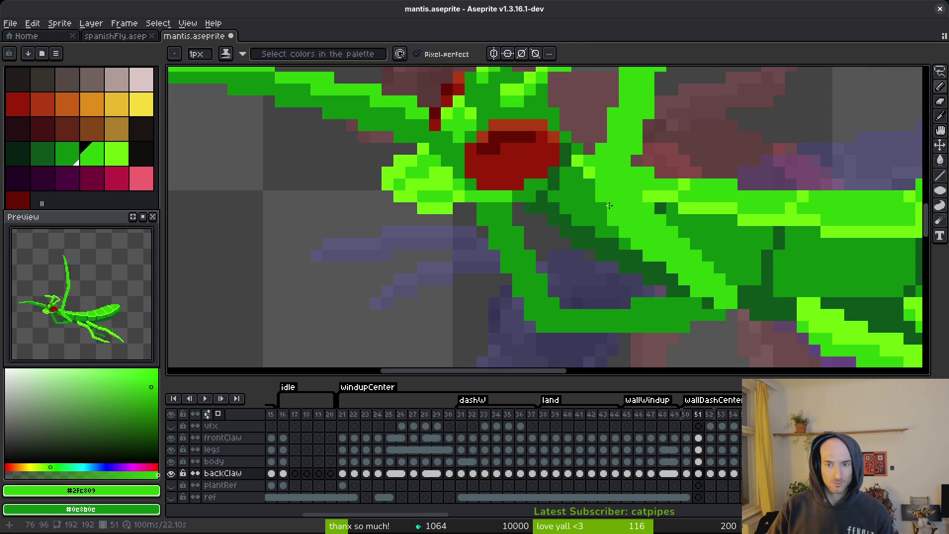
pyautogui.moveTo(543, 291)
pyautogui.mouseDown()
pyautogui.moveTo(569, 308)
pyautogui.moveTo(617, 316)
pyautogui.mouseUp()
pyautogui.scroll(-4, 623, 319)
pyautogui.scroll(3, 642, 321)
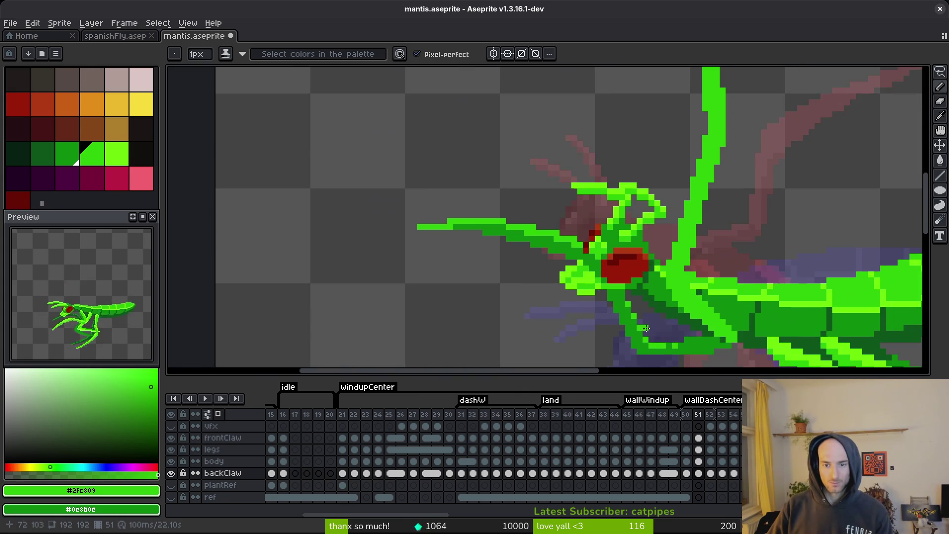
pyautogui.scroll(2, 642, 321)
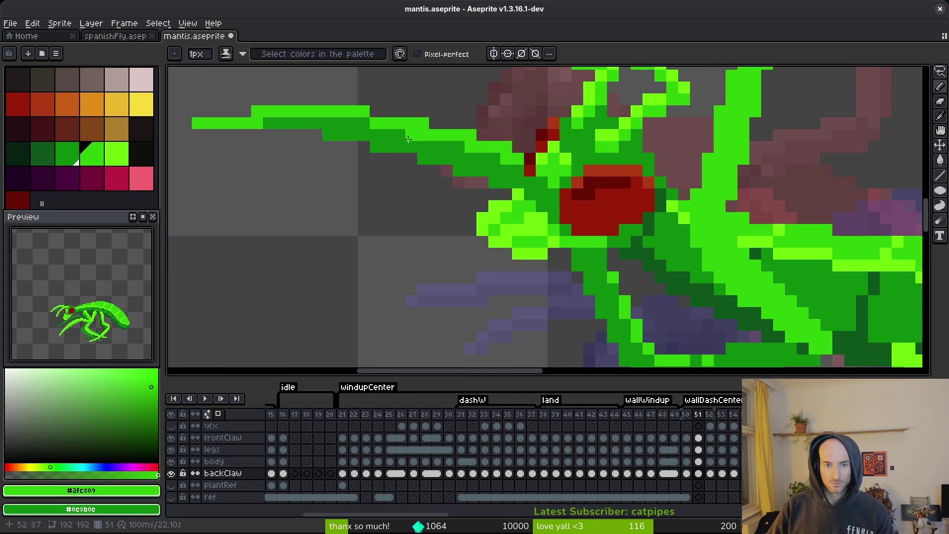
pyautogui.click(384, 157)
pyautogui.hotkey('ctrl', 's')
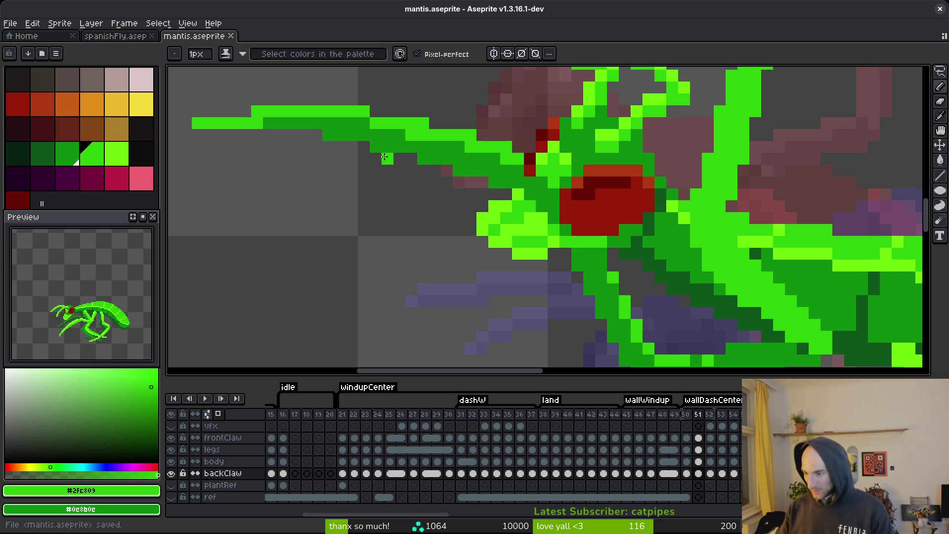
pyautogui.hotkey('ctrl', 's')
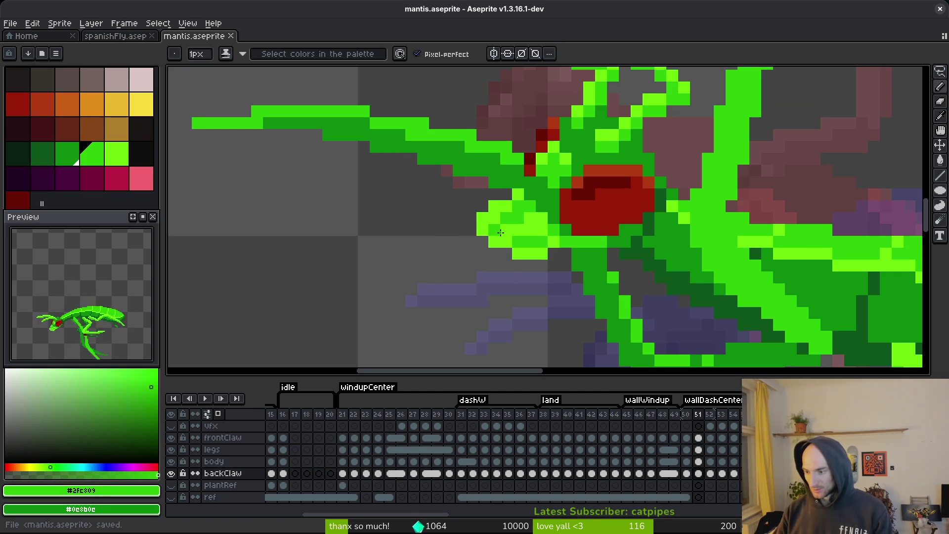
pyautogui.scroll(-5, 505, 233)
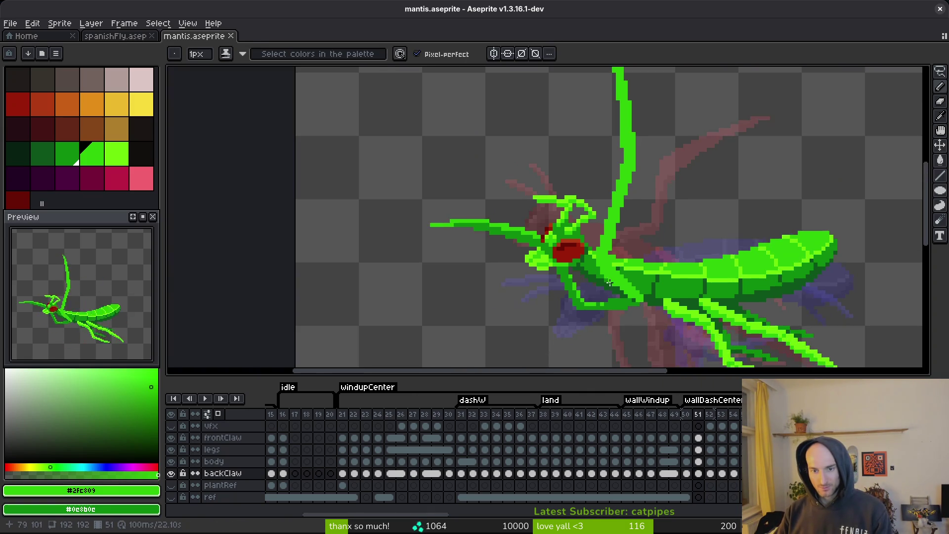
pyautogui.press('Right')
pyautogui.press('Right')
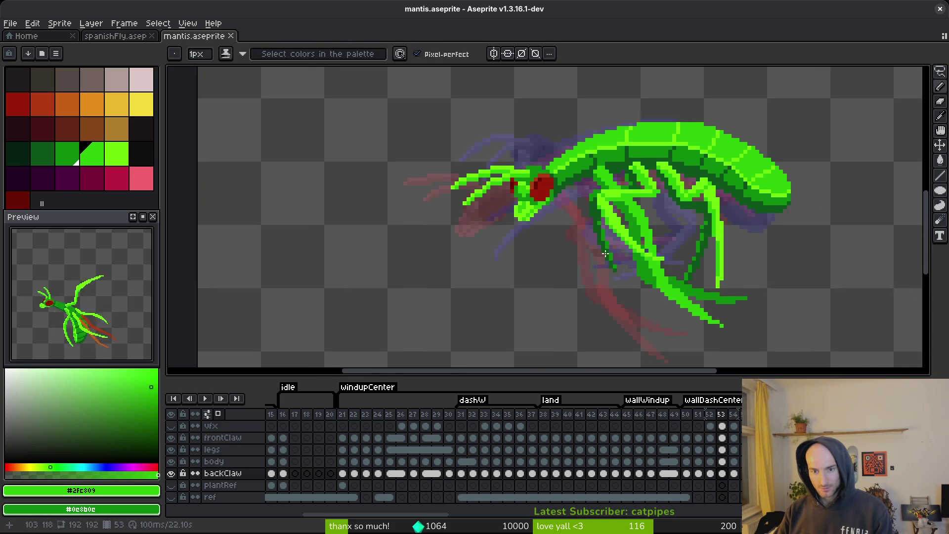
pyautogui.moveTo(602, 250); pyautogui.dragTo(577, 239)
pyautogui.press('Left')
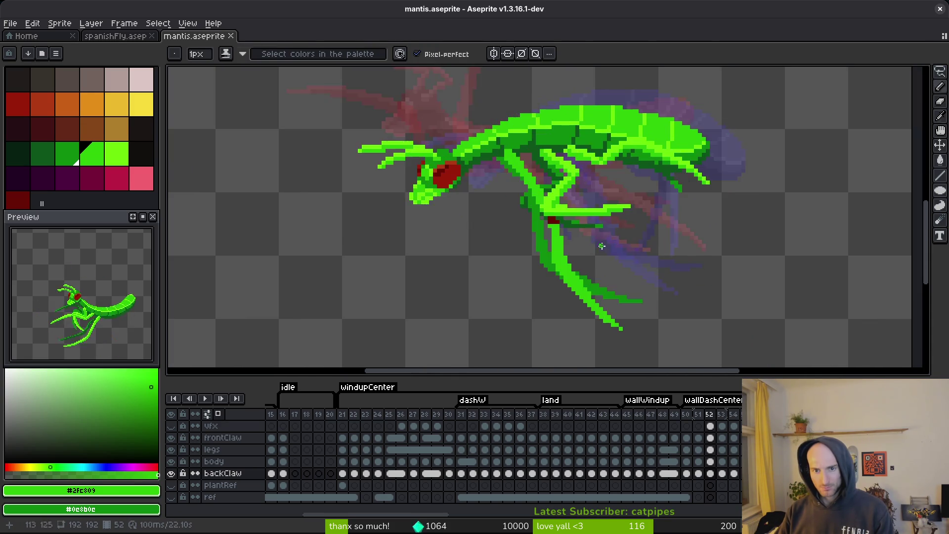
pyautogui.scroll(3, 557, 241)
pyautogui.keyDown('alt'); pyautogui.click(557, 217); pyautogui.keyUp('alt')
pyautogui.press('g')
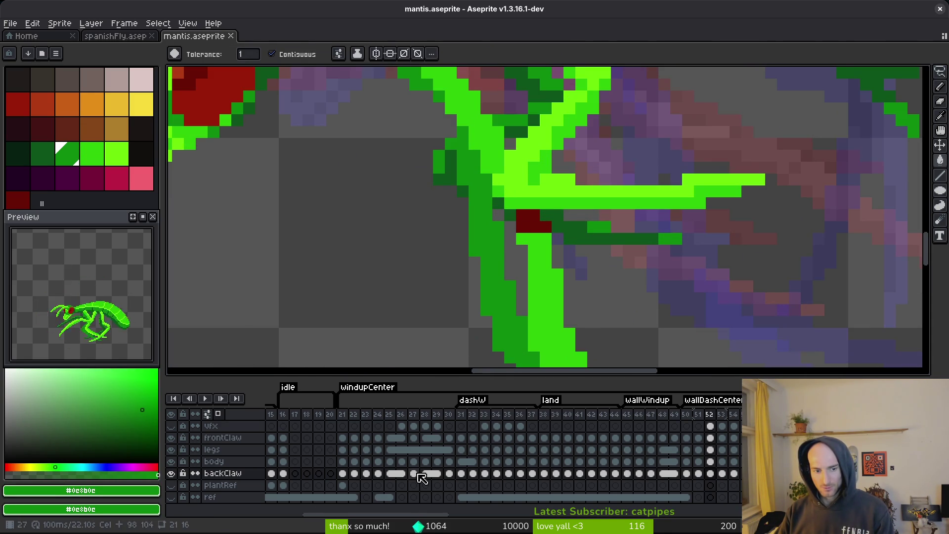
pyautogui.press('Up')
pyautogui.press('Up')
pyautogui.press('Up')
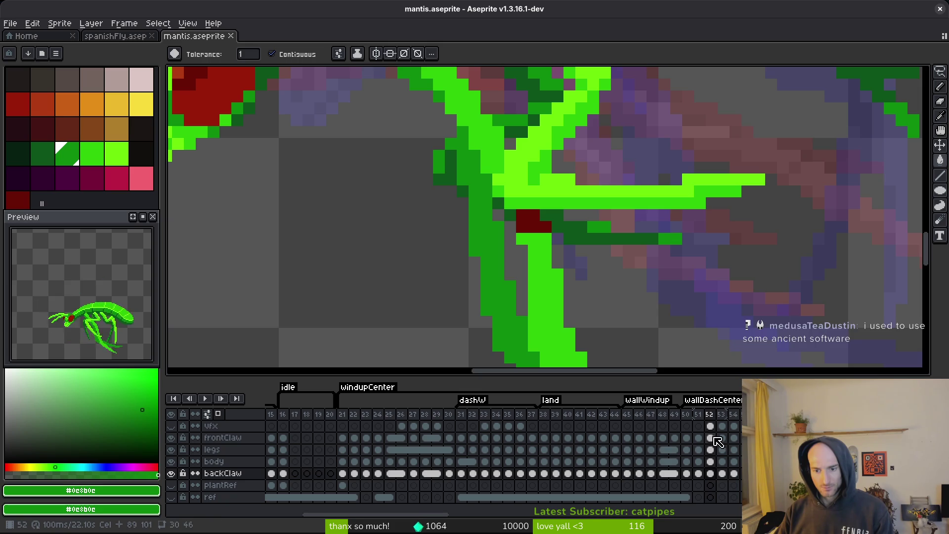
pyautogui.scroll(-3, 534, 229)
pyautogui.press('Right')
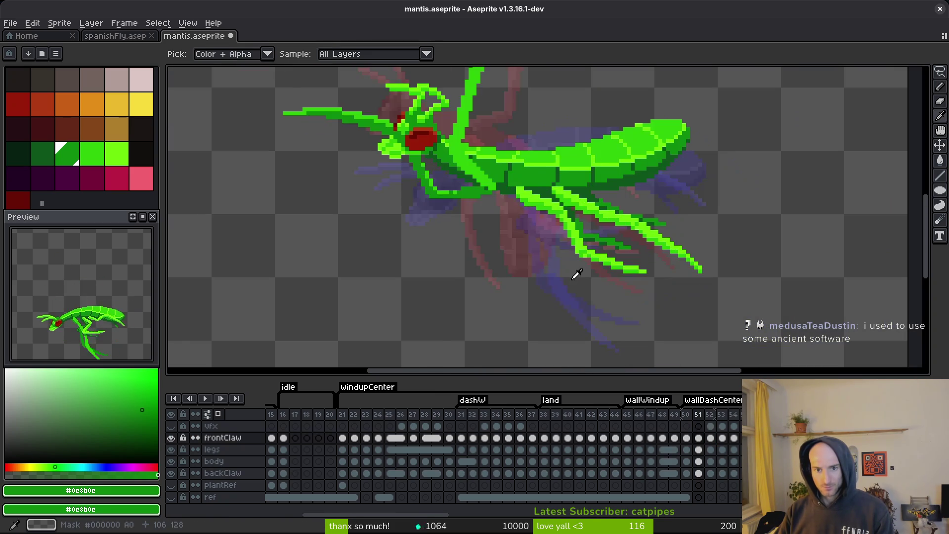
pyautogui.press('Left')
pyautogui.press('Right')
pyautogui.scroll(3, 598, 257)
pyautogui.press('Left')
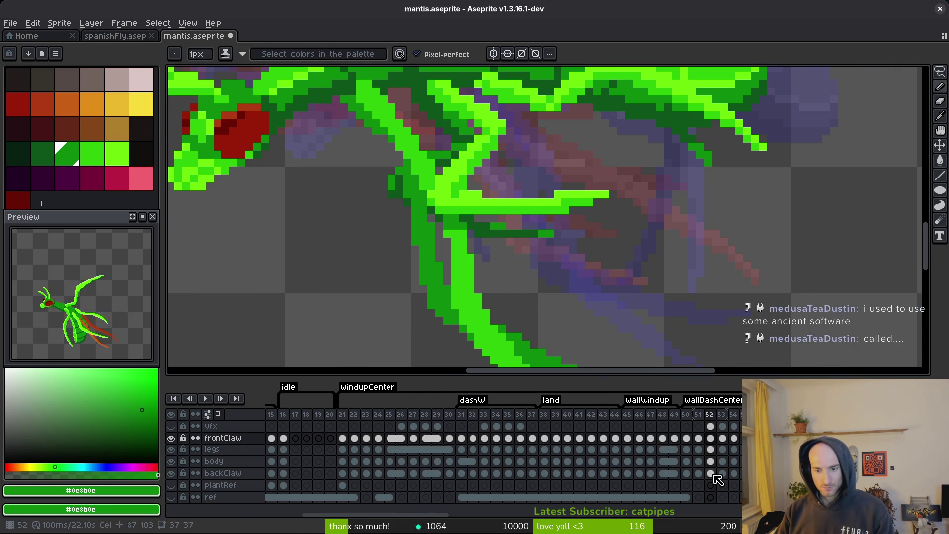
pyautogui.click(508, 473)
pyautogui.scroll(-4, 467, 235)
pyautogui.press('Right')
pyautogui.press('Right')
pyautogui.press('Right')
pyautogui.press('Right')
pyautogui.press('Right')
pyautogui.press('Right')
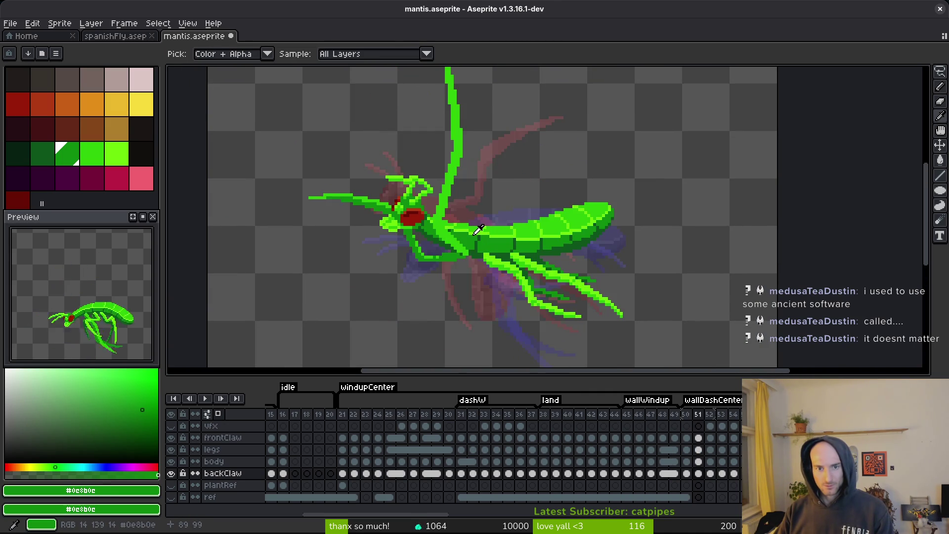
pyautogui.press('b')
pyautogui.press('Left')
pyautogui.press('Right')
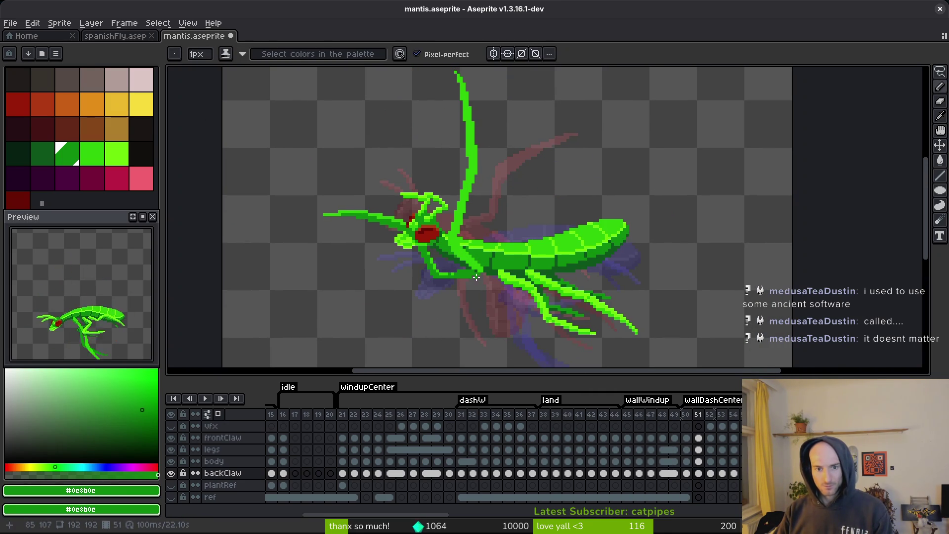
pyautogui.scroll(2, 493, 245)
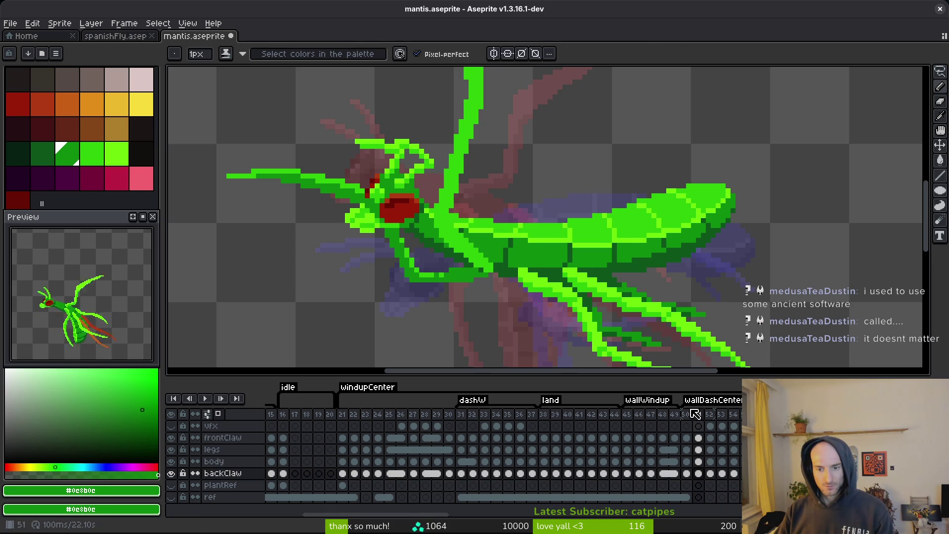
# On backClaw frame 52, paint several claw pixels bright green #2fc809.
pyautogui.click(710, 461)
pyautogui.scroll(4, 576, 256)
pyautogui.hscroll(2, 555, 244)
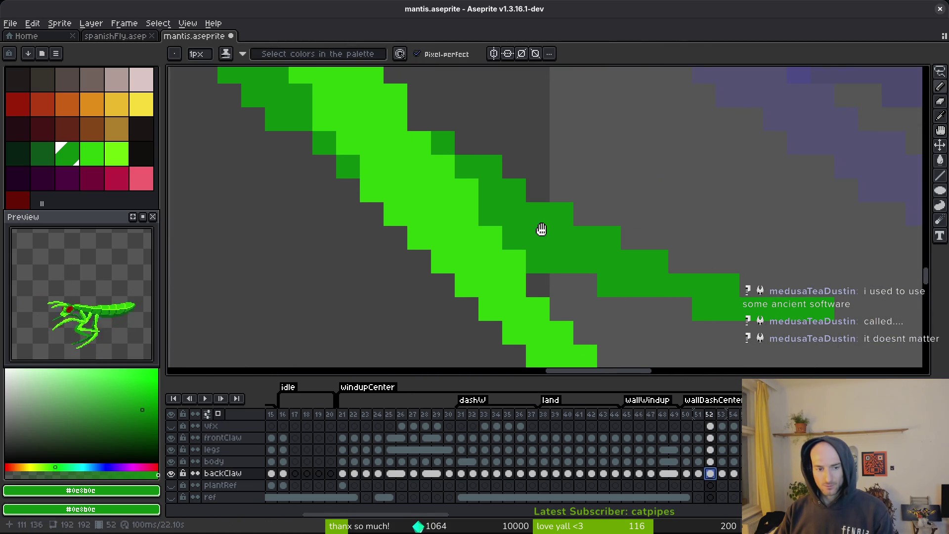
pyautogui.hscroll(-1, 544, 262)
pyautogui.keyDown('alt'); pyautogui.click(547, 303); pyautogui.keyUp('alt')
pyautogui.click(658, 309)
pyautogui.click(732, 328)
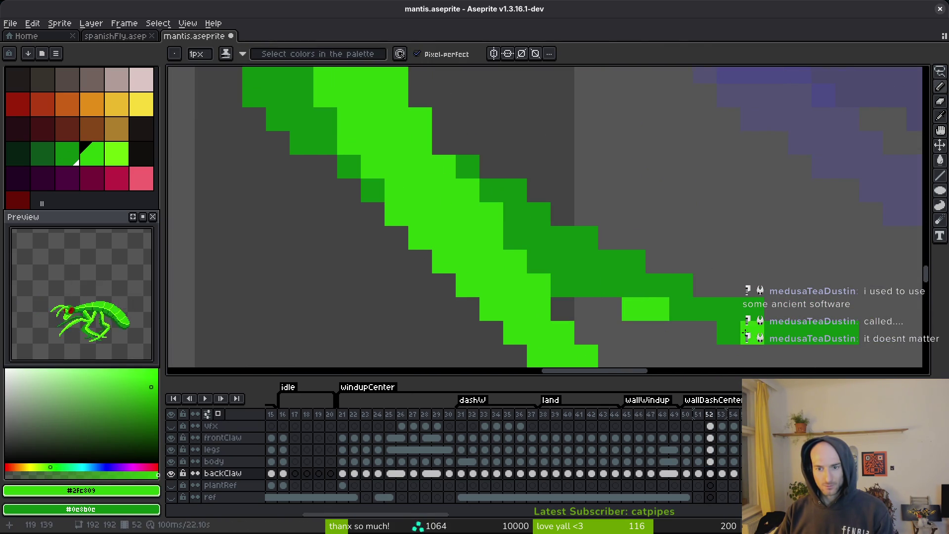
pyautogui.click(775, 332)
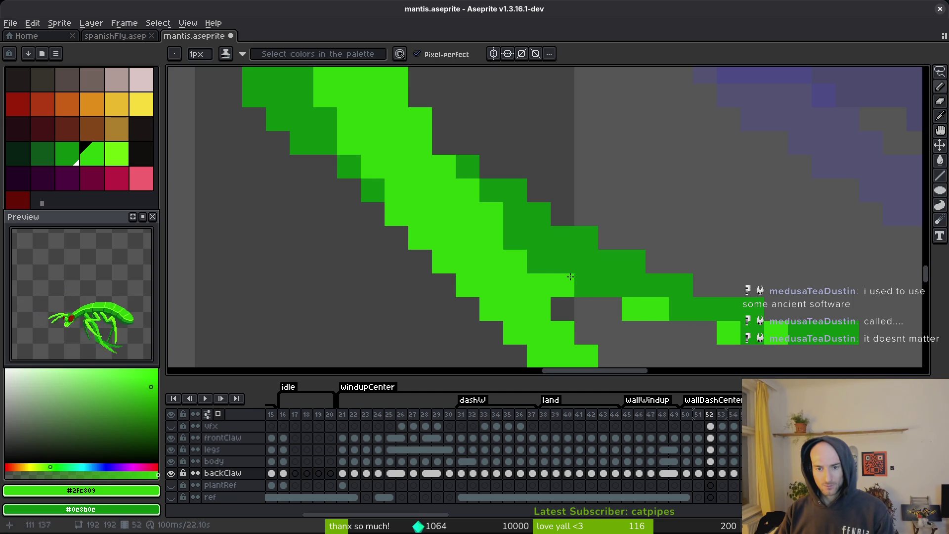
pyautogui.click(586, 285)
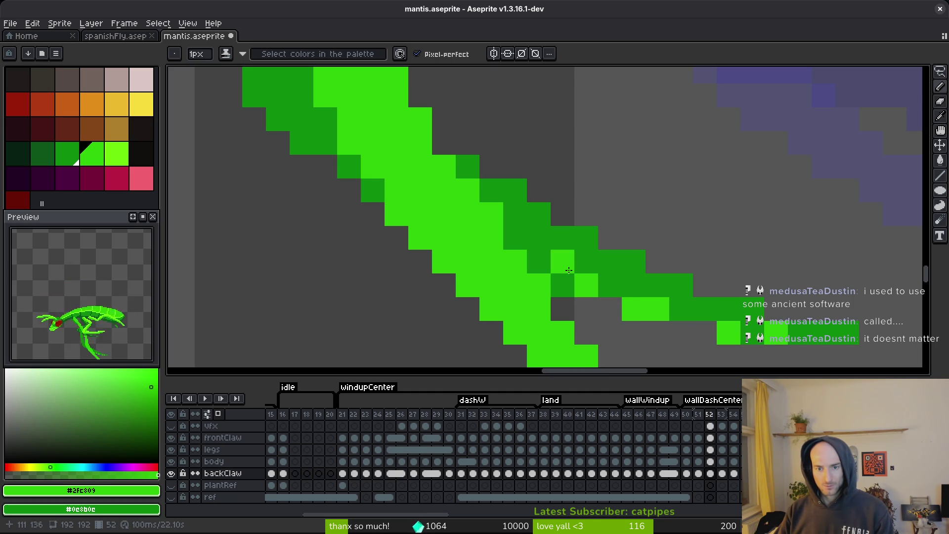
# Touch up the claw shading with dark and light green pixels along its diagonal edge.
pyautogui.scroll(-3, 609, 287)
pyautogui.scroll(3, 346, 178)
pyautogui.rightClick(376, 212)
pyautogui.click(329, 143)
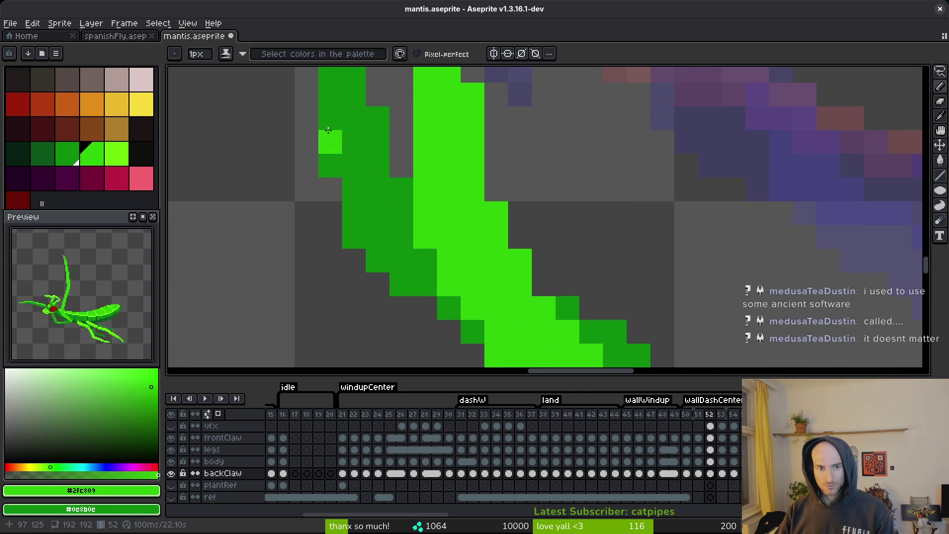
pyautogui.click(330, 118)
pyautogui.click(354, 188)
pyautogui.moveTo(348, 180)
pyautogui.mouseDown()
pyautogui.moveTo(353, 245)
pyautogui.moveTo(399, 273)
pyautogui.mouseUp()
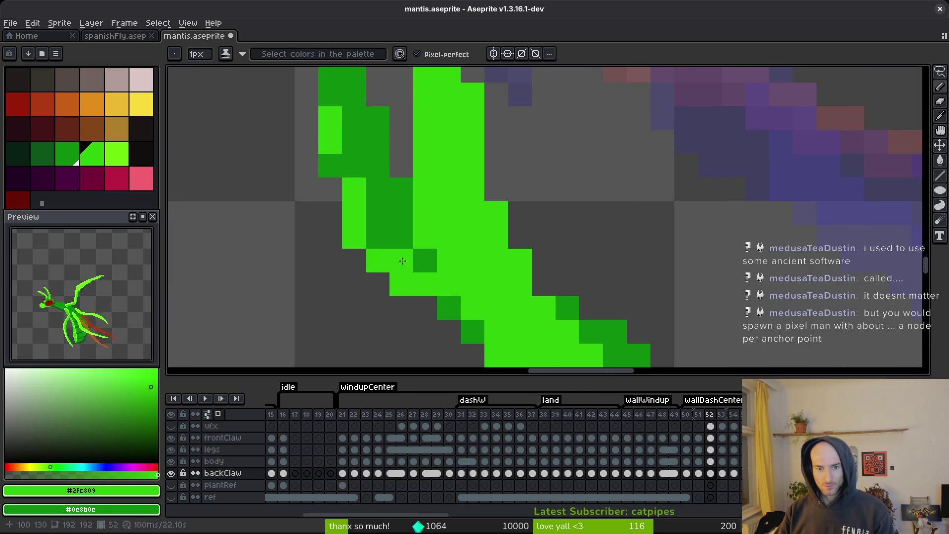
pyautogui.click(341, 167)
pyautogui.moveTo(359, 169); pyautogui.dragTo(426, 293)
pyautogui.moveTo(387, 186); pyautogui.dragTo(366, 126)
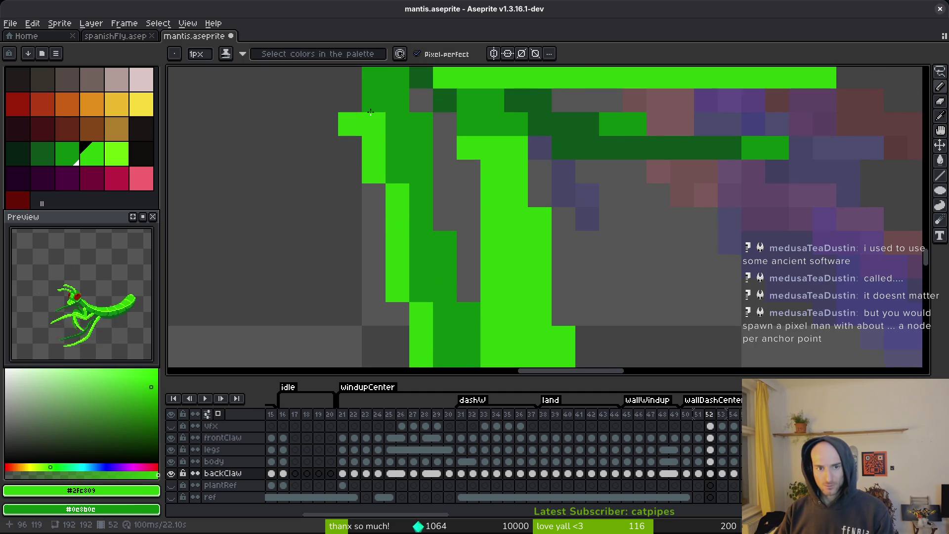
pyautogui.scroll(-3, 376, 128)
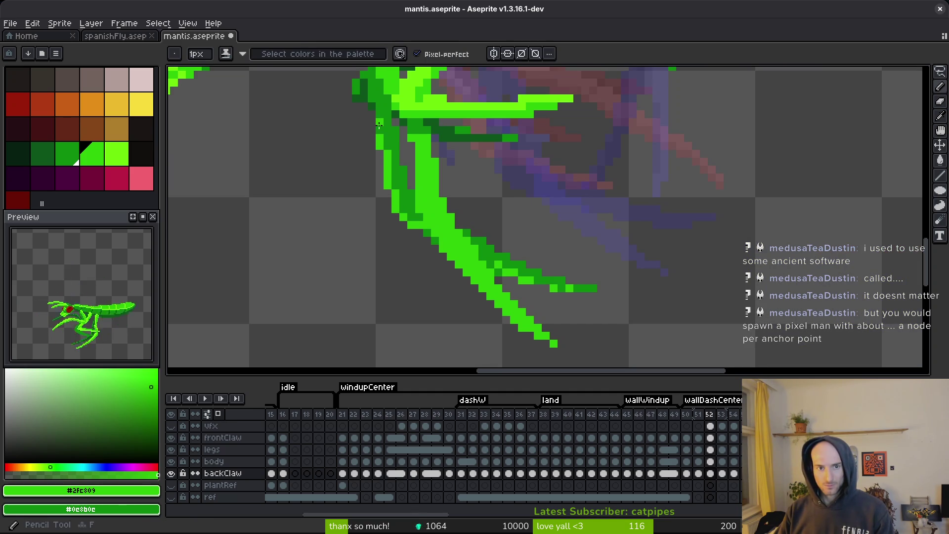
pyautogui.scroll(-3, 401, 157)
# Save the sprite, then add a few more bright green claw pixels.
pyautogui.hotkey('ctrl', 's')
pyautogui.scroll(-2, 401, 157)
pyautogui.scroll(4, 486, 109)
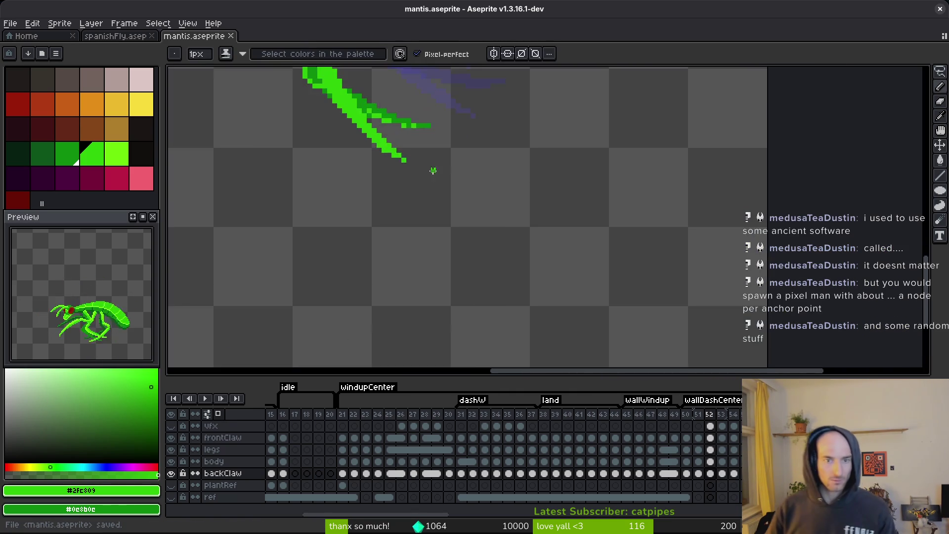
pyautogui.scroll(5, 435, 168)
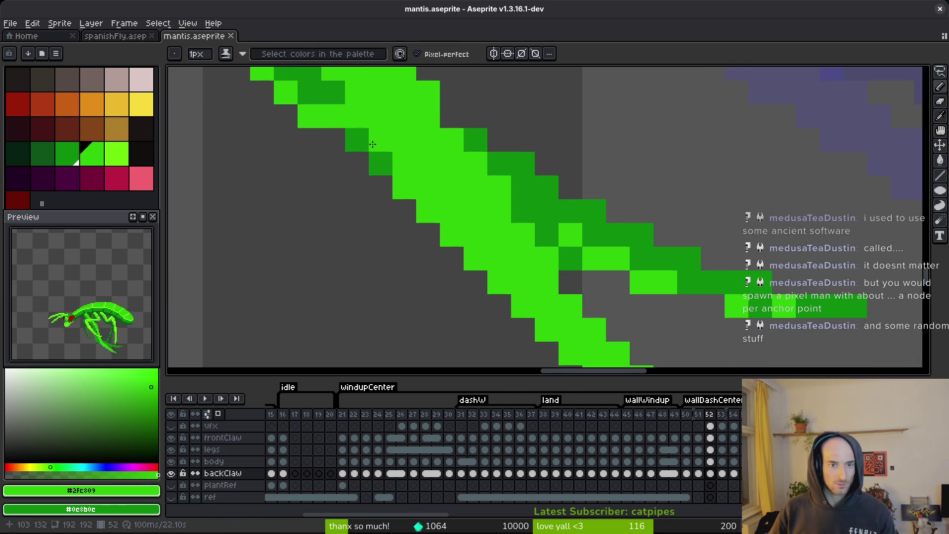
pyautogui.moveTo(359, 141); pyautogui.dragTo(383, 165)
pyautogui.moveTo(466, 217); pyautogui.dragTo(474, 229)
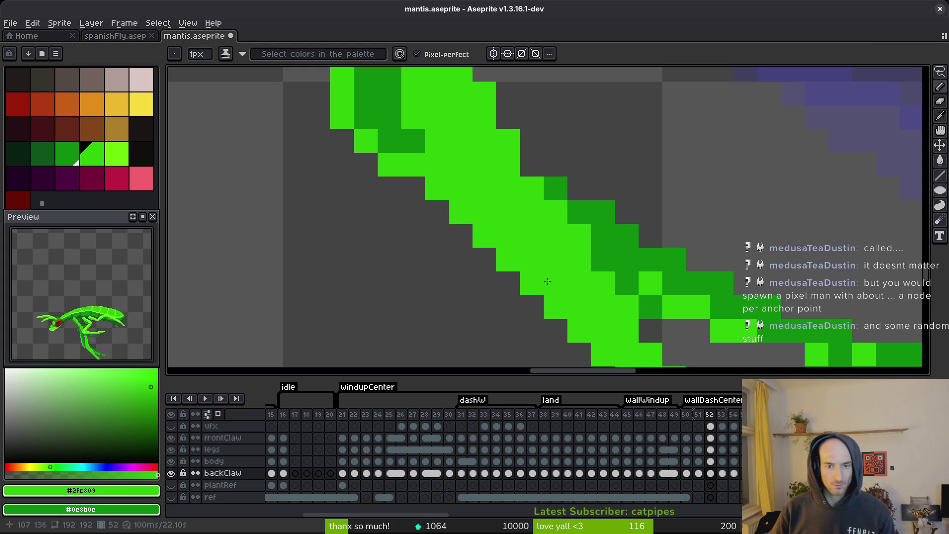
pyautogui.scroll(-5, 558, 283)
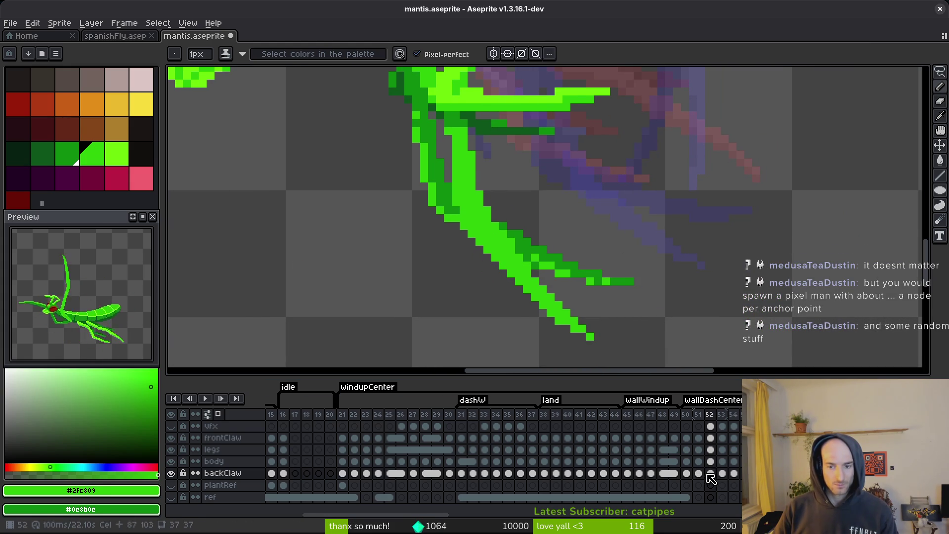
# On frame 52's frontClaw cel, draw a lime #6cff0a line down the front claw's edge.
pyautogui.click(711, 438)
pyautogui.keyDown('alt'); pyautogui.click(487, 90); pyautogui.keyUp('alt')
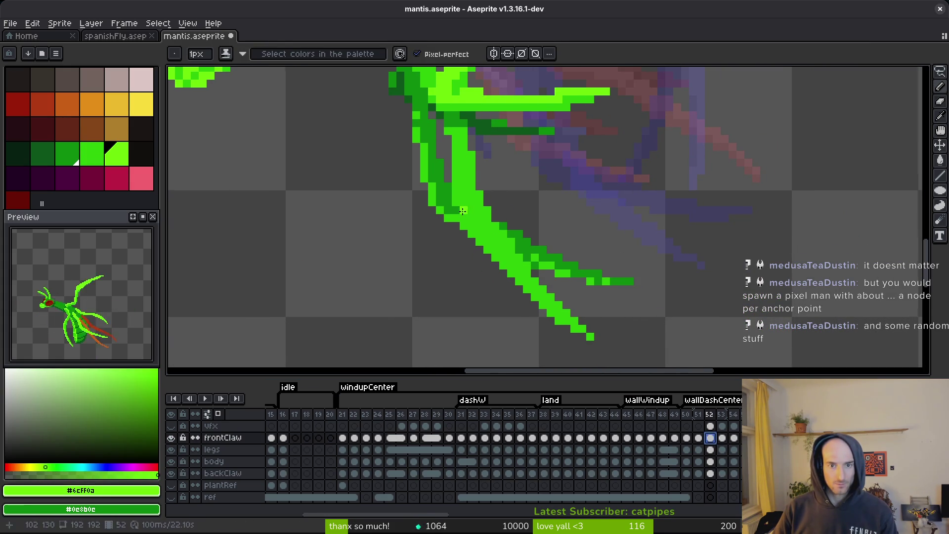
pyautogui.scroll(1, 464, 208)
pyautogui.click(463, 181)
pyautogui.hotkey('ctrl', 'z')
pyautogui.click(451, 149)
pyautogui.moveTo(451, 156)
pyautogui.mouseDown()
pyautogui.moveTo(454, 191)
pyautogui.moveTo(486, 250)
pyautogui.moveTo(494, 221)
pyautogui.moveTo(453, 208)
pyautogui.moveTo(568, 311)
pyautogui.mouseUp()
# Extend the lime highlight down the claw diagonal, then save mantis.aseprite.
pyautogui.click(170, 473)
pyautogui.scroll(1, 466, 218)
pyautogui.moveTo(568, 297); pyautogui.dragTo(476, 203)
pyautogui.moveTo(450, 173)
pyautogui.mouseDown()
pyautogui.moveTo(528, 262)
pyautogui.moveTo(563, 282)
pyautogui.moveTo(515, 252)
pyautogui.mouseUp()
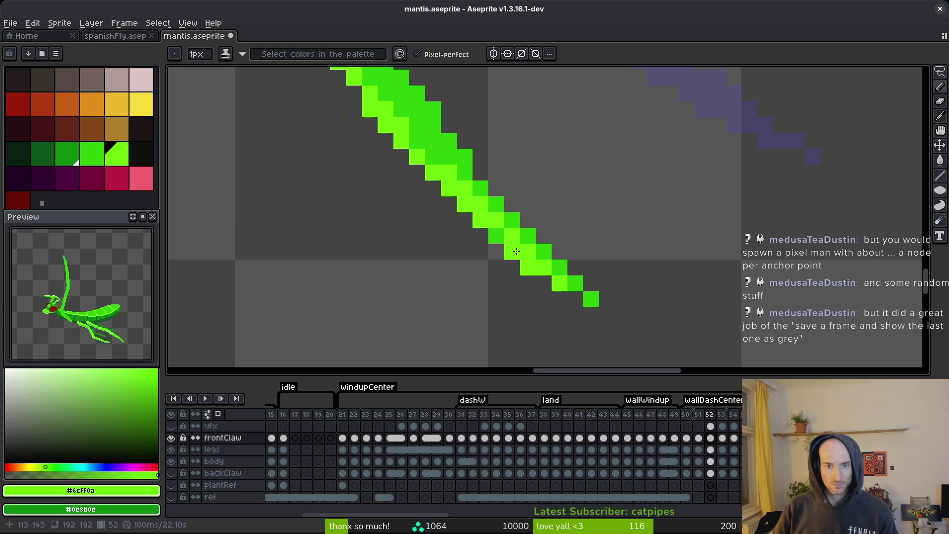
pyautogui.scroll(-2, 572, 279)
pyautogui.scroll(2, 494, 238)
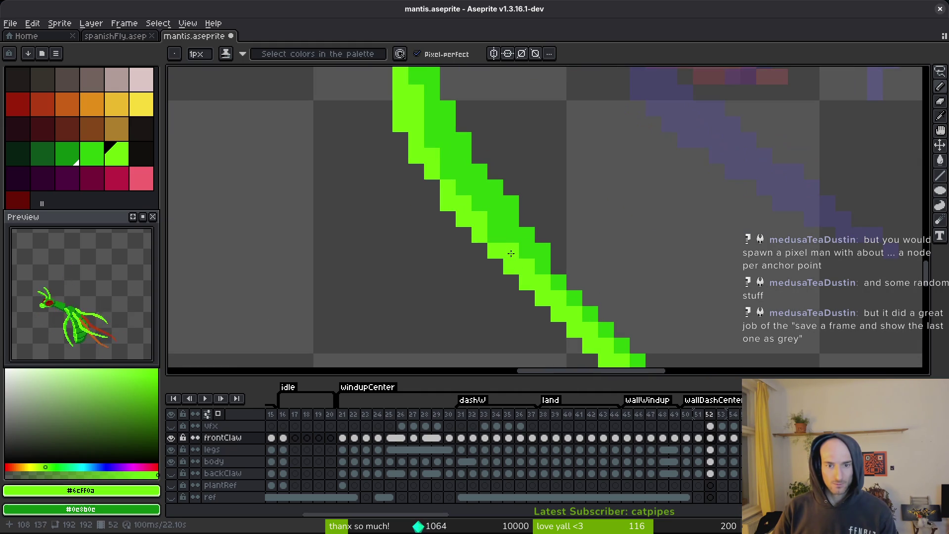
pyautogui.moveTo(417, 131)
pyautogui.mouseDown()
pyautogui.moveTo(479, 237)
pyautogui.moveTo(490, 295)
pyautogui.mouseUp()
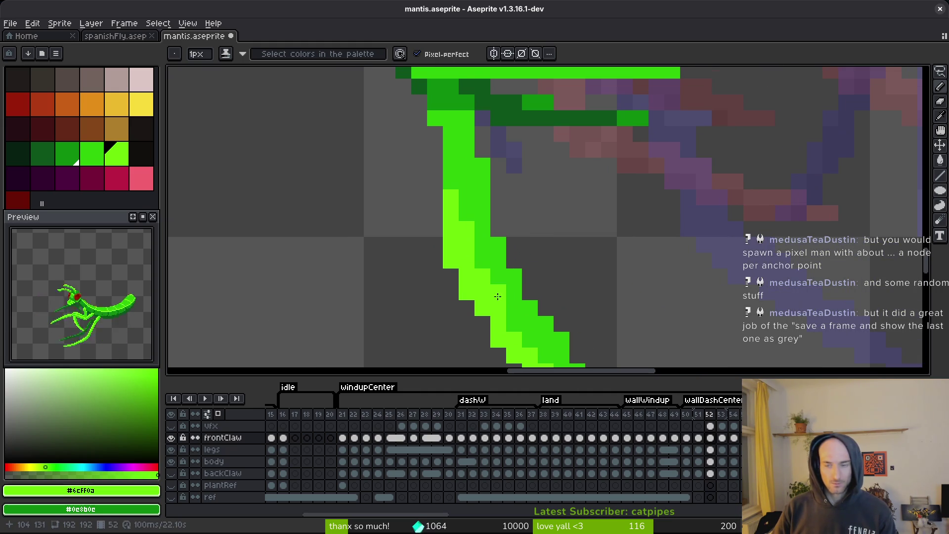
pyautogui.hotkey('ctrl', 's')
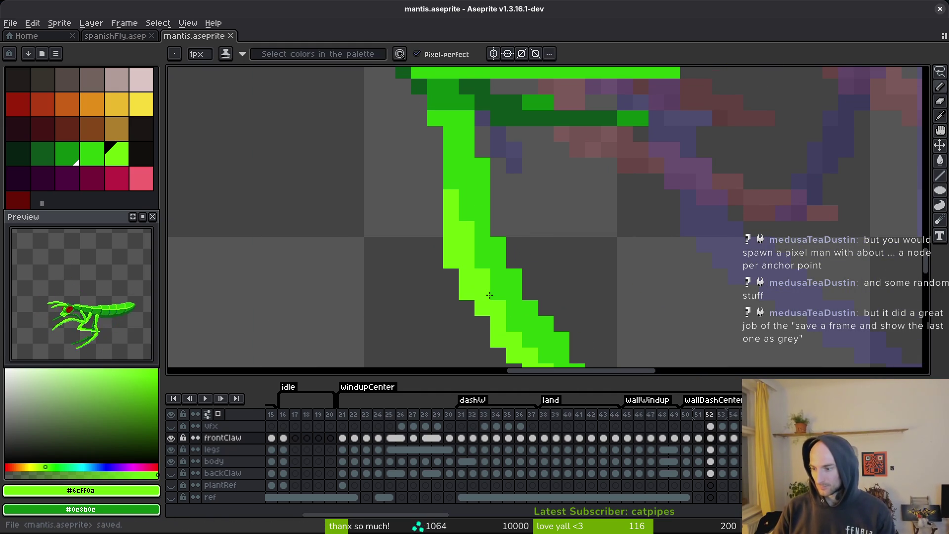
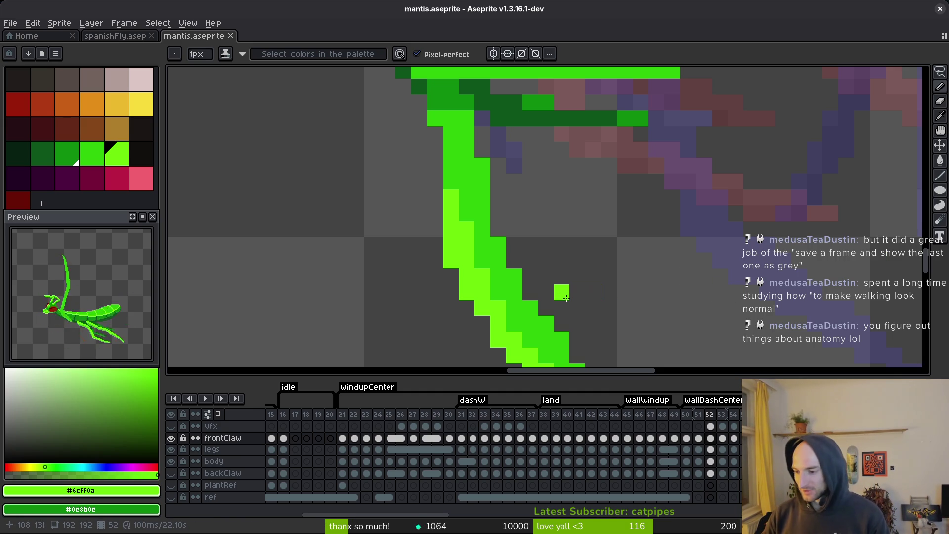
# Save the file, then advance to frame 53 and zoom in on the front claw.
pyautogui.scroll(-3, 531, 262)
pyautogui.hotkey('ctrl', 's')
pyautogui.scroll(-2, 573, 243)
pyautogui.scroll(-2, 573, 242)
pyautogui.press('Right')
pyautogui.scroll(4, 613, 231)
pyautogui.scroll(2, 613, 232)
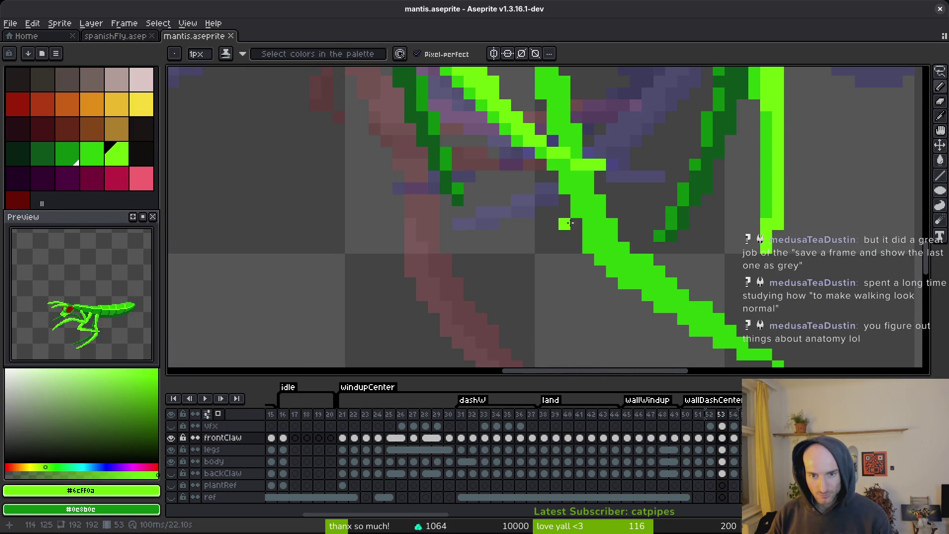
# Paint bright-green pixels down the claw and its edges, sampling #2fc809, then save.
pyautogui.moveTo(570, 185)
pyautogui.mouseDown()
pyautogui.moveTo(613, 258)
pyautogui.moveTo(588, 222)
pyautogui.moveTo(476, 124)
pyautogui.moveTo(523, 181)
pyautogui.mouseUp()
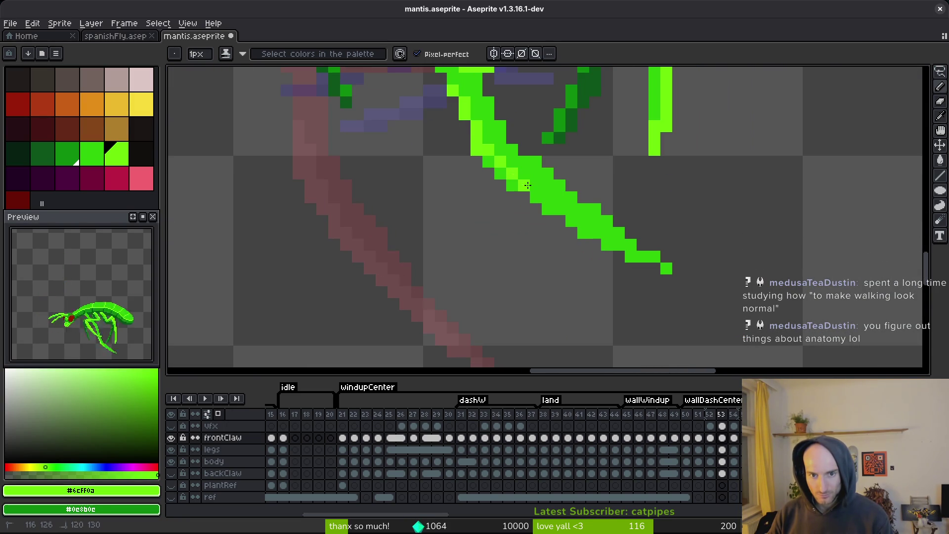
pyautogui.moveTo(624, 246); pyautogui.dragTo(666, 269)
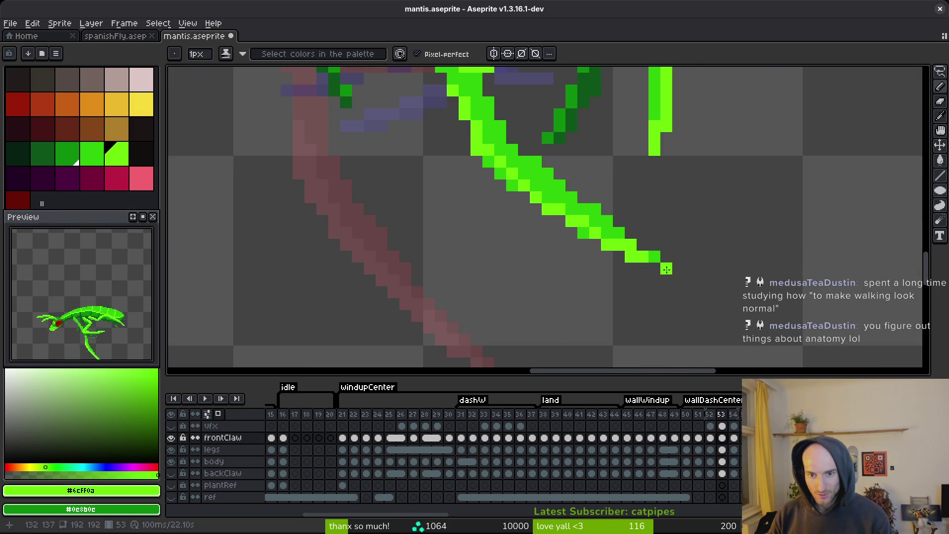
pyautogui.moveTo(593, 230); pyautogui.dragTo(619, 233)
pyautogui.keyDown('alt'); pyautogui.rightClick(631, 245); pyautogui.keyUp('alt')
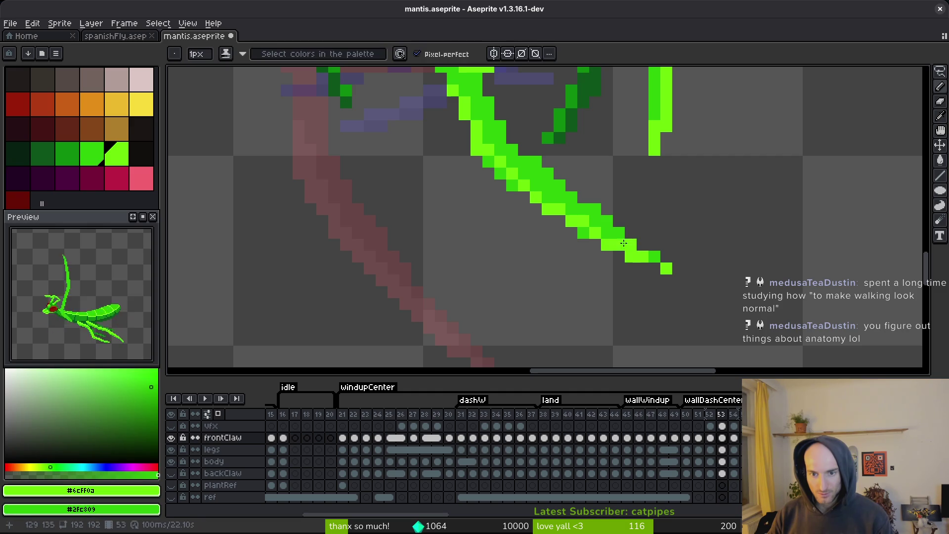
pyautogui.moveTo(491, 161)
pyautogui.mouseDown()
pyautogui.moveTo(563, 202)
pyautogui.moveTo(544, 190)
pyautogui.moveTo(555, 198)
pyautogui.mouseUp()
pyautogui.scroll(-3, 592, 208)
pyautogui.hotkey('ctrl', 's')
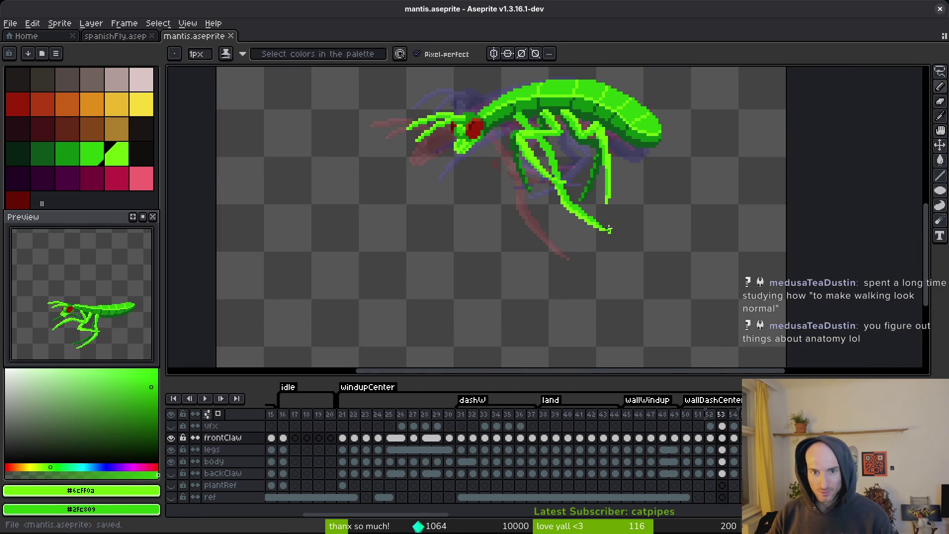
# Step back to frame 52 and compare it with the neighbouring frame.
pyautogui.scroll(3, 548, 151)
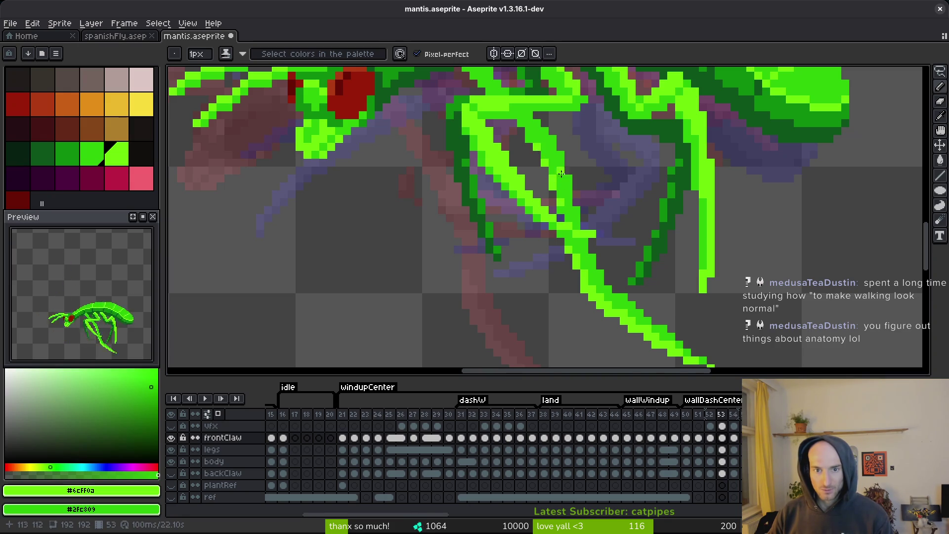
pyautogui.scroll(-4, 589, 228)
pyautogui.scroll(3, 588, 232)
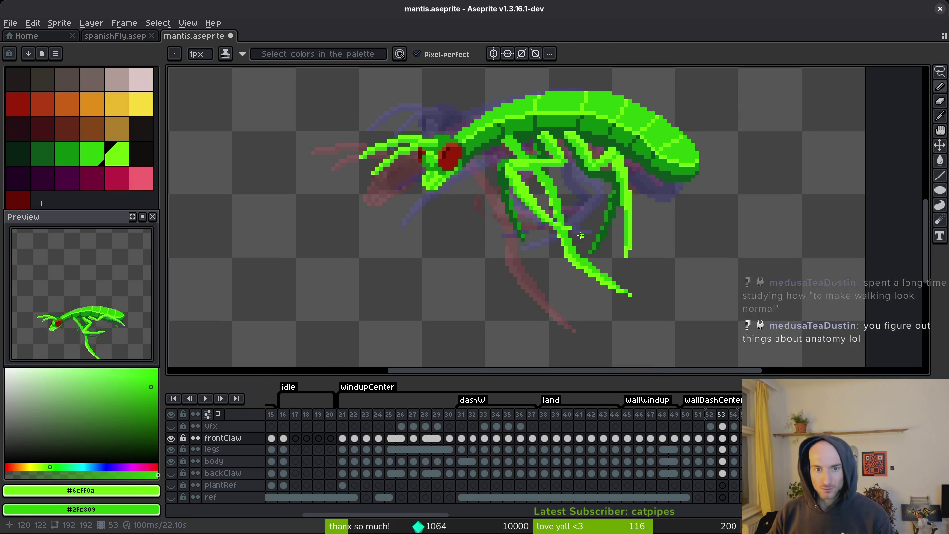
pyautogui.press(',')
pyautogui.press('alt')
pyautogui.press('.')
pyautogui.press(',')
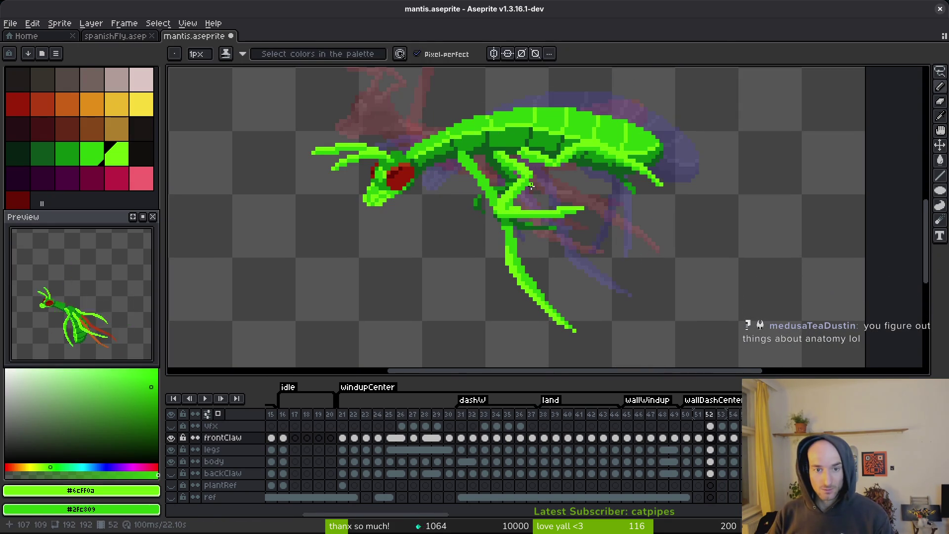
pyautogui.scroll(3, 538, 178)
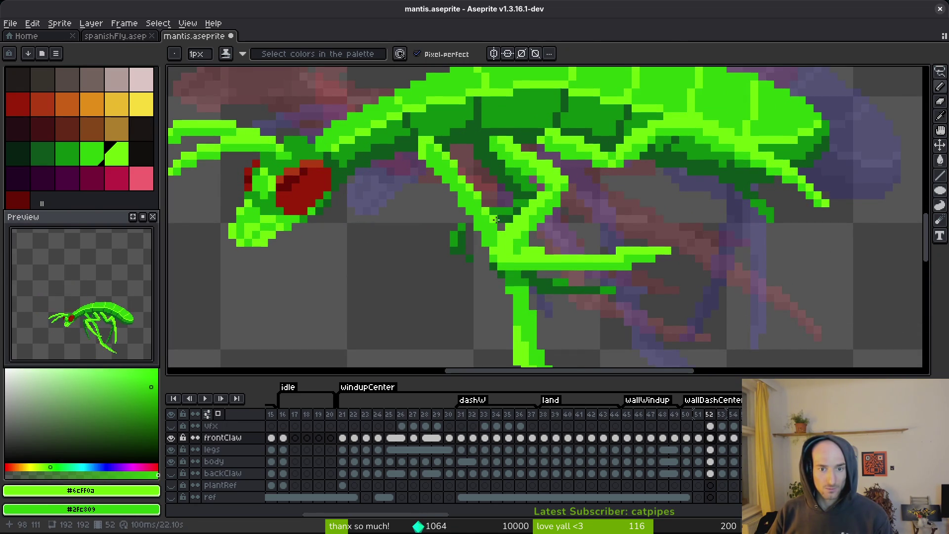
pyautogui.scroll(-3, 496, 219)
pyautogui.scroll(2, 472, 220)
# On frame 51, paint a diagonal run of bright-green claw pixels and touch up one pixel.
pyautogui.press('alt')
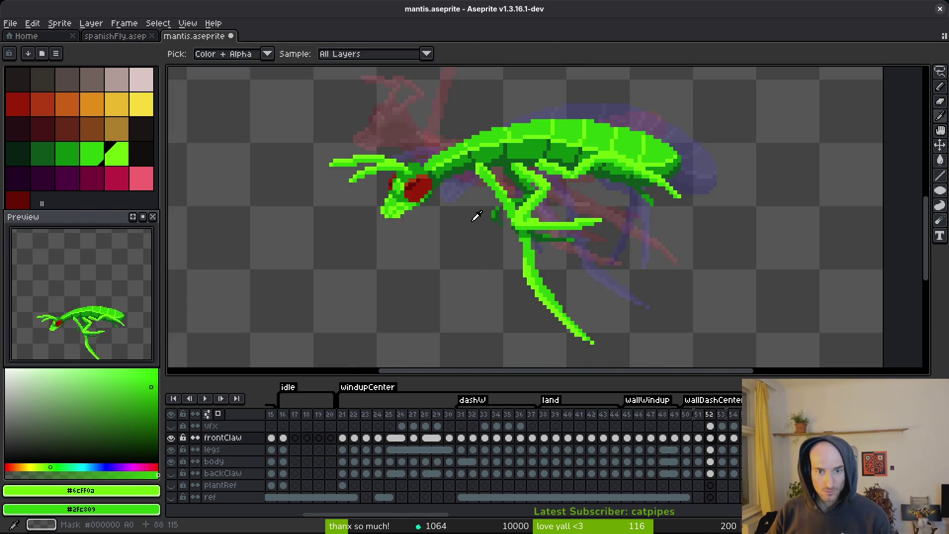
pyautogui.press('Left')
pyautogui.scroll(3, 433, 175)
pyautogui.moveTo(446, 171); pyautogui.dragTo(501, 230)
pyautogui.click(536, 278)
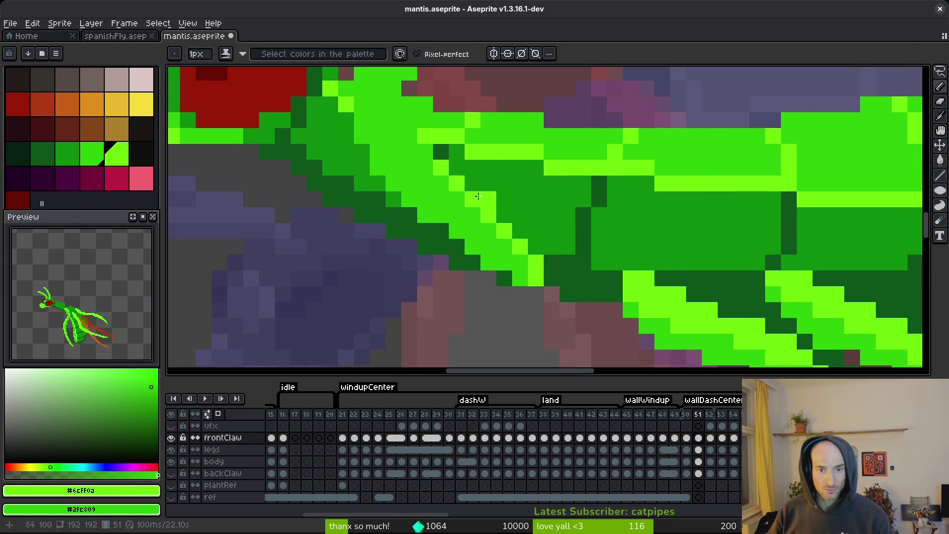
# Add light-green pixels at the claw tip and along its right edge.
pyautogui.click(441, 152)
pyautogui.scroll(-4, 516, 246)
pyautogui.scroll(1, 516, 246)
pyautogui.scroll(-3, 515, 246)
pyautogui.scroll(4, 514, 173)
pyautogui.click(476, 118)
pyautogui.scroll(3, 486, 129)
pyautogui.moveTo(499, 147); pyautogui.dragTo(499, 178)
pyautogui.click(486, 150)
pyautogui.click(511, 186)
pyautogui.click(511, 198)
pyautogui.click(504, 188)
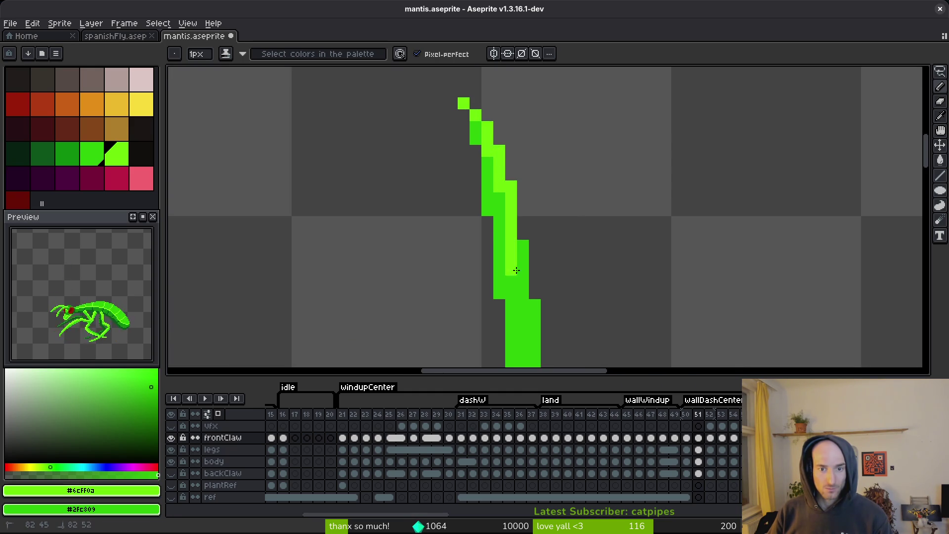
# Paint light-green columns down the claw's right edge and bottom, and fill a small area brighter green.
pyautogui.scroll(-3, 515, 266)
pyautogui.moveTo(513, 156); pyautogui.dragTo(516, 274)
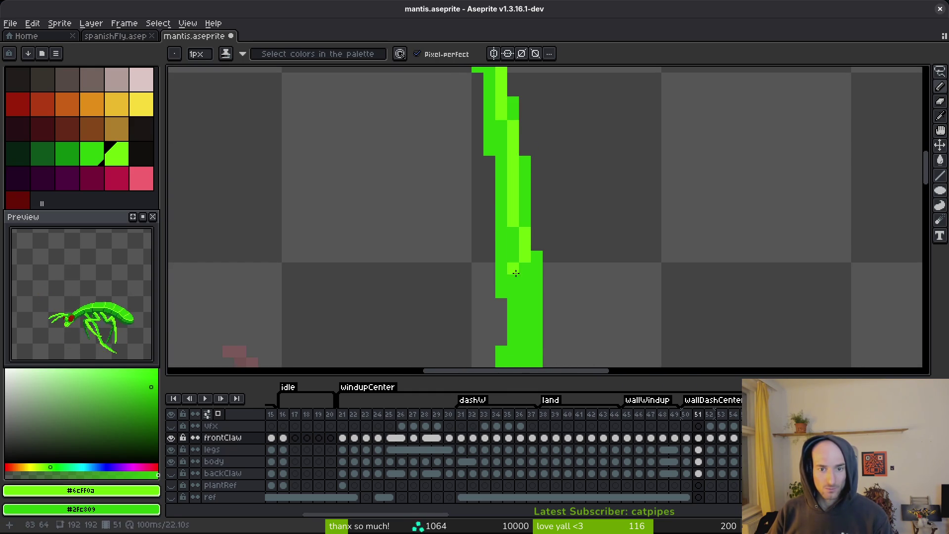
pyautogui.scroll(-2, 516, 273)
pyautogui.moveTo(517, 168); pyautogui.dragTo(515, 261)
pyautogui.click(511, 271)
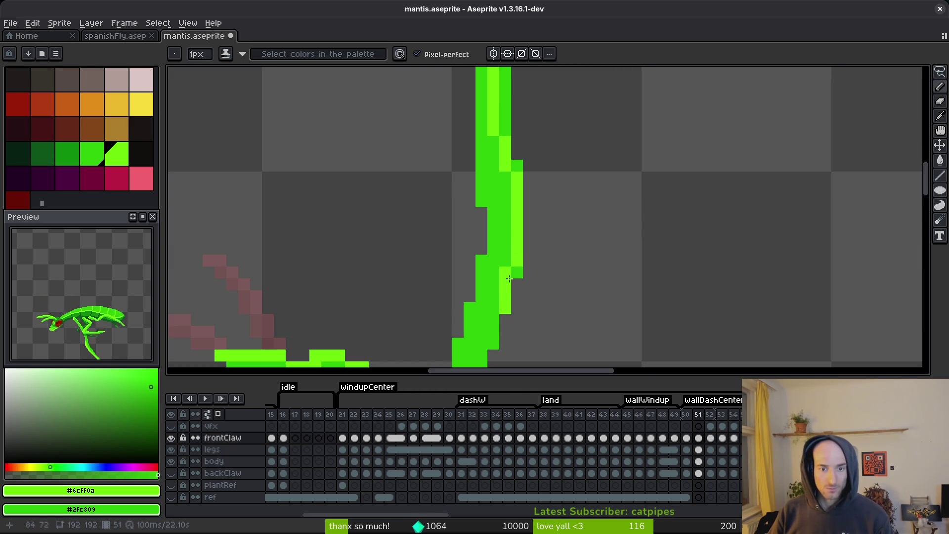
pyautogui.moveTo(493, 319); pyautogui.dragTo(493, 342)
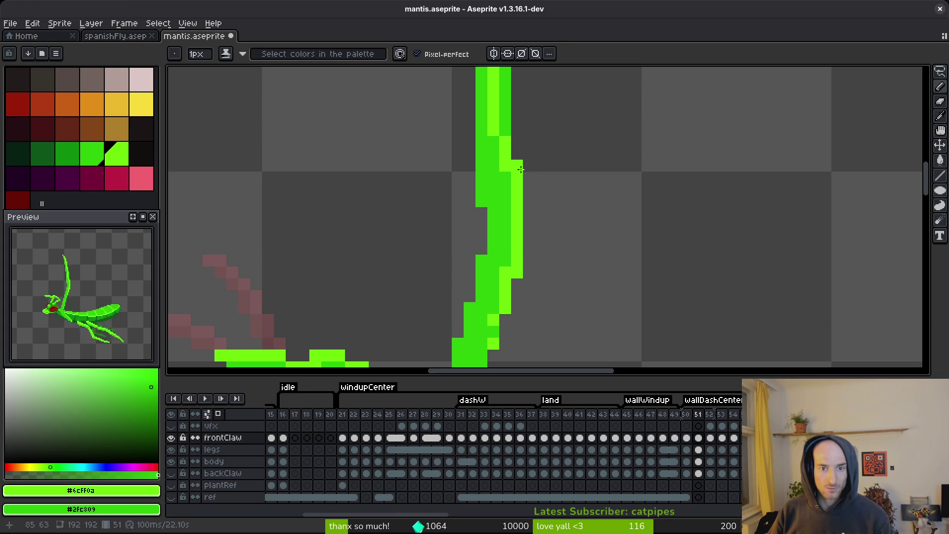
pyautogui.press('g')
pyautogui.click(492, 106)
pyautogui.scroll(-6, 531, 212)
pyautogui.press('f')
pyautogui.scroll(3, 512, 271)
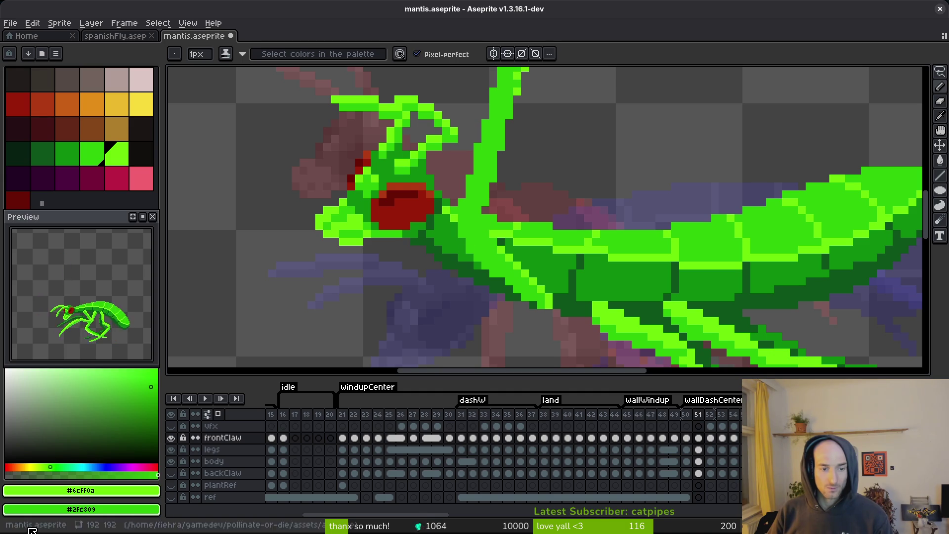
# With the body layer hidden, add green pixels along the claw's left edge, then show the body and save.
pyautogui.click(170, 461)
pyautogui.click(493, 235)
pyautogui.click(486, 227)
pyautogui.click(465, 204)
pyautogui.click(478, 157)
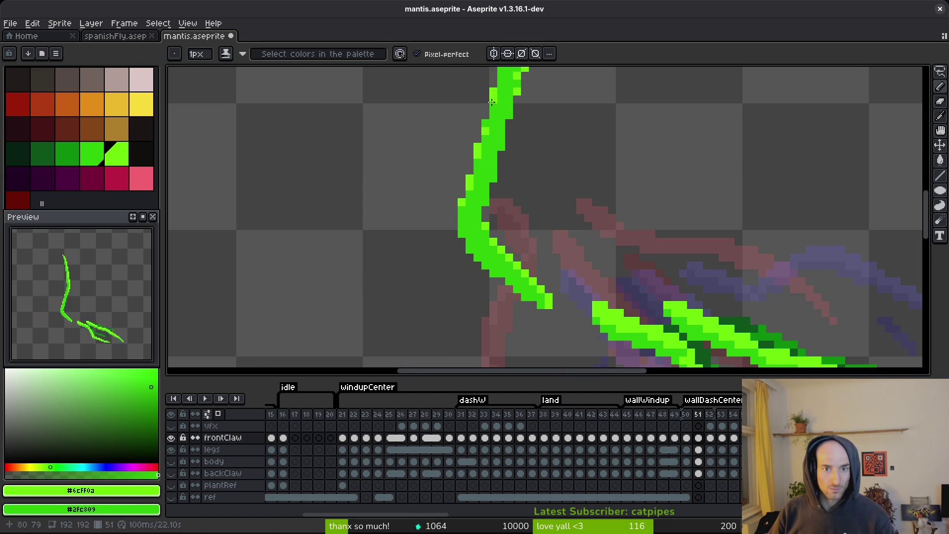
pyautogui.moveTo(491, 102); pyautogui.dragTo(491, 283)
pyautogui.click(171, 461)
pyautogui.hotkey('ctrl', 's')
pyautogui.scroll(-5, 529, 293)
pyautogui.scroll(-2, 529, 293)
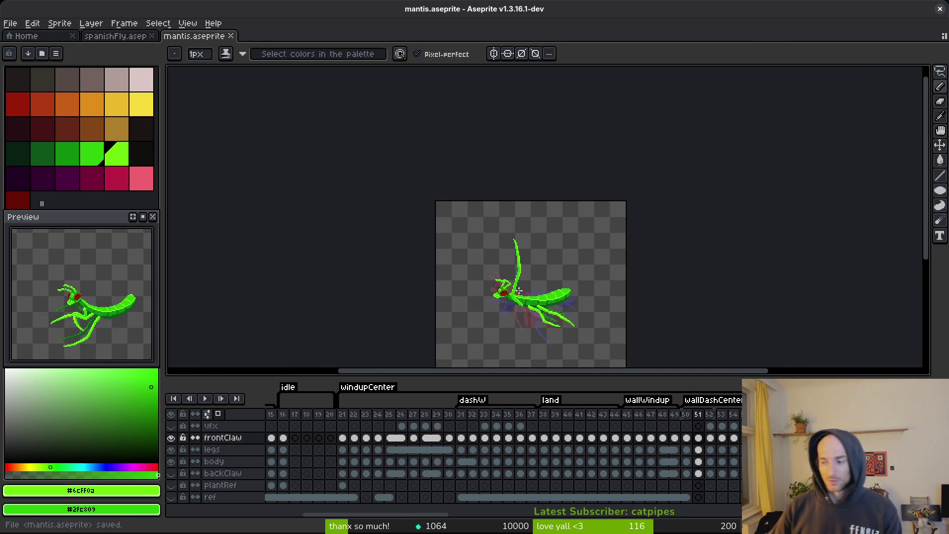
# Go to frame 53, zoom in, and save mantis.aseprite.
pyautogui.press('Right')
pyautogui.press('Right')
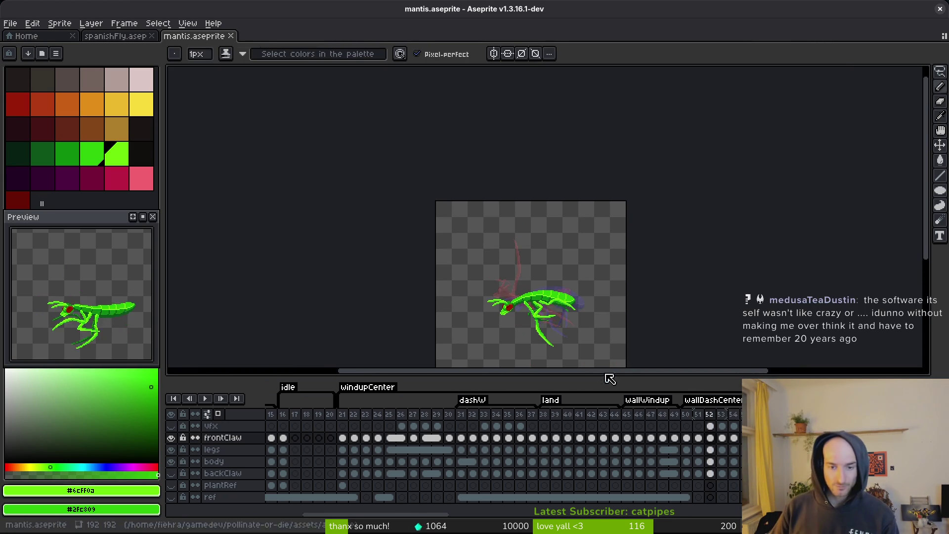
pyautogui.scroll(4, 539, 271)
pyautogui.hotkey('ctrl', 's')
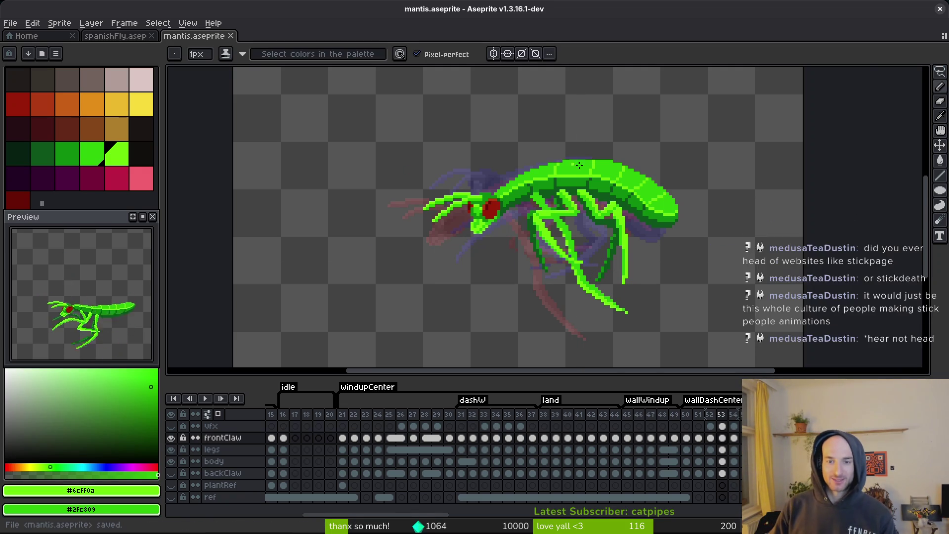
# Erase a stray pixel on the mantis and save the file.
pyautogui.scroll(3, 600, 178)
pyautogui.press('e')
pyautogui.click(641, 144)
pyautogui.hotkey('ctrl', 's')
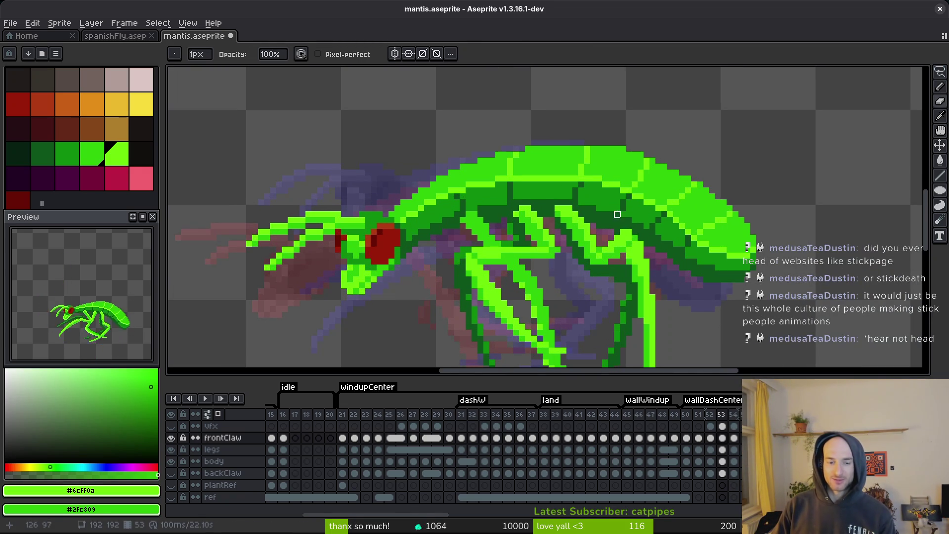
# Play the mantis animation to review it, then stop playback.
pyautogui.scroll(-1, 684, 207)
pyautogui.press('i')
pyautogui.press('Right')
pyautogui.press('Return')
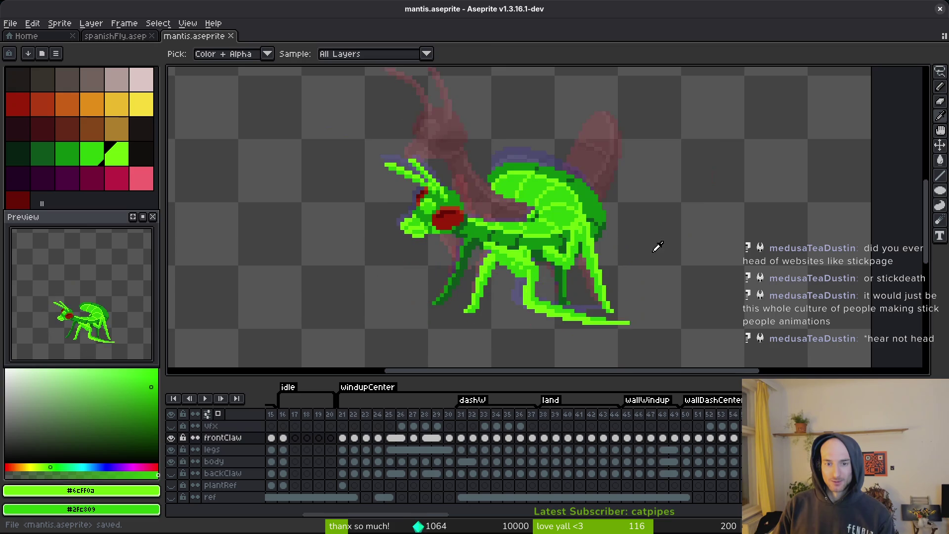
pyautogui.press('Return')
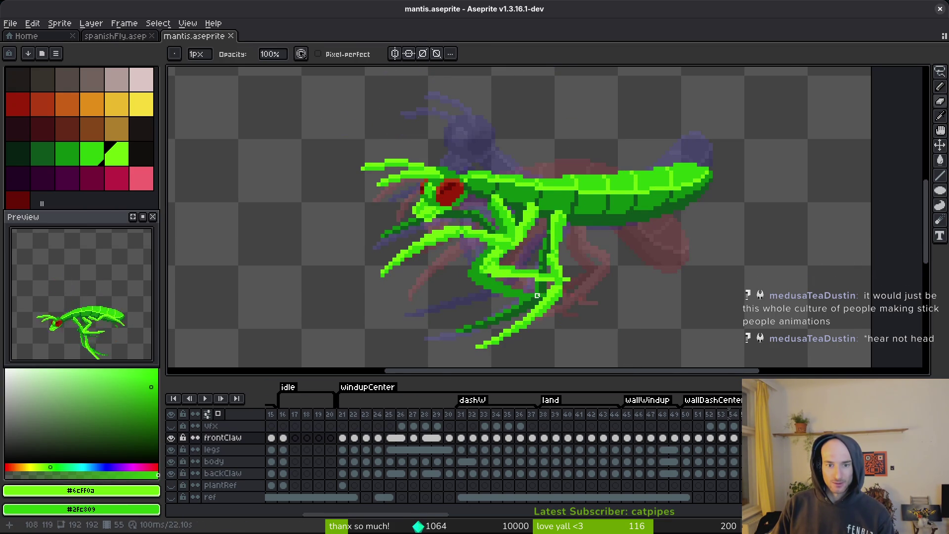
pyautogui.scroll(2, 526, 207)
pyautogui.scroll(-2, 525, 206)
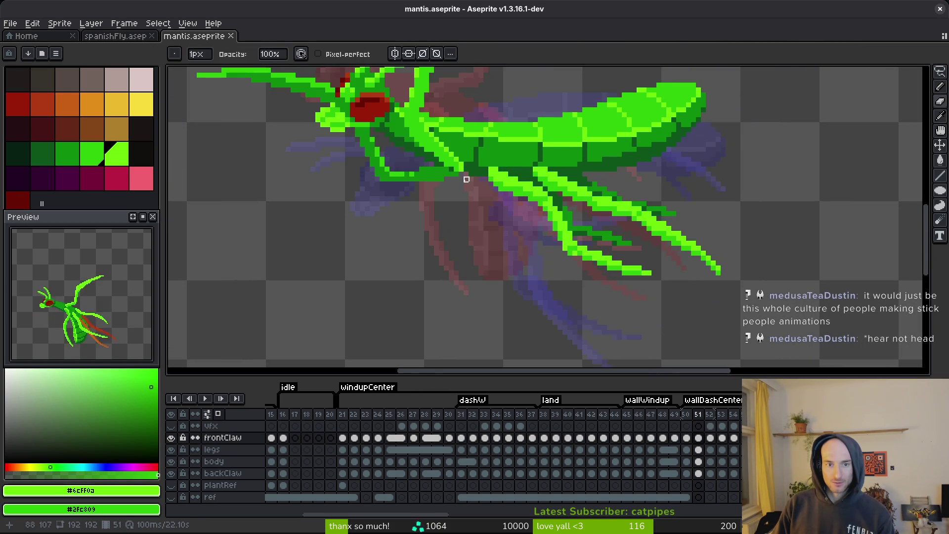
pyautogui.scroll(-2, 466, 180)
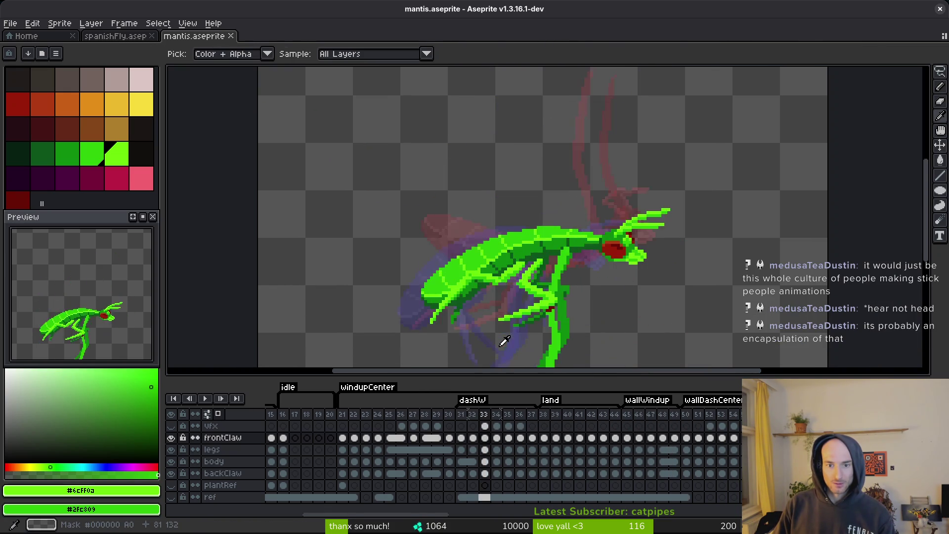
pyautogui.scroll(-5, 613, 294)
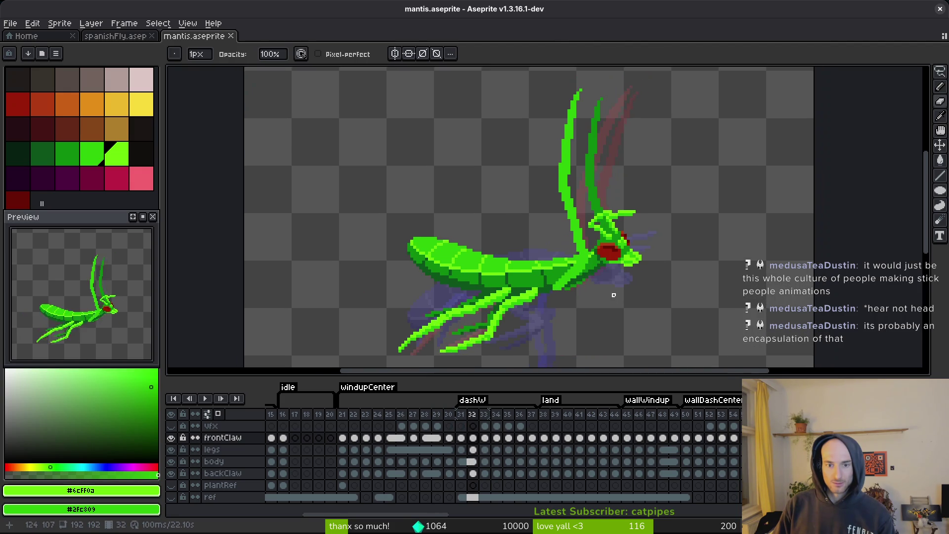
# Select the frontClaw cel on frame 52 and test a rectangular marquee selection, then deselect.
pyautogui.click(715, 439)
pyautogui.click(714, 439)
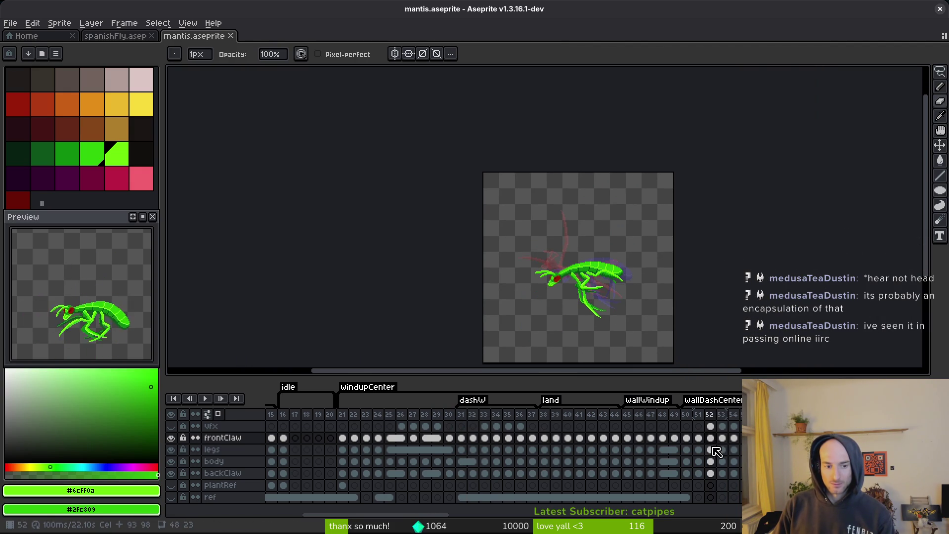
pyautogui.click(710, 438)
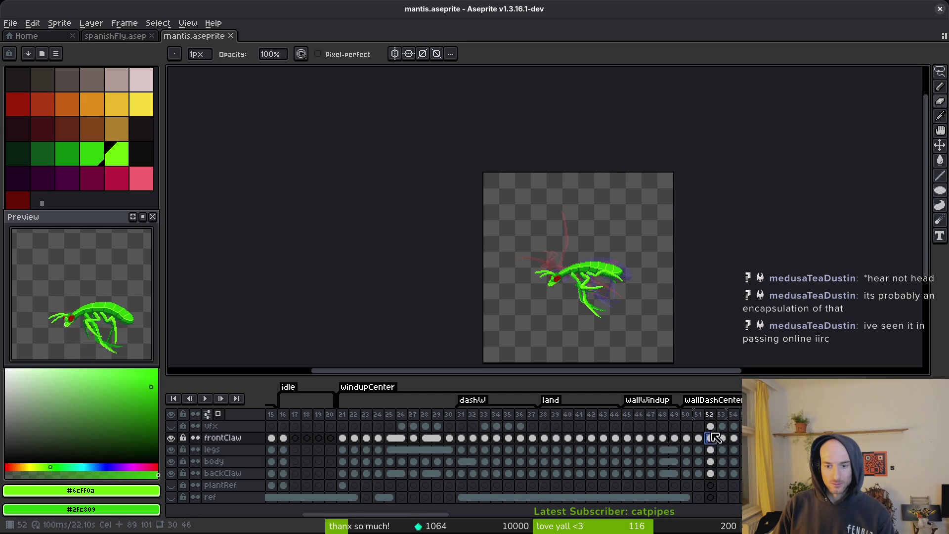
pyautogui.scroll(2, 593, 317)
pyautogui.press('m')
pyautogui.scroll(-2, 538, 200)
pyautogui.moveTo(470, 148)
pyautogui.mouseDown()
pyautogui.moveTo(614, 265)
pyautogui.moveTo(614, 275)
pyautogui.mouseUp()
pyautogui.hotkey('ctrl', 'd')
pyautogui.moveTo(163, 197)
pyautogui.mouseDown()
pyautogui.moveTo(682, 308)
pyautogui.moveTo(421, 278)
pyautogui.moveTo(387, 283)
pyautogui.moveTo(470, 258)
pyautogui.mouseUp()
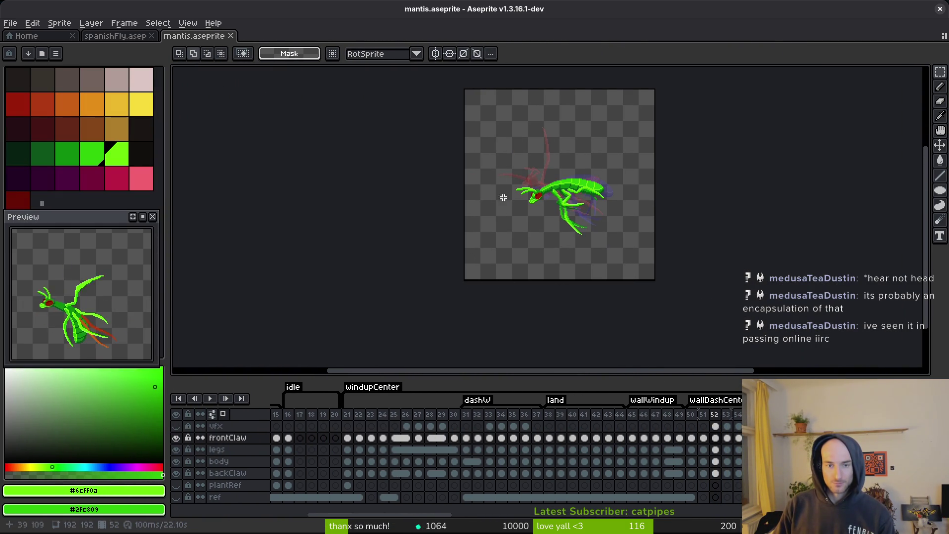
# Select the legs cel on frame 34 and copy its drawing.
pyautogui.hotkey('ctrl', 'a')
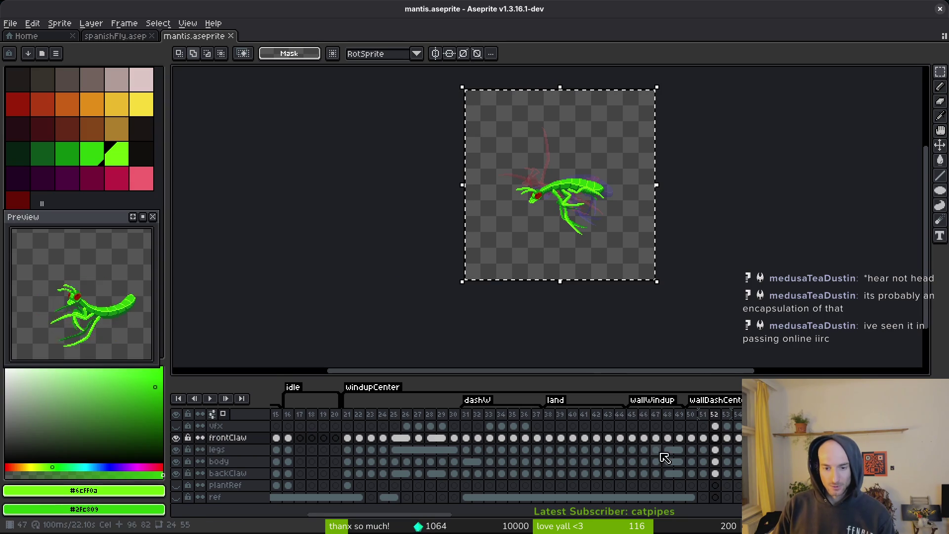
pyautogui.click(543, 461)
pyautogui.click(501, 461)
pyautogui.click(501, 450)
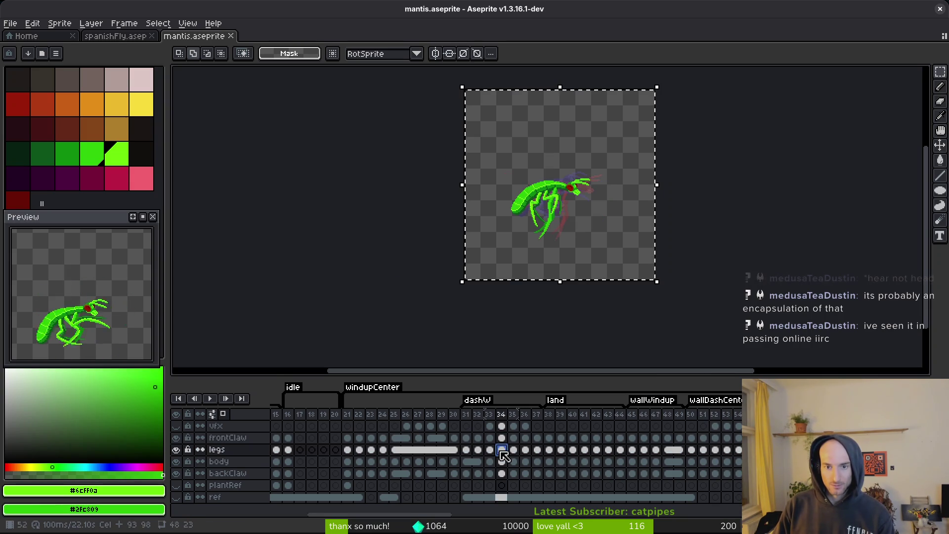
pyautogui.scroll(4, 601, 273)
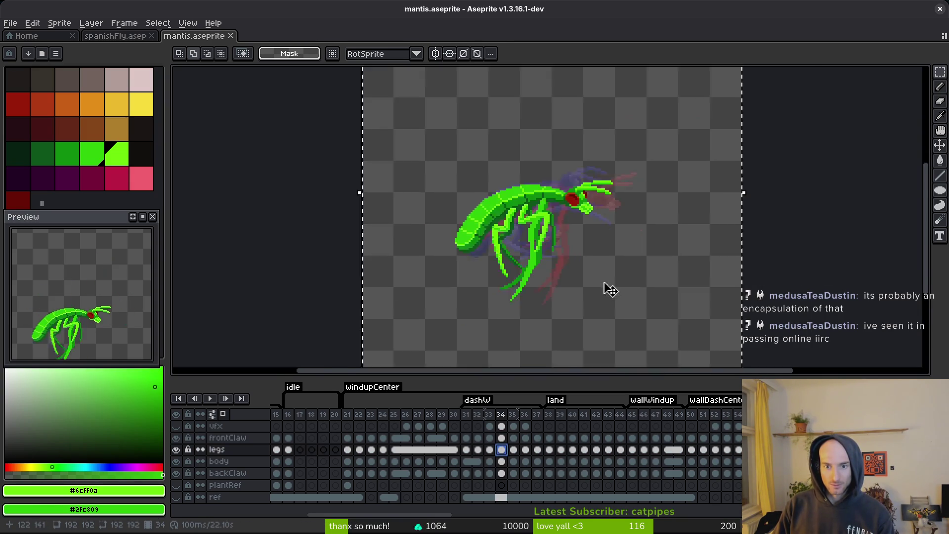
pyautogui.scroll(-2, 596, 265)
pyautogui.hotkey('ctrl', 'd')
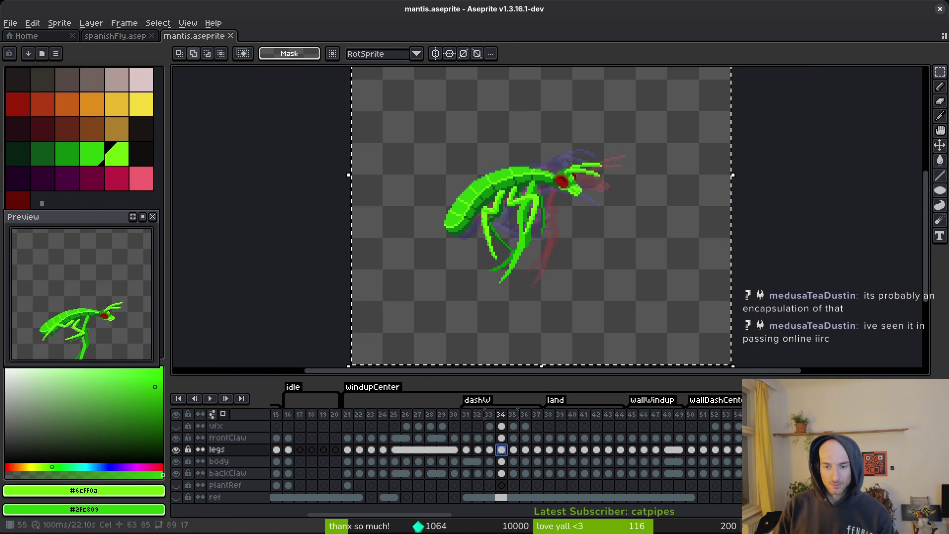
pyautogui.hotkey('ctrl', 't')
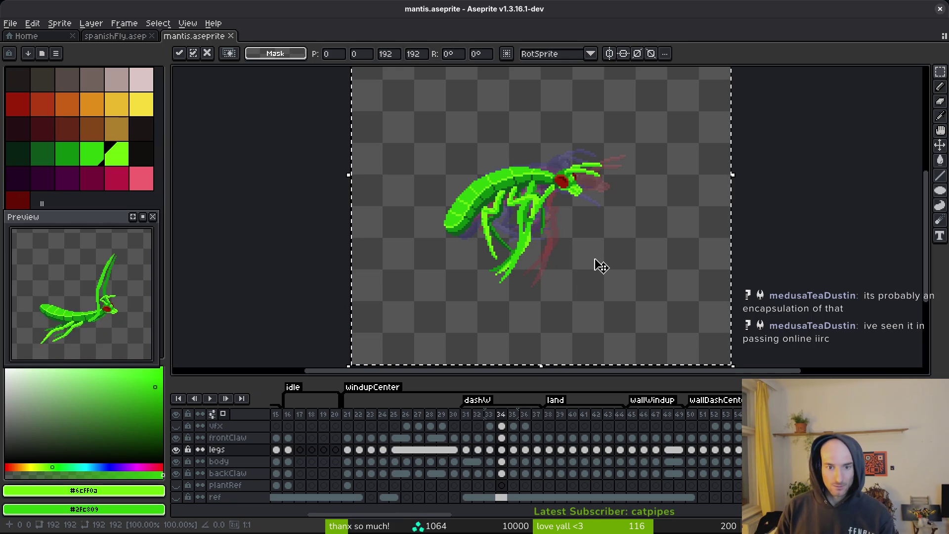
pyautogui.scroll(3, 563, 223)
pyautogui.hscroll(-1, 528, 267)
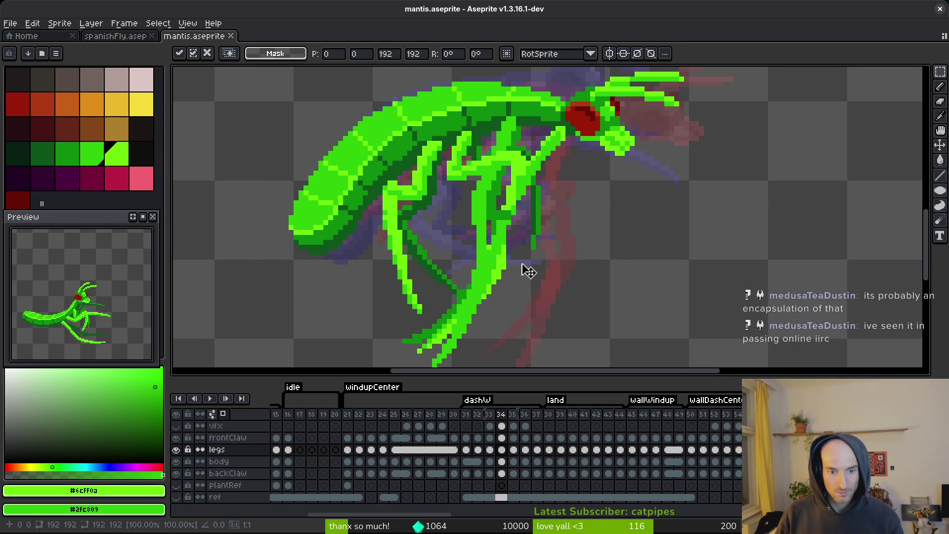
pyautogui.scroll(-1, 527, 271)
pyautogui.press('Return')
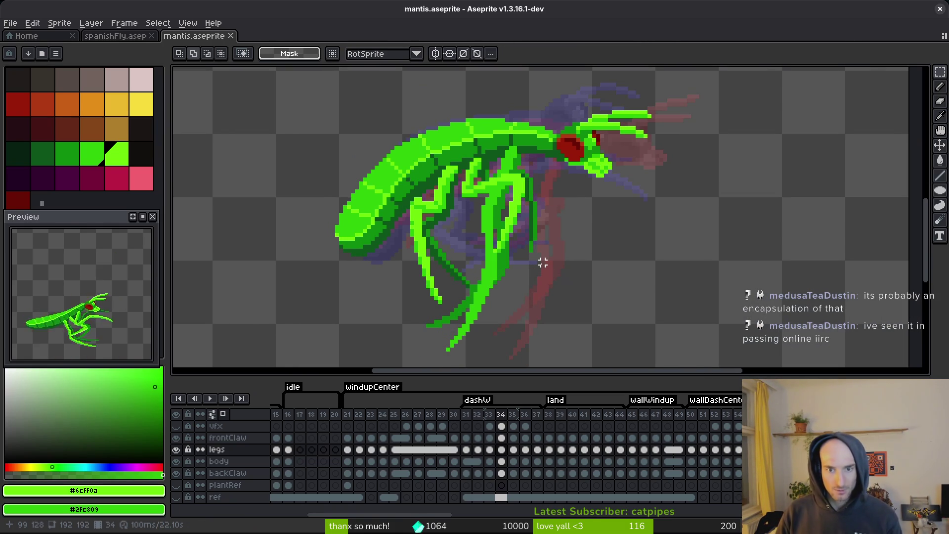
# Paste frame 34's legs into frame 33 and compare it with the neighbouring frames.
pyautogui.press('Right')
pyautogui.press('Left')
pyautogui.press('Left')
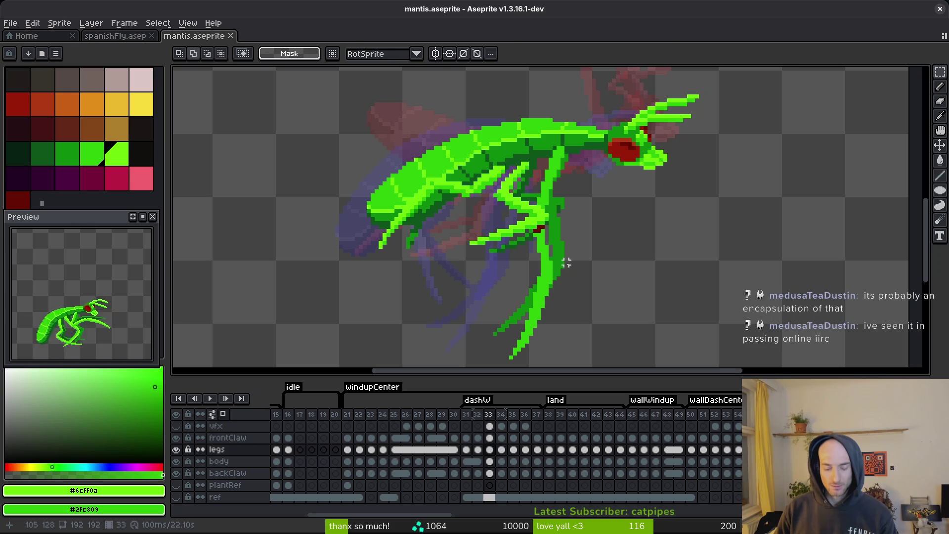
pyautogui.hotkey('ctrl', 'v')
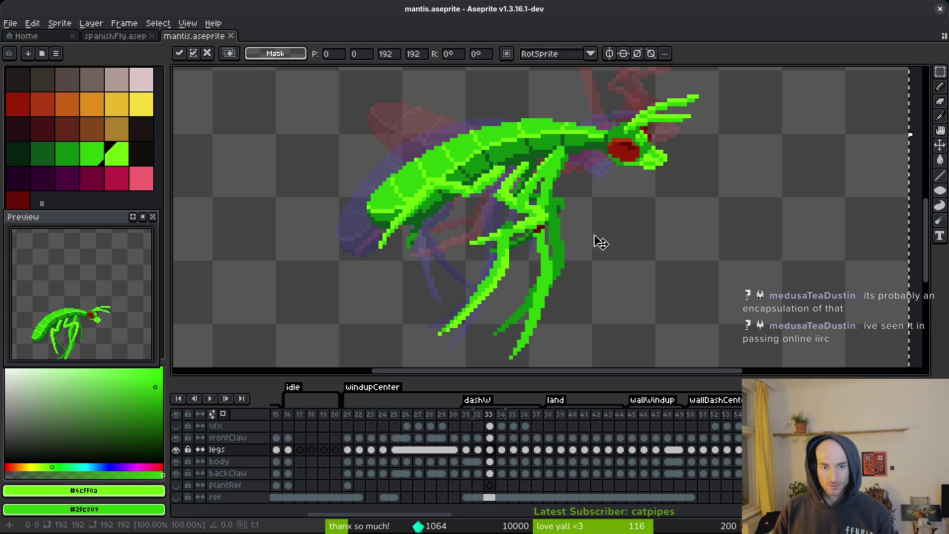
pyautogui.press('Left')
pyautogui.press('Right')
pyautogui.scroll(-1, 606, 245)
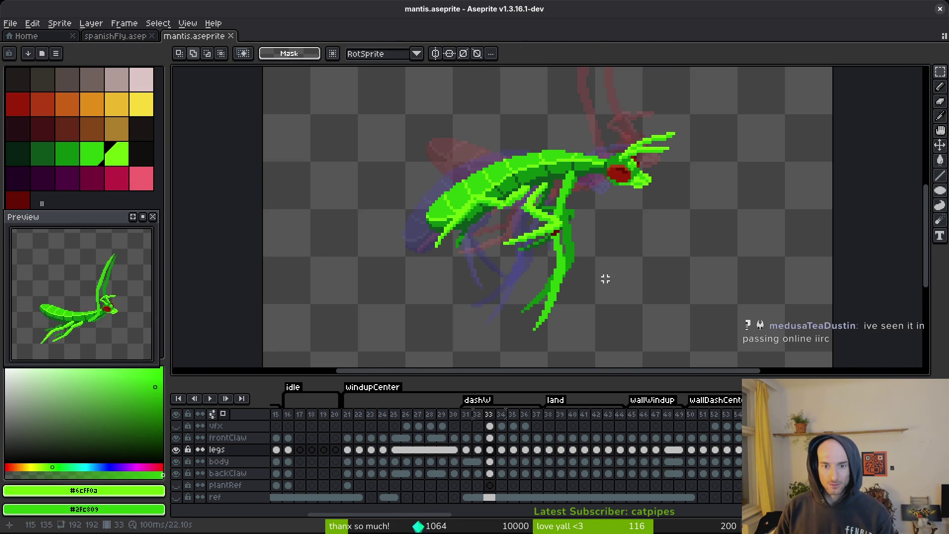
pyautogui.press('Right')
pyautogui.press('Right')
pyautogui.press('Right')
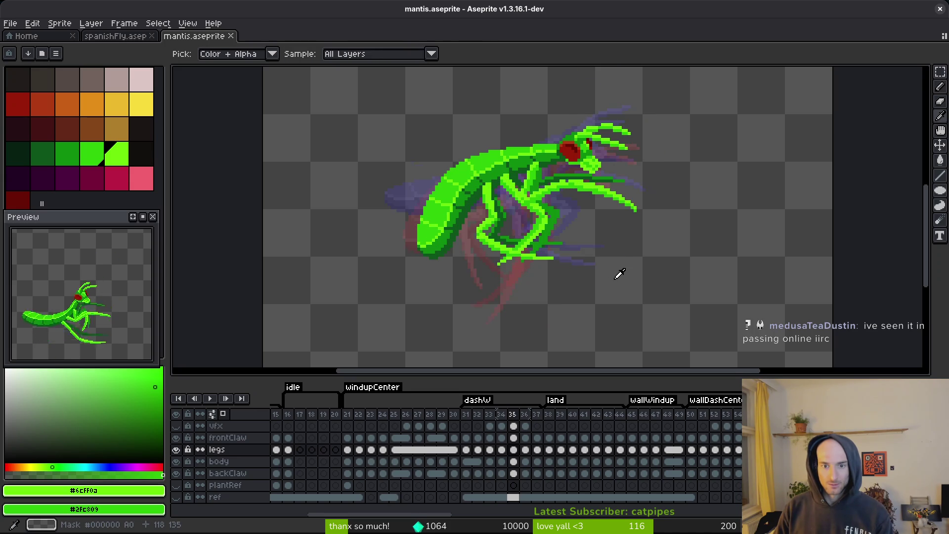
pyautogui.press('Left')
pyautogui.press('Left')
pyautogui.press('Left')
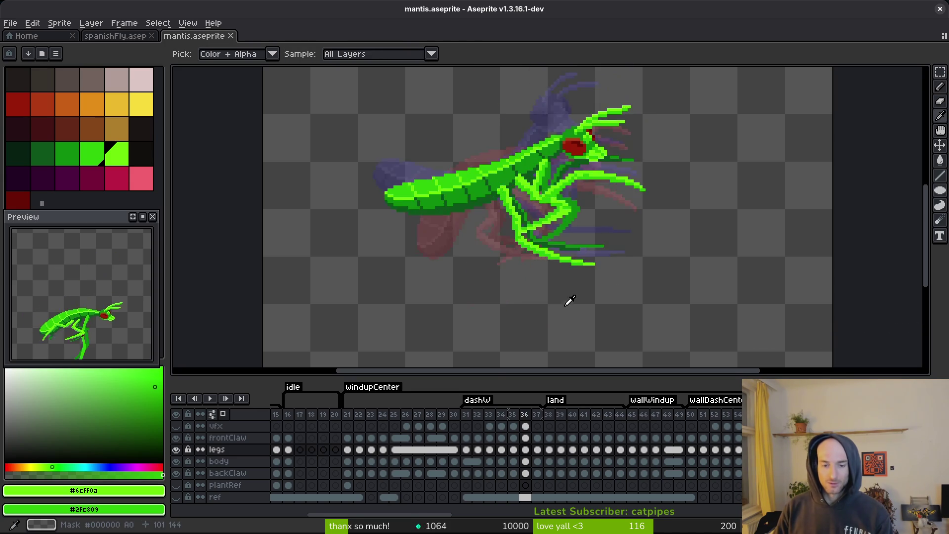
# Step through the frontClaw layer from frame 30 to frame 33 to review the claw poses.
pyautogui.click(454, 438)
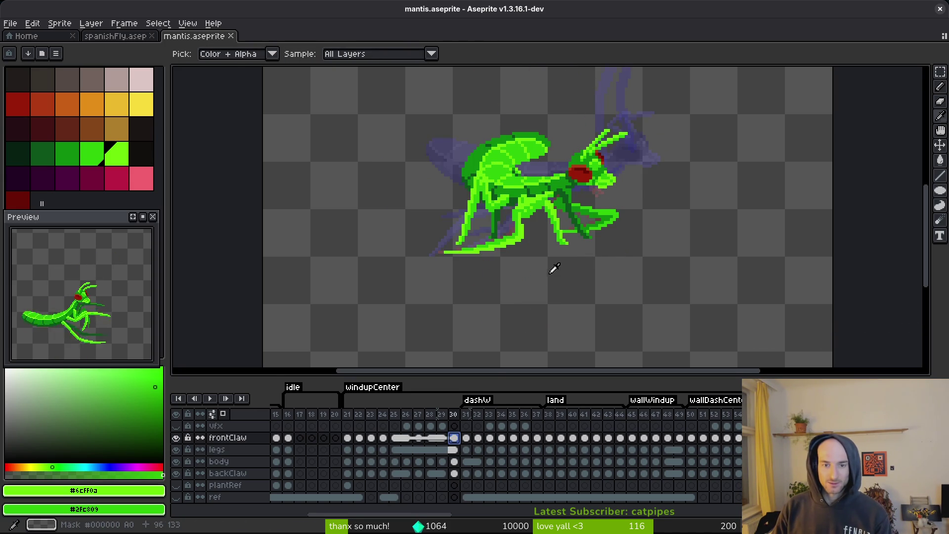
pyautogui.press('Right')
pyautogui.press('m')
pyautogui.scroll(3, 582, 242)
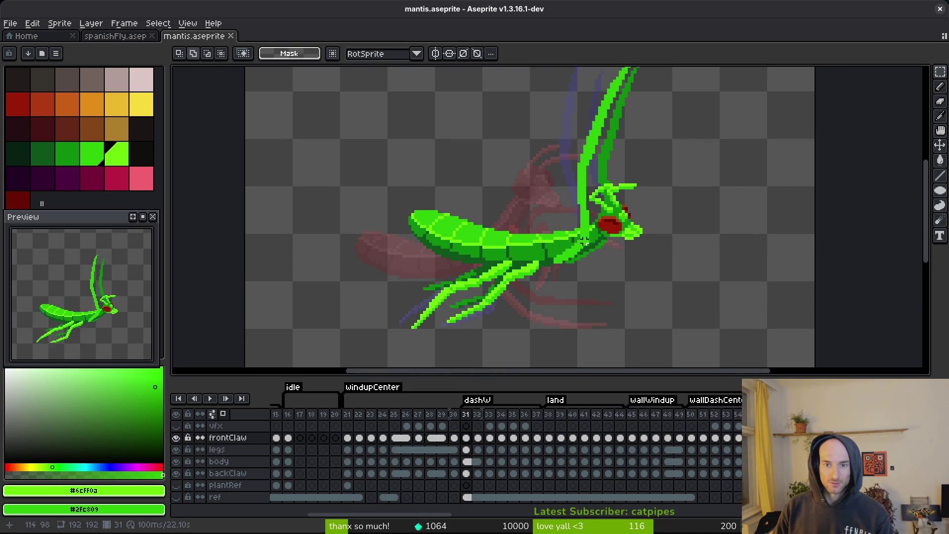
pyautogui.scroll(-3, 602, 144)
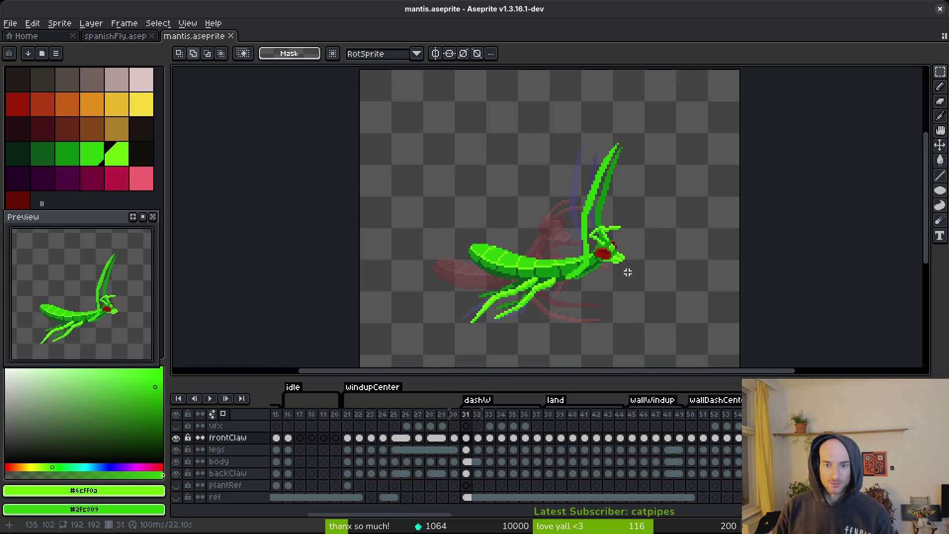
pyautogui.press('Right')
pyautogui.press('Right')
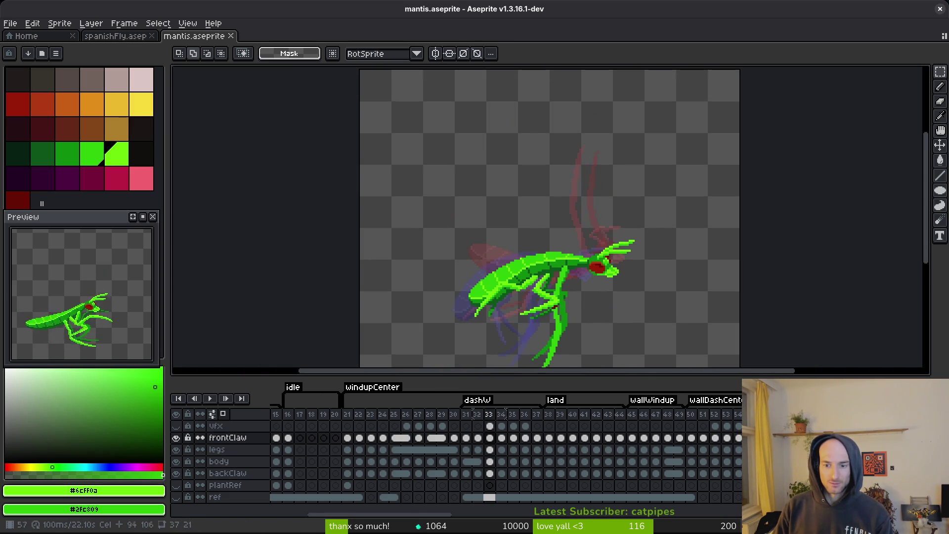
# Select all on the frame 52 frontClaw cel and copy the claw drawing.
pyautogui.click(707, 443)
pyautogui.press('Right')
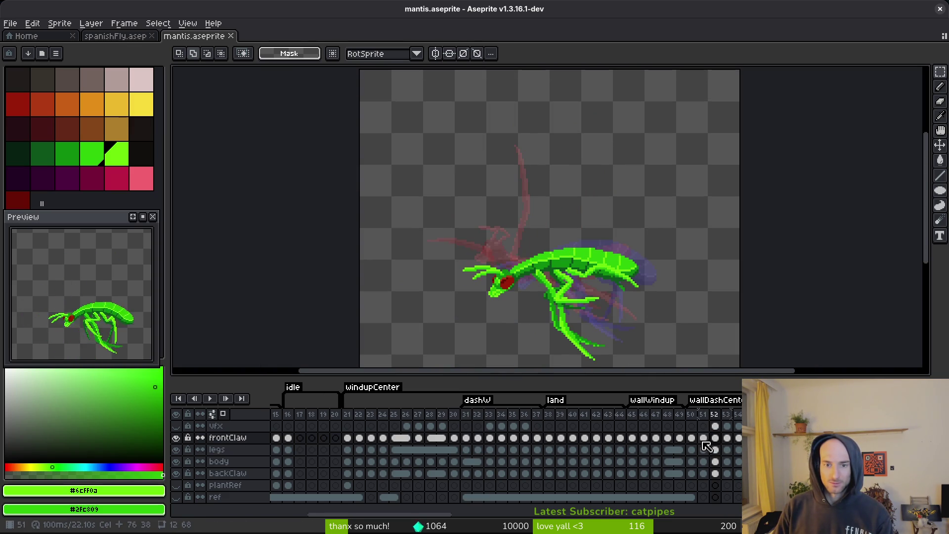
pyautogui.hotkey('ctrl', 'c')
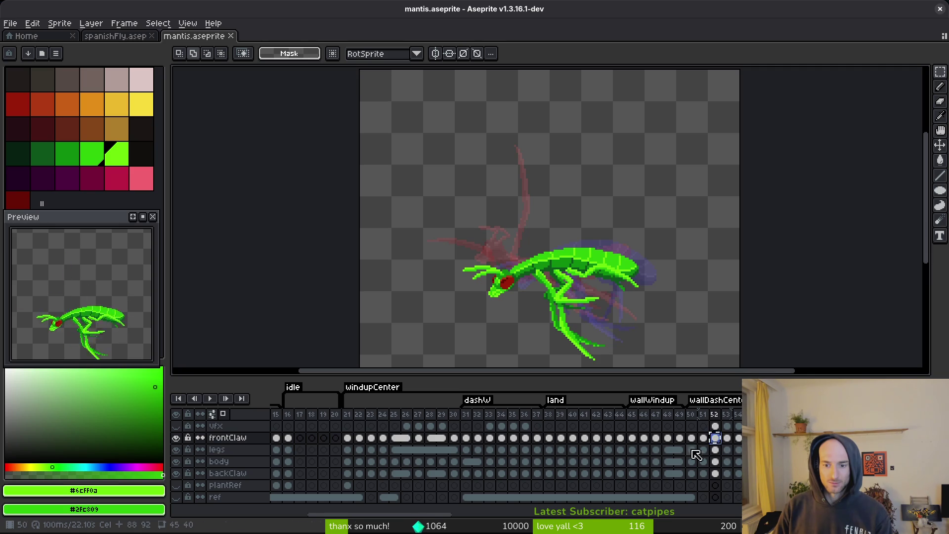
pyautogui.click(480, 440)
pyautogui.press('Right')
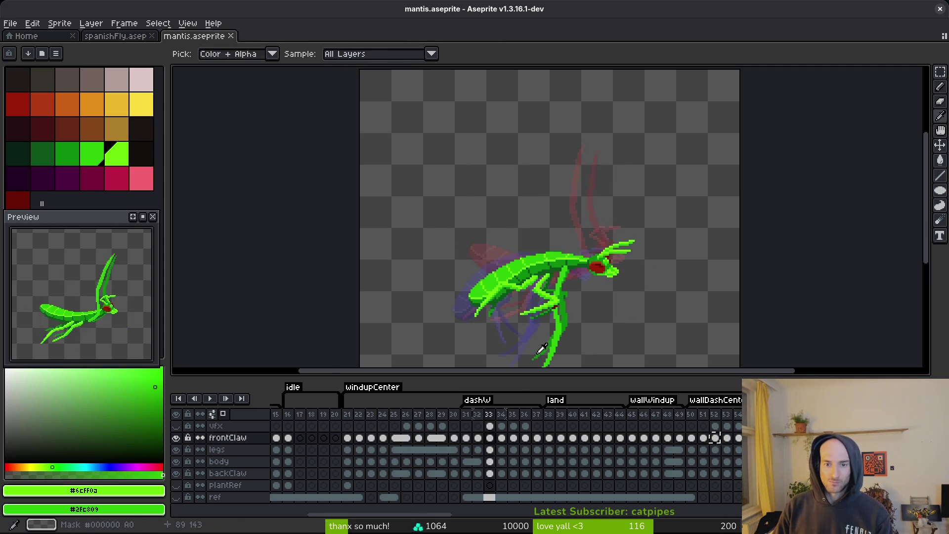
pyautogui.click(715, 438)
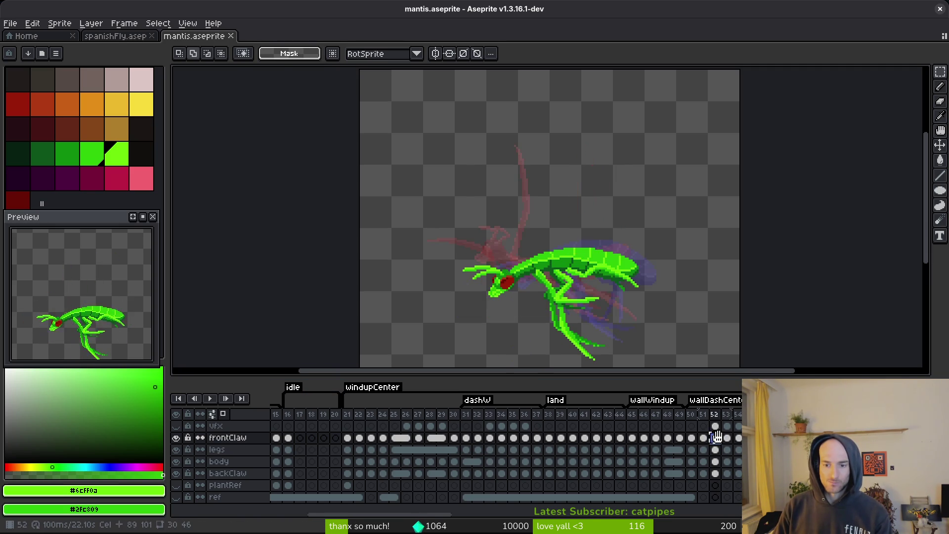
pyautogui.scroll(-3, 657, 290)
pyautogui.hotkey('ctrl', 'a')
pyautogui.hotkey('ctrl', 'c')
# Open the frontClaw cel on frame 34.
pyautogui.click(523, 438)
pyautogui.click(511, 438)
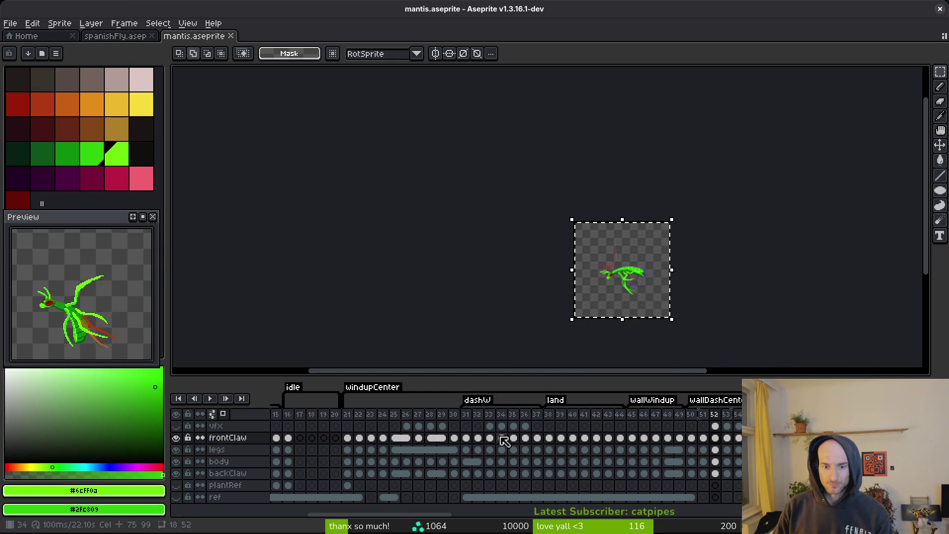
pyautogui.click(500, 438)
pyautogui.scroll(3, 669, 276)
# Paste frame 52's claw into frames 34 and 33, nudging it 3 pixels right.
pyautogui.press('Return')
pyautogui.press('Left')
pyautogui.hotkey('ctrl', 'v')
pyautogui.moveTo(537, 274); pyautogui.dragTo(571, 237)
pyautogui.scroll(-2, 574, 243)
pyautogui.hotkey('ctrl', 'v')
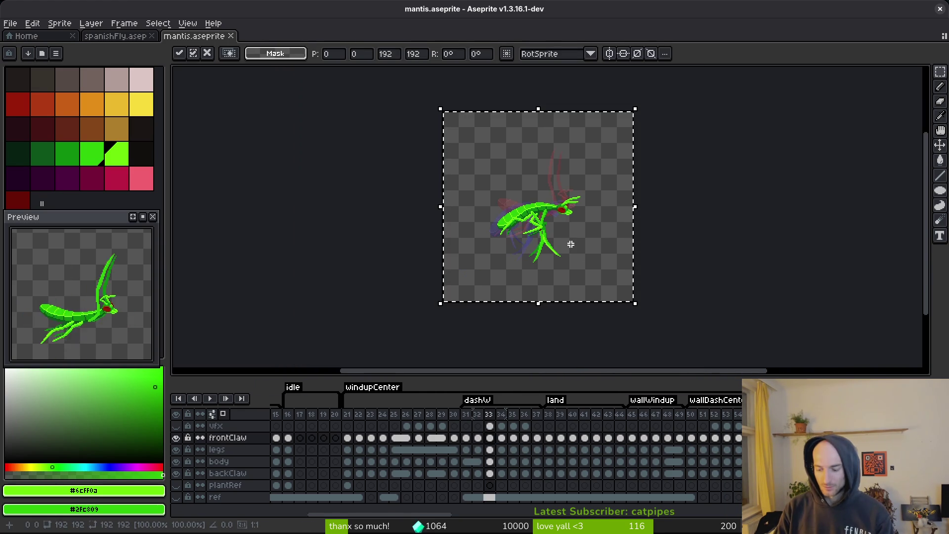
pyautogui.scroll(4, 570, 244)
pyautogui.press('Right')
pyautogui.press('Right')
pyautogui.press('Right')
pyautogui.press('Right')
pyautogui.press('Right')
pyautogui.press('Right')
pyautogui.press('Right')
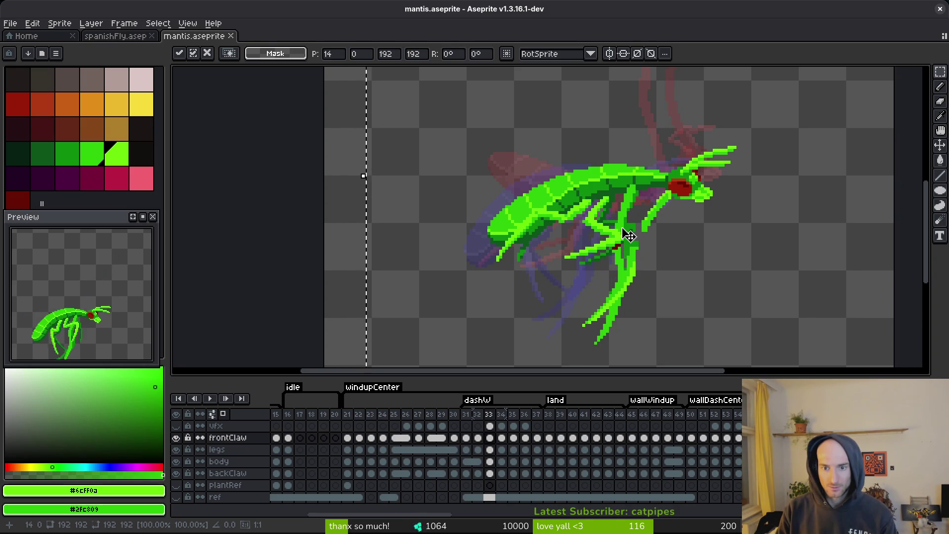
# Cancel the claw transform so it reverts, and save mantis.aseprite.
pyautogui.press('Escape')
pyautogui.hotkey('ctrl', 's')
pyautogui.scroll(-2, 670, 261)
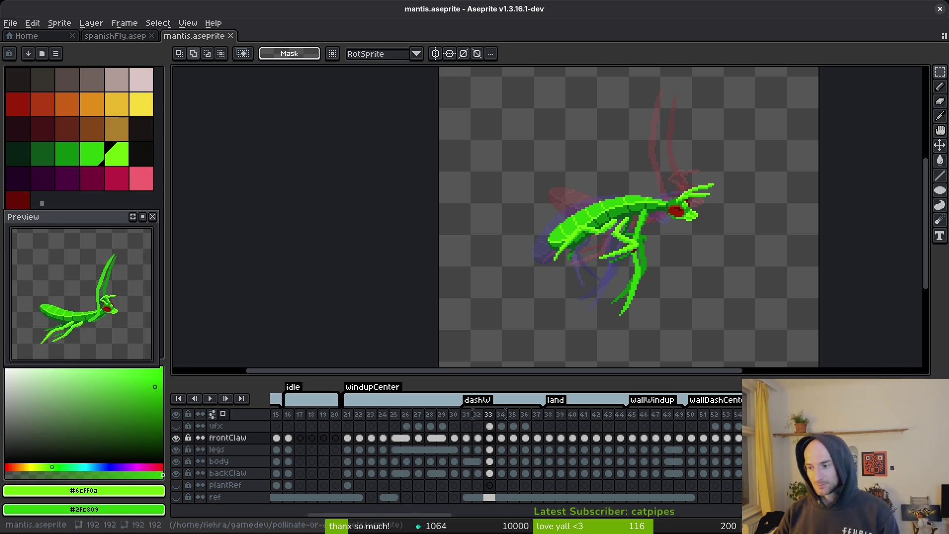
pyautogui.hotkey('ctrl', 's')
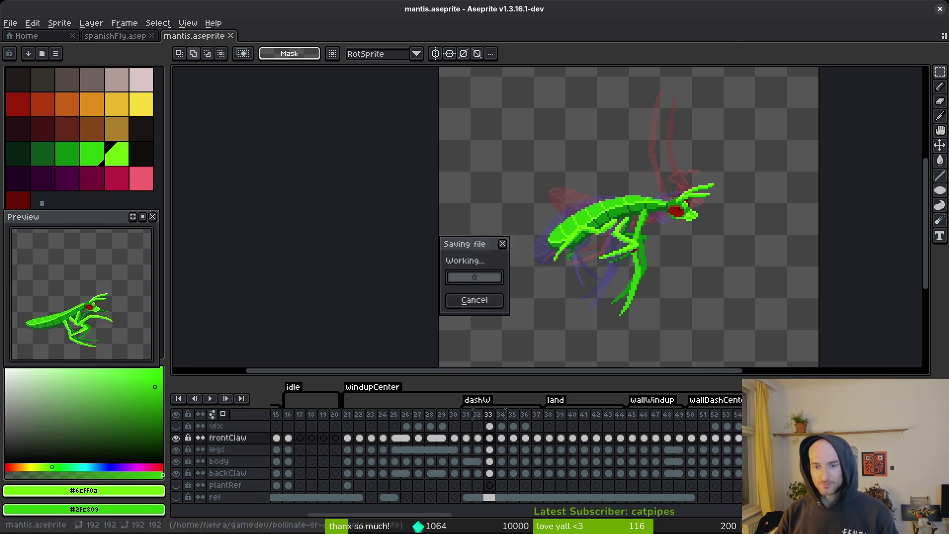
pyautogui.scroll(3, 687, 270)
# Go to dash frame 31 and select its frontClaw cel for pencil work.
pyautogui.press('Left')
pyautogui.press('Left')
pyautogui.press('Left')
pyautogui.press('i')
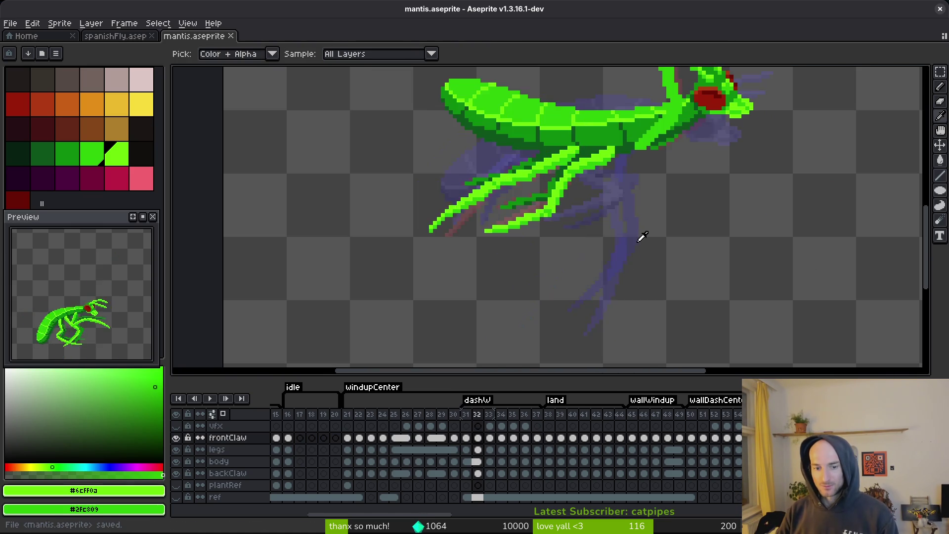
pyautogui.press('Right')
pyautogui.moveTo(712, 69); pyautogui.dragTo(722, 266)
pyautogui.click(465, 438)
pyautogui.press('f')
pyautogui.scroll(1, 712, 123)
pyautogui.scroll(2, 711, 123)
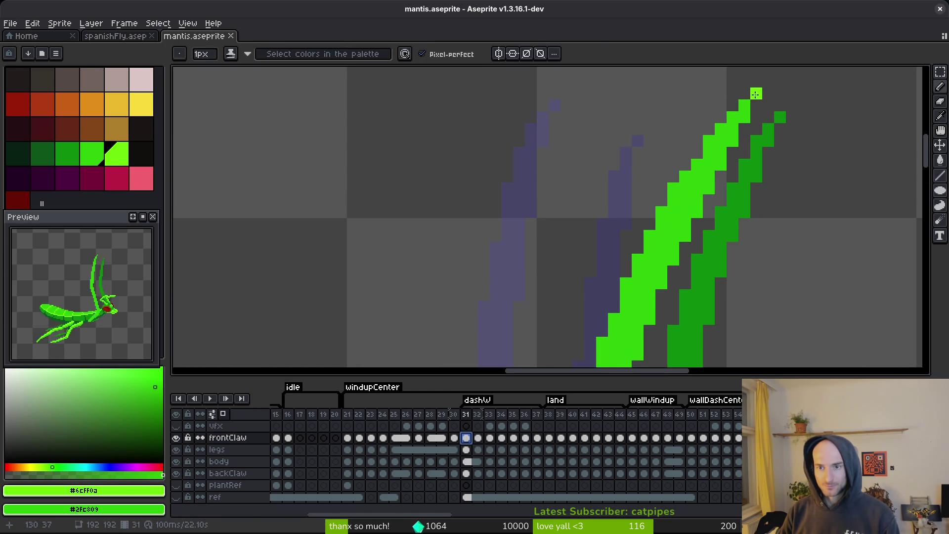
# Paint a light-green line down the claw's upper and left edge, undoing one stray blob.
pyautogui.moveTo(738, 114); pyautogui.dragTo(697, 176)
pyautogui.moveTo(654, 246)
pyautogui.mouseDown()
pyautogui.moveTo(649, 272)
pyautogui.moveTo(714, 137)
pyautogui.mouseUp()
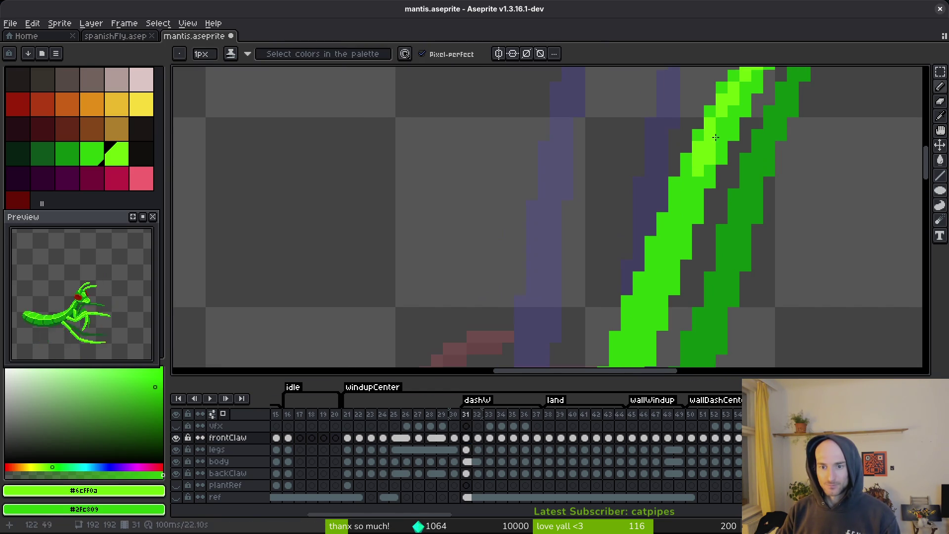
pyautogui.hotkey('ctrl', 'z')
pyautogui.moveTo(696, 170); pyautogui.dragTo(659, 272)
pyautogui.moveTo(659, 245)
pyautogui.mouseDown()
pyautogui.moveTo(712, 126)
pyautogui.moveTo(647, 314)
pyautogui.mouseUp()
pyautogui.moveTo(644, 271); pyautogui.dragTo(664, 180)
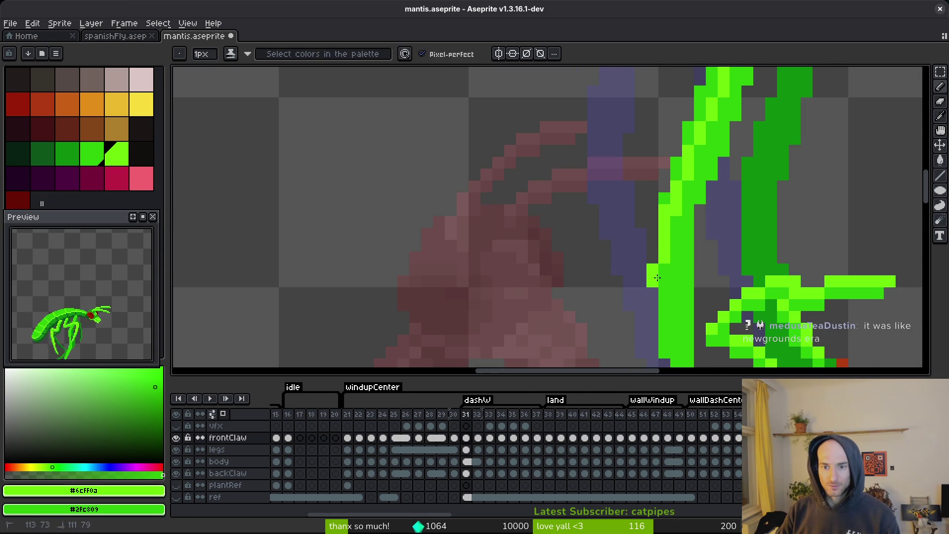
pyautogui.moveTo(677, 212)
pyautogui.mouseDown()
pyautogui.moveTo(664, 257)
pyautogui.moveTo(693, 262)
pyautogui.mouseUp()
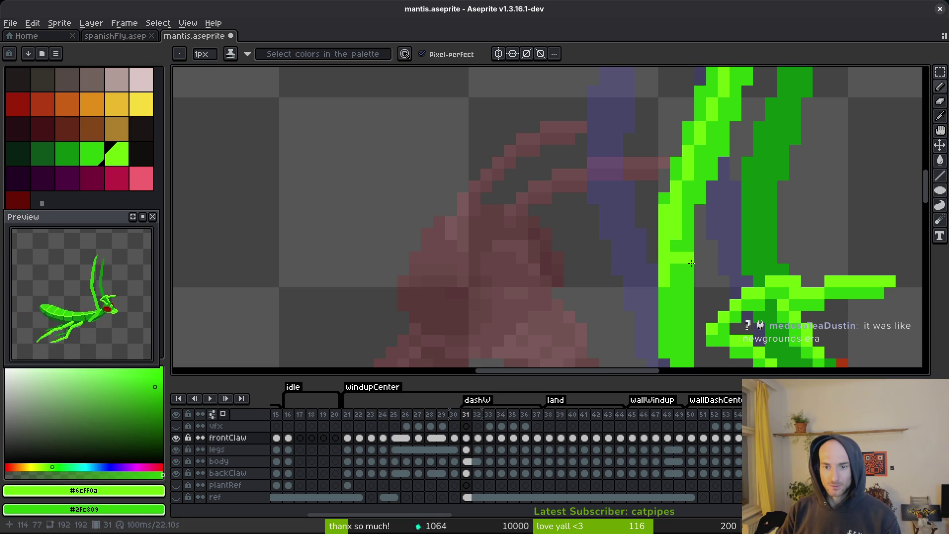
# Add light-green pixels where the claw meets the body plus a diagonal line, then save.
pyautogui.scroll(-3, 704, 250)
pyautogui.scroll(3, 629, 218)
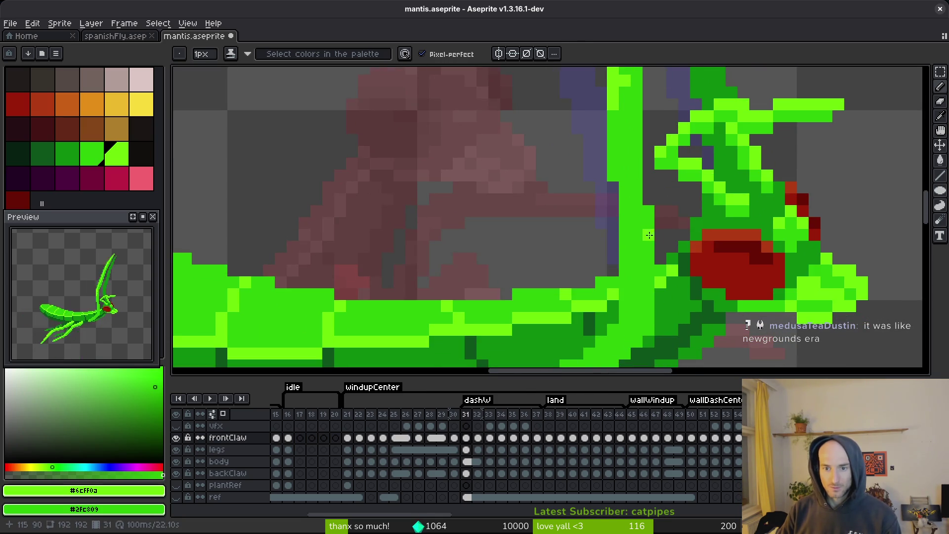
pyautogui.scroll(-3, 638, 242)
pyautogui.scroll(1, 627, 227)
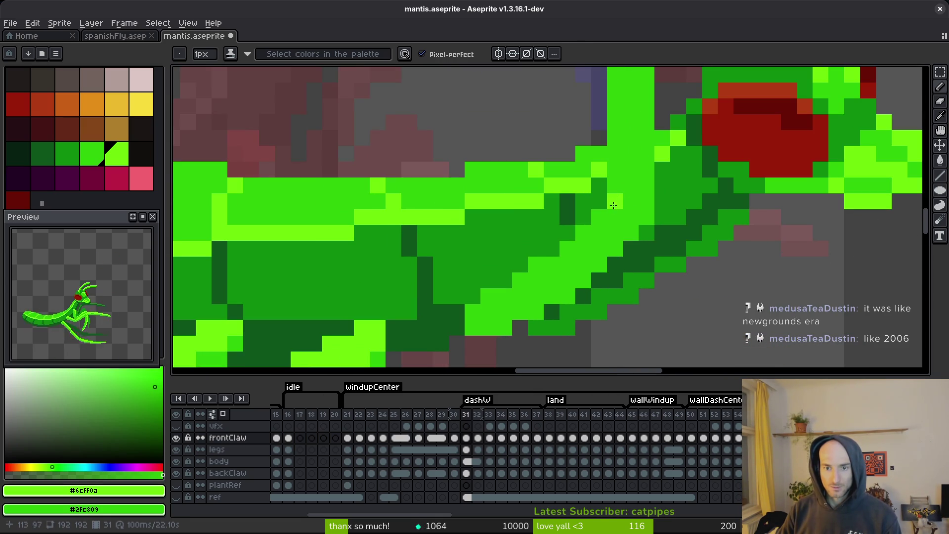
pyautogui.click(598, 217)
pyautogui.click(614, 187)
pyautogui.moveTo(586, 234); pyautogui.dragTo(521, 285)
pyautogui.click(472, 327)
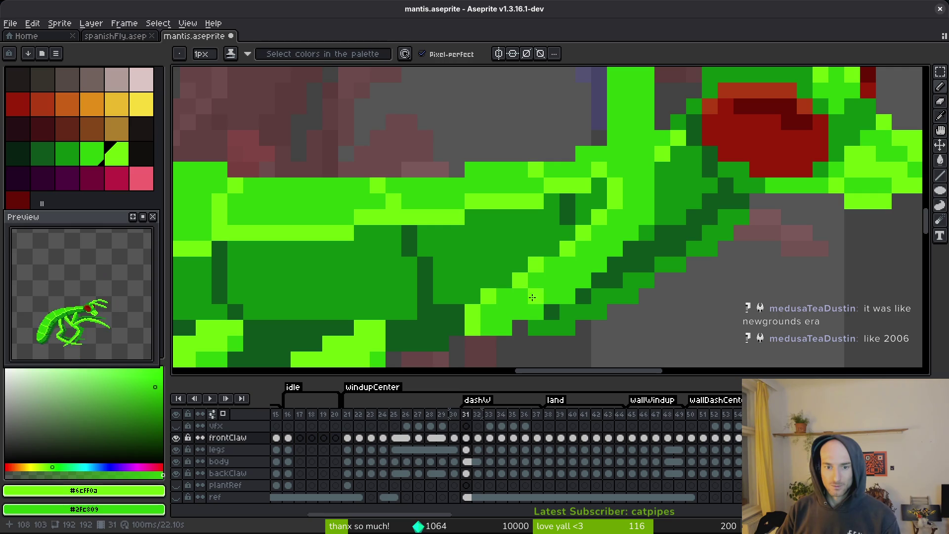
pyautogui.hotkey('ctrl', 's')
# Fill a gap in the claw with bright green using Paint Bucket and save again.
pyautogui.scroll(-2, 567, 273)
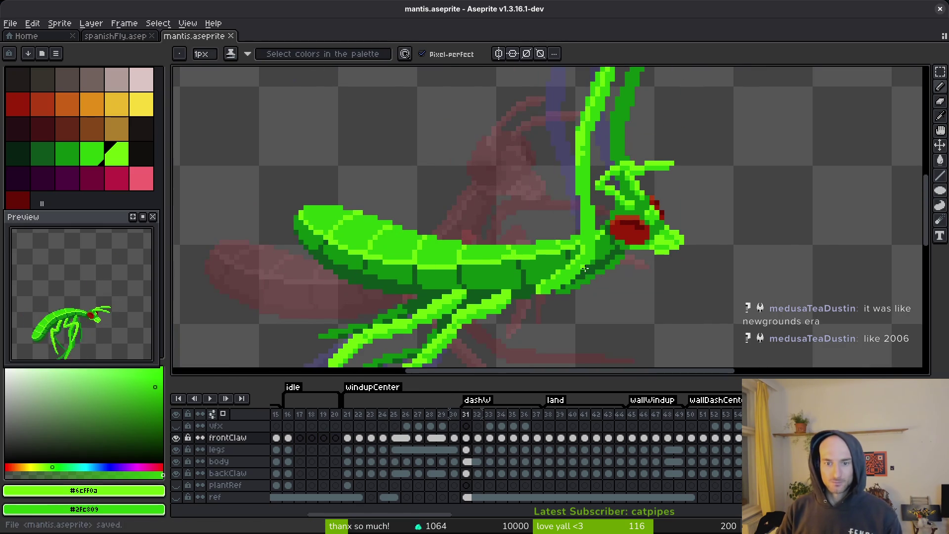
pyautogui.scroll(-1, 574, 222)
pyautogui.scroll(3, 584, 196)
pyautogui.moveTo(585, 196); pyautogui.dragTo(570, 234)
pyautogui.press('g')
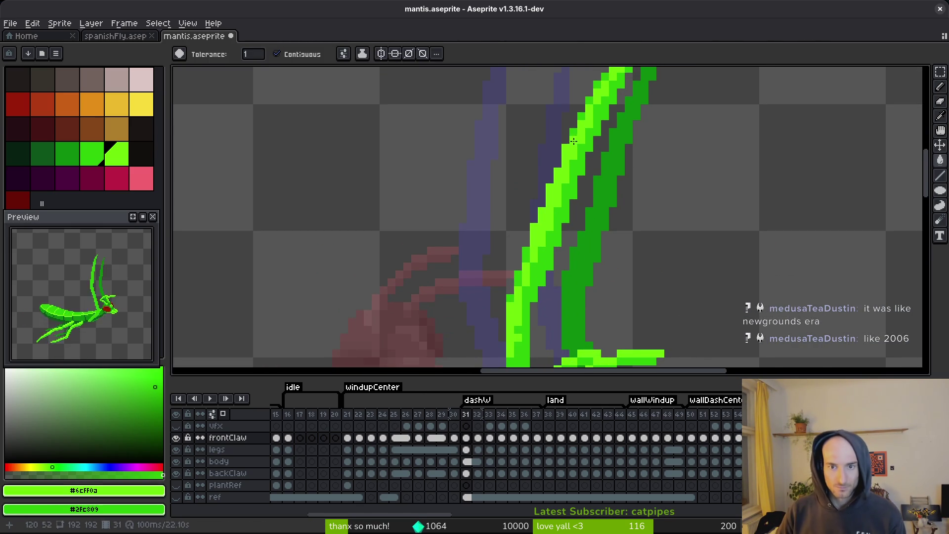
pyautogui.click(517, 278)
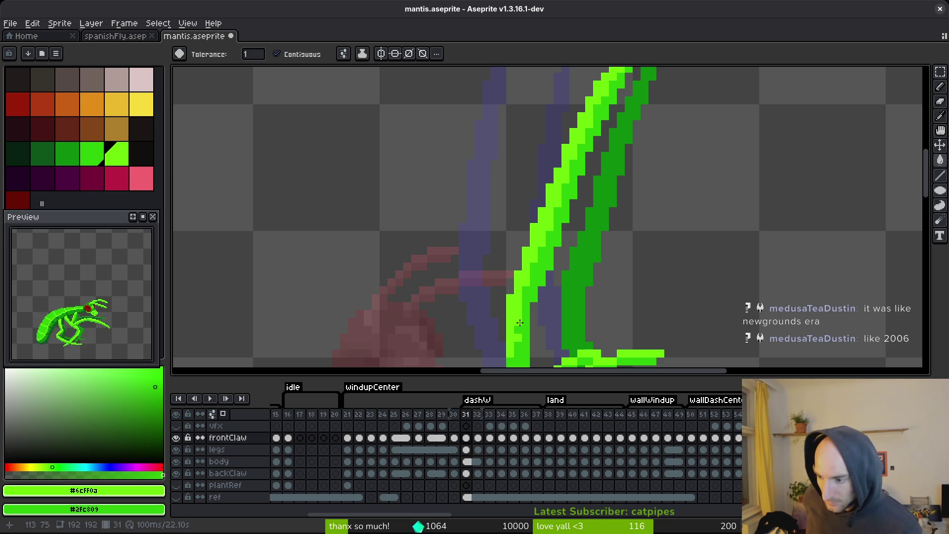
pyautogui.hotkey('ctrl', 's')
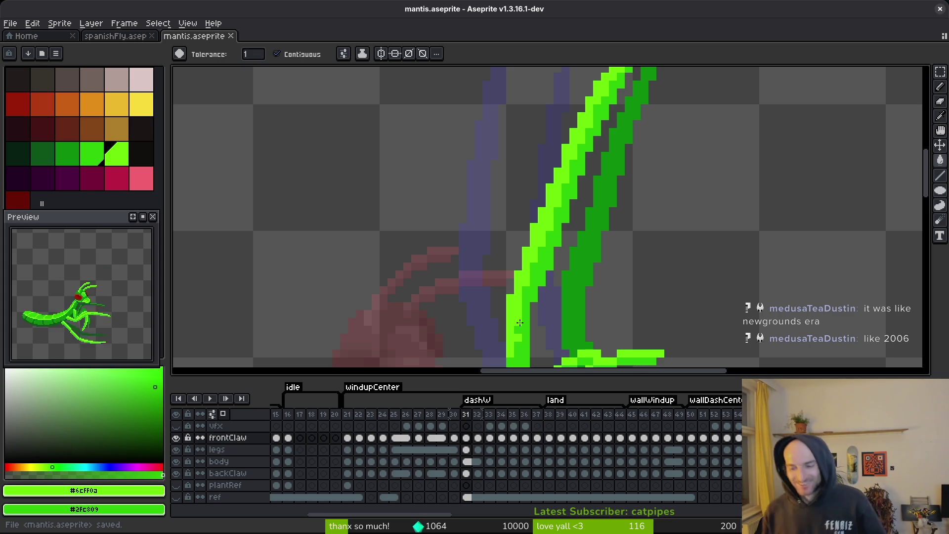
pyautogui.scroll(-3, 682, 218)
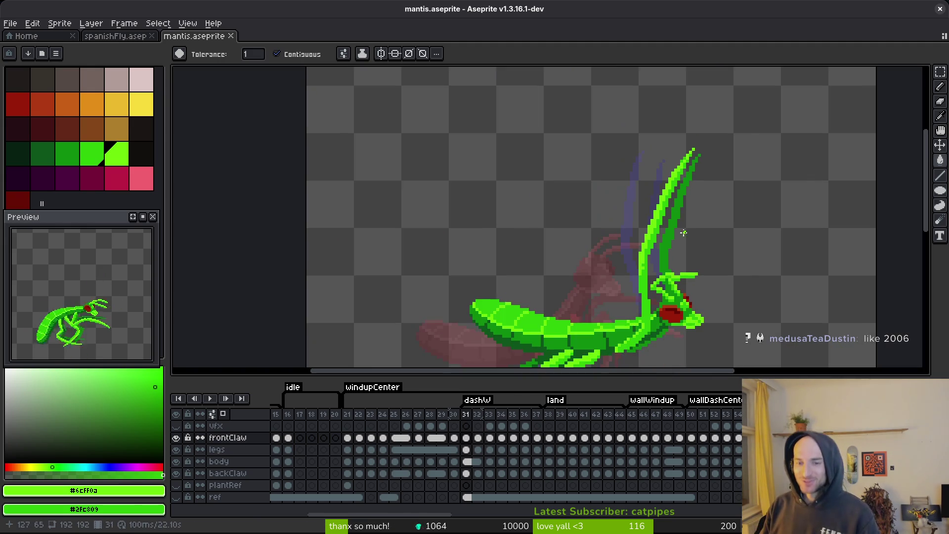
# Move to frame 32 and paint light-green pixels down the front claw's edge with the Pencil.
pyautogui.scroll(3, 633, 206)
pyautogui.scroll(-2, 633, 206)
pyautogui.press('alt')
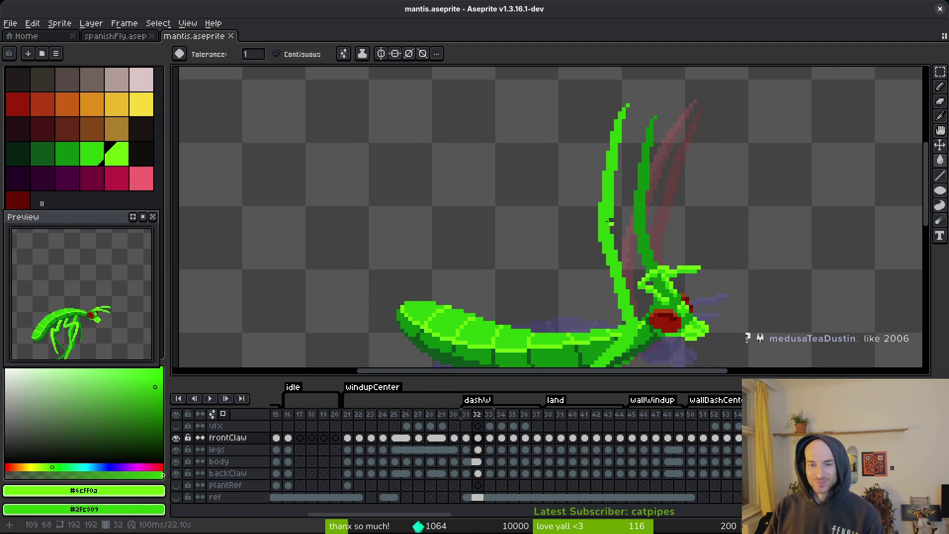
pyautogui.press('Right')
pyautogui.press('b')
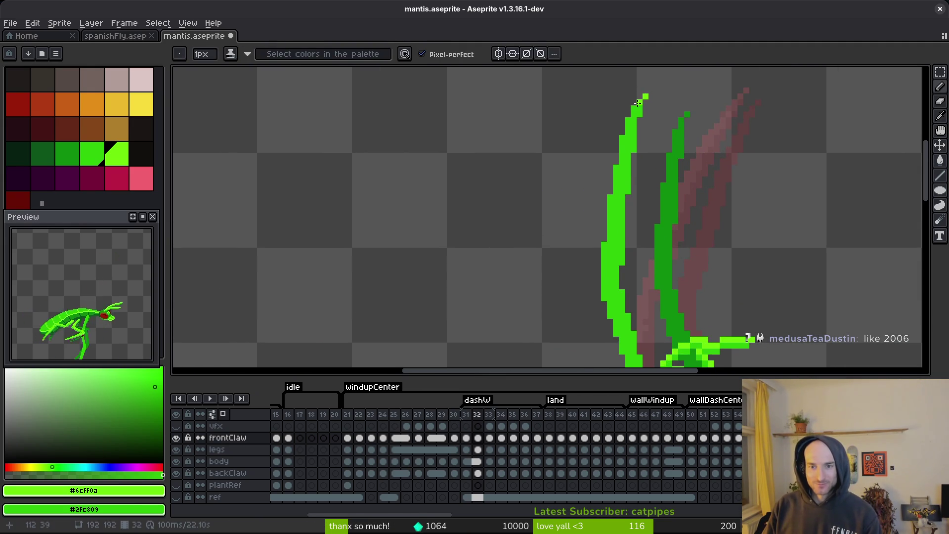
pyautogui.scroll(4, 641, 105)
pyautogui.moveTo(640, 105)
pyautogui.mouseDown()
pyautogui.moveTo(621, 121)
pyautogui.moveTo(597, 205)
pyautogui.moveTo(595, 168)
pyautogui.moveTo(624, 170)
pyautogui.moveTo(635, 138)
pyautogui.moveTo(626, 240)
pyautogui.moveTo(618, 148)
pyautogui.moveTo(600, 286)
pyautogui.moveTo(597, 268)
pyautogui.mouseUp()
# Touch up the claw's left edge column in light green, with one pixel in darker green.
pyautogui.scroll(-4, 625, 170)
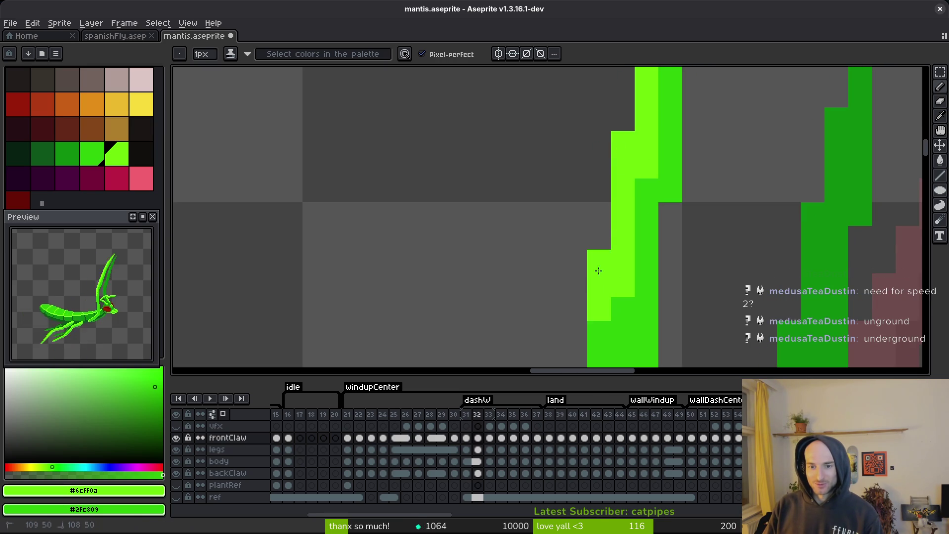
pyautogui.scroll(-1, 615, 226)
pyautogui.scroll(3, 615, 225)
pyautogui.moveTo(629, 187)
pyautogui.mouseDown()
pyautogui.moveTo(629, 262)
pyautogui.moveTo(629, 203)
pyautogui.moveTo(658, 225)
pyautogui.moveTo(616, 248)
pyautogui.moveTo(619, 154)
pyautogui.mouseUp()
pyautogui.click(658, 213)
pyautogui.rightClick(658, 198)
# Paint light green along the claw's top-left edge.
pyautogui.scroll(-1, 620, 154)
pyautogui.click(642, 86)
pyautogui.scroll(-1, 643, 148)
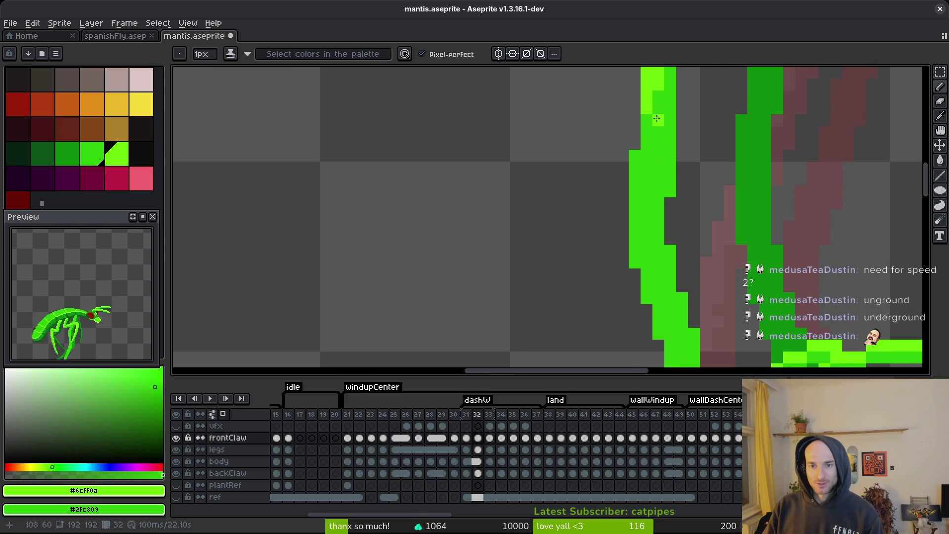
pyautogui.moveTo(658, 96); pyautogui.dragTo(648, 136)
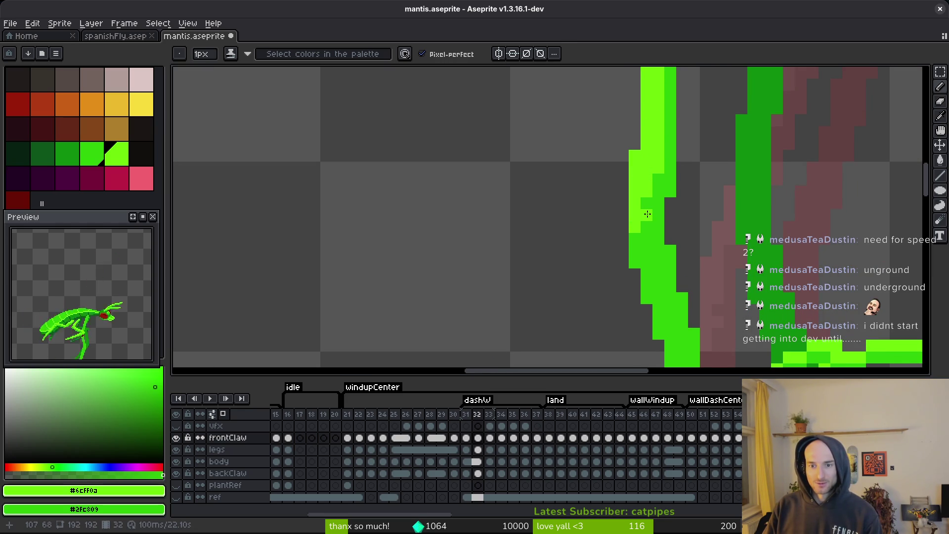
pyautogui.scroll(-1, 671, 203)
pyautogui.scroll(-3, 671, 203)
pyautogui.scroll(3, 651, 178)
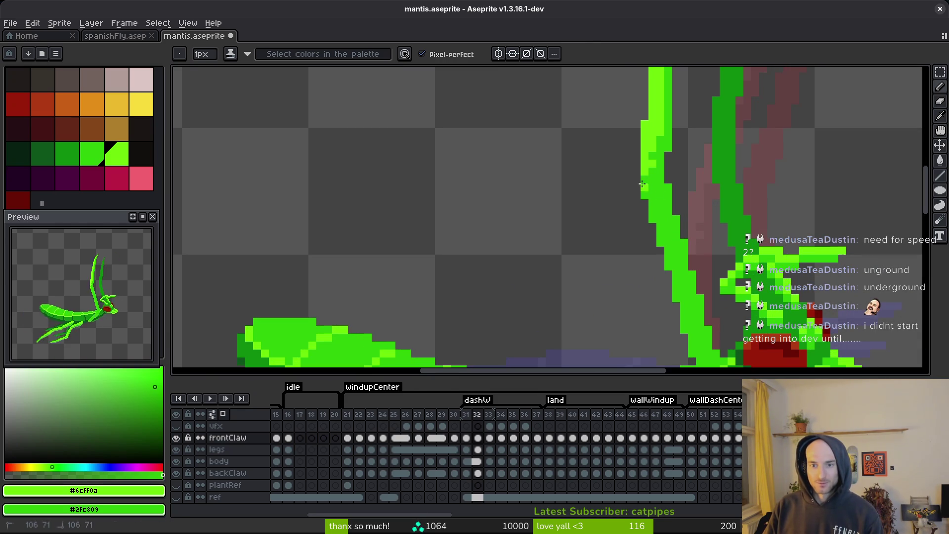
pyautogui.scroll(-3, 642, 184)
pyautogui.scroll(4, 680, 206)
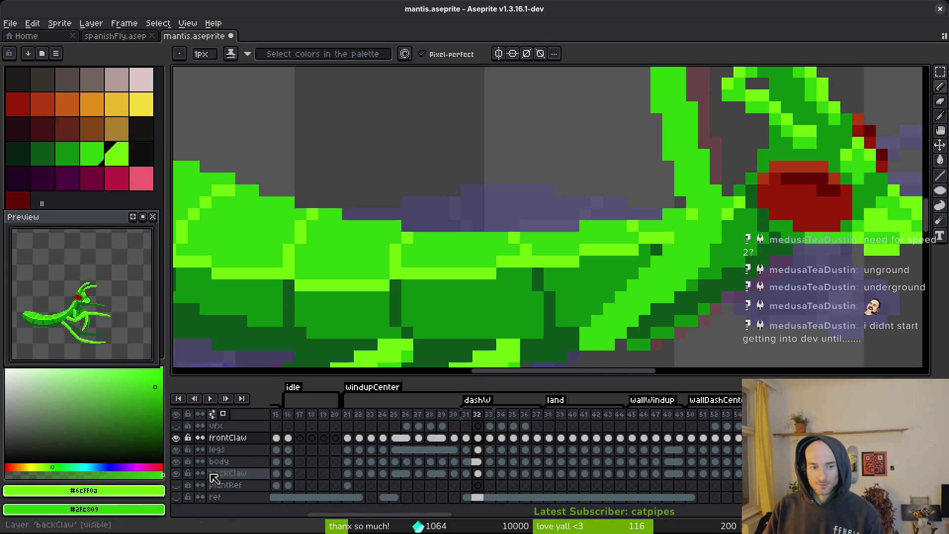
# With the body layer hidden, draw bright-green strokes along the claw diagonal, then show the body and save.
pyautogui.click(176, 461)
pyautogui.moveTo(681, 224); pyautogui.dragTo(659, 262)
pyautogui.moveTo(628, 293); pyautogui.dragTo(584, 346)
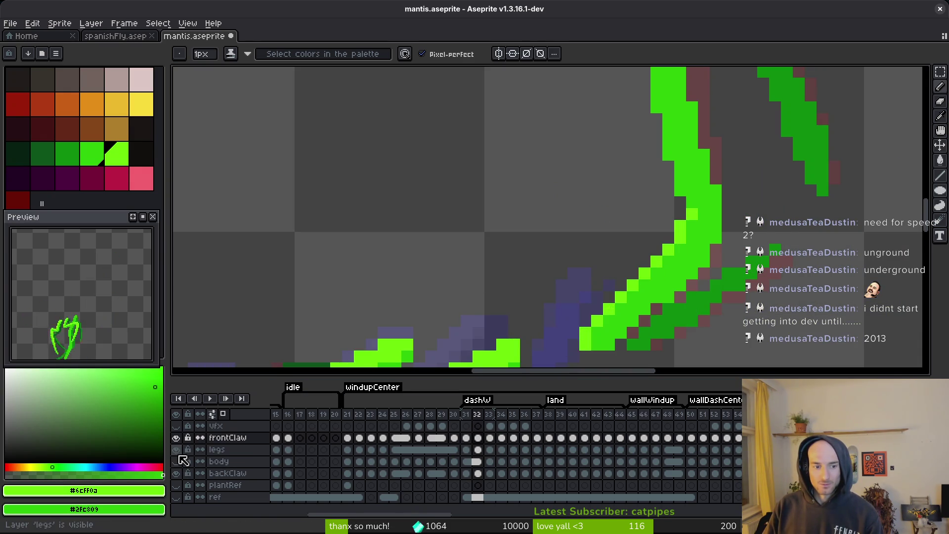
pyautogui.click(175, 460)
pyautogui.hotkey('ctrl', 's')
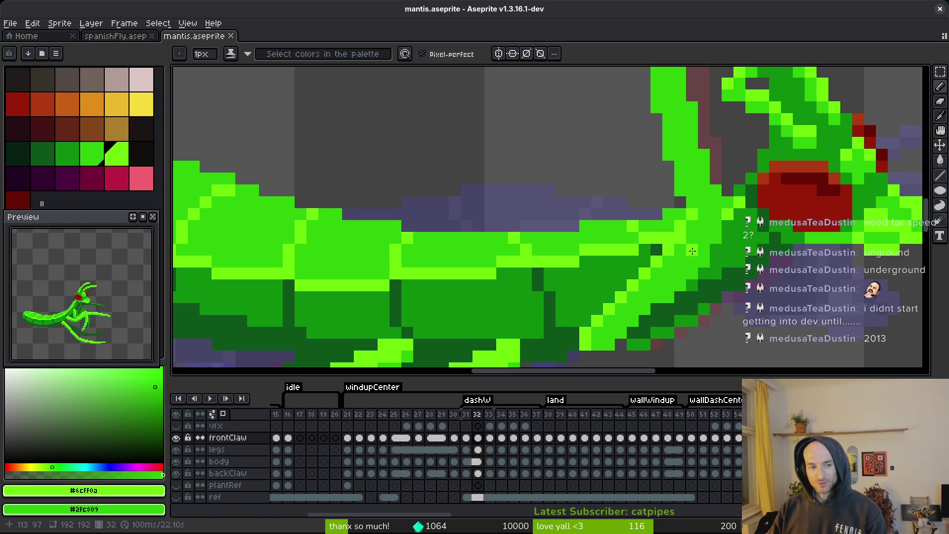
# Paint a bright-green pixel onto the mantis's eye and save.
pyautogui.click(771, 207)
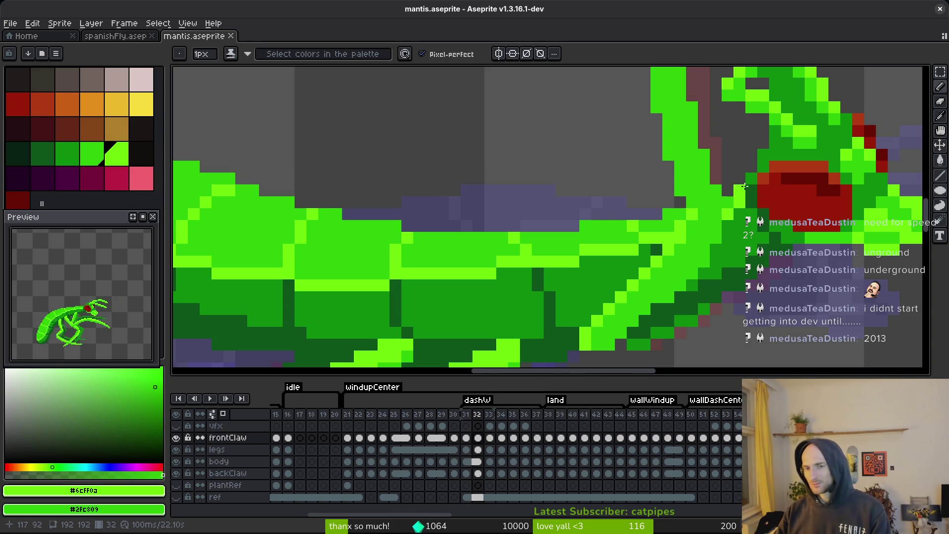
pyautogui.scroll(-4, 746, 193)
pyautogui.scroll(4, 667, 200)
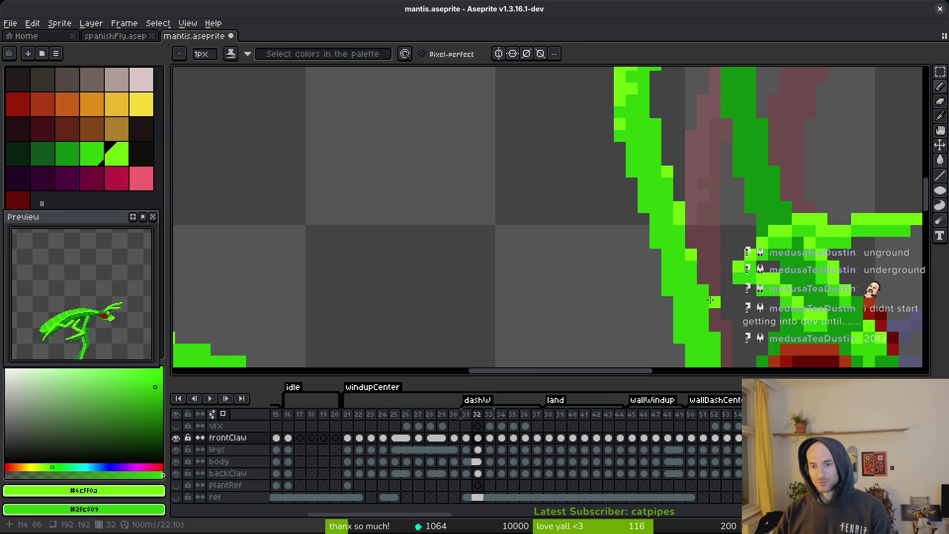
pyautogui.moveTo(708, 304); pyautogui.dragTo(710, 207)
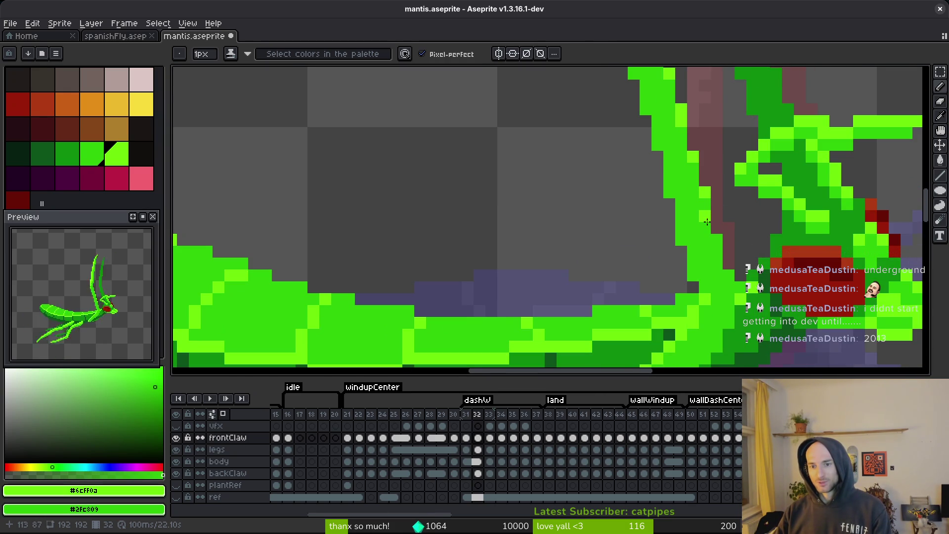
pyautogui.hotkey('ctrl', 's')
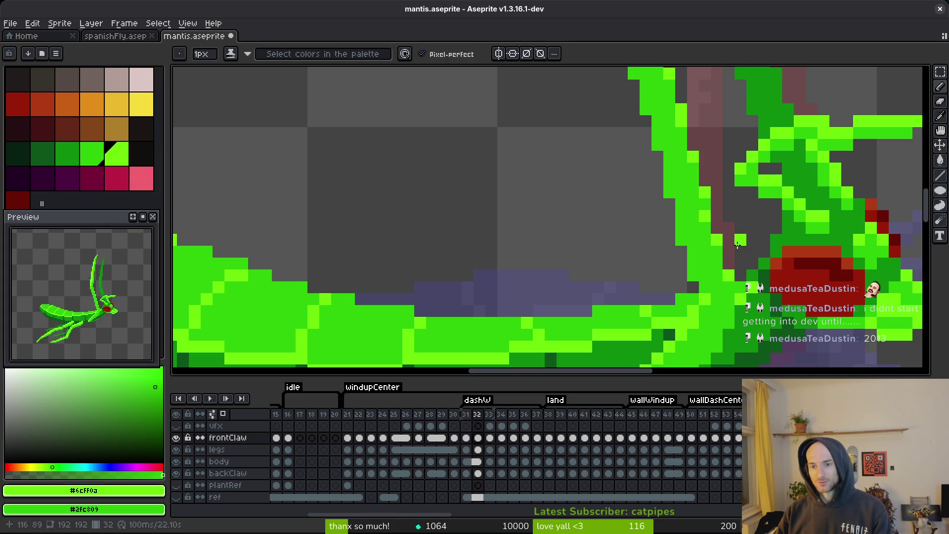
# Touch up one pixel on the front claw and save the sprite.
pyautogui.scroll(-4, 726, 274)
pyautogui.scroll(4, 731, 247)
pyautogui.scroll(-4, 737, 221)
pyautogui.scroll(-1, 738, 221)
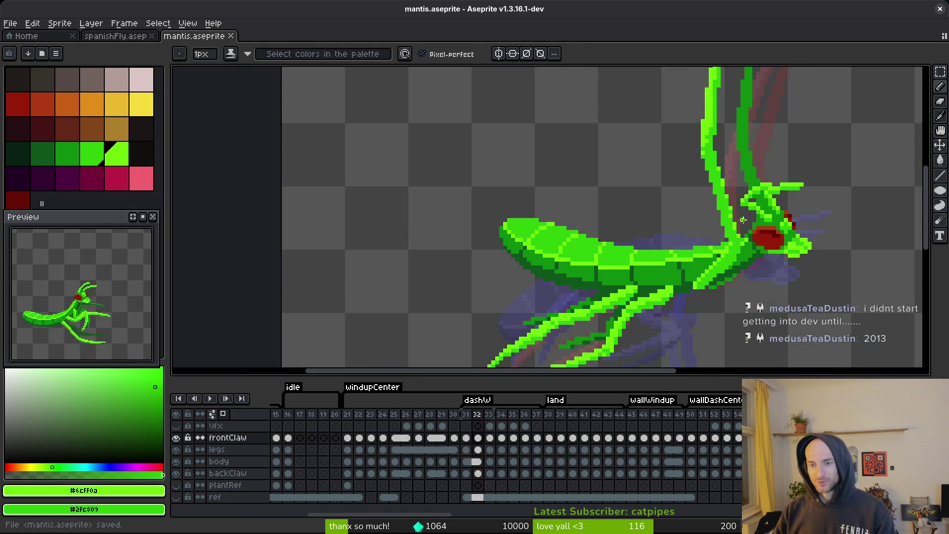
pyautogui.scroll(3, 661, 179)
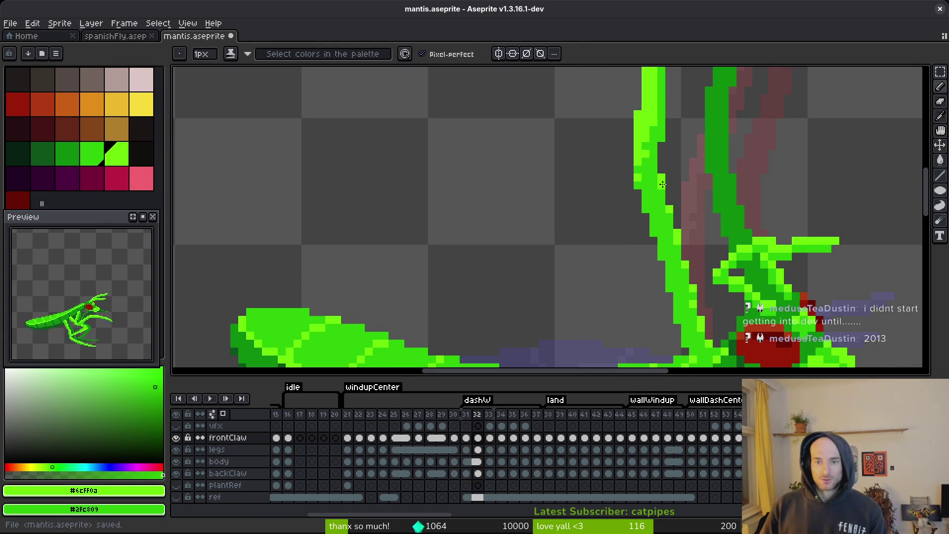
pyautogui.scroll(-3, 661, 179)
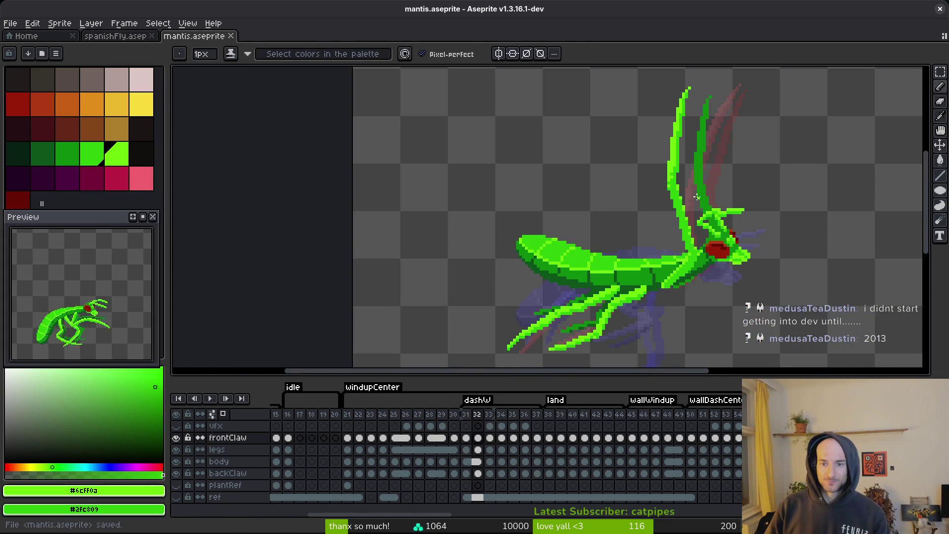
pyautogui.scroll(-2, 696, 197)
pyautogui.scroll(3, 681, 199)
pyautogui.scroll(3, 647, 177)
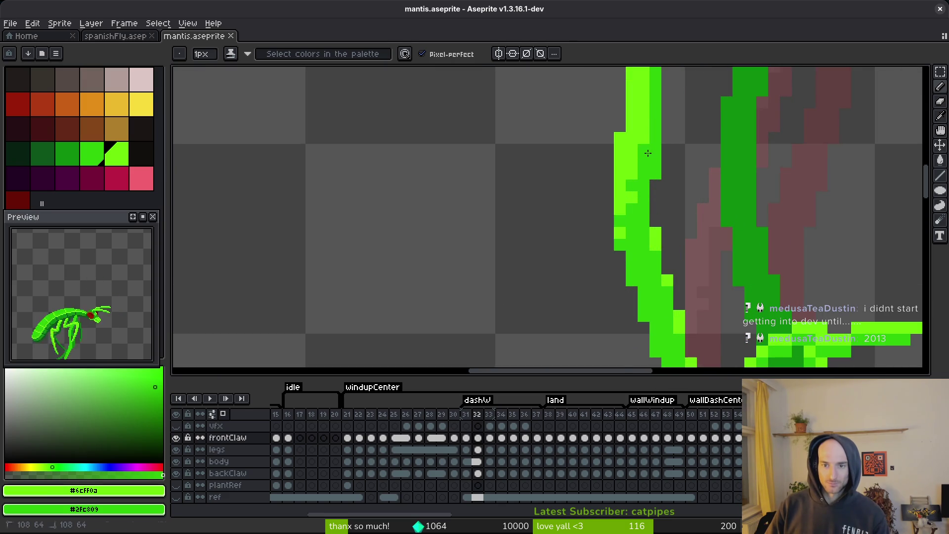
pyautogui.click(648, 153)
pyautogui.scroll(-3, 662, 178)
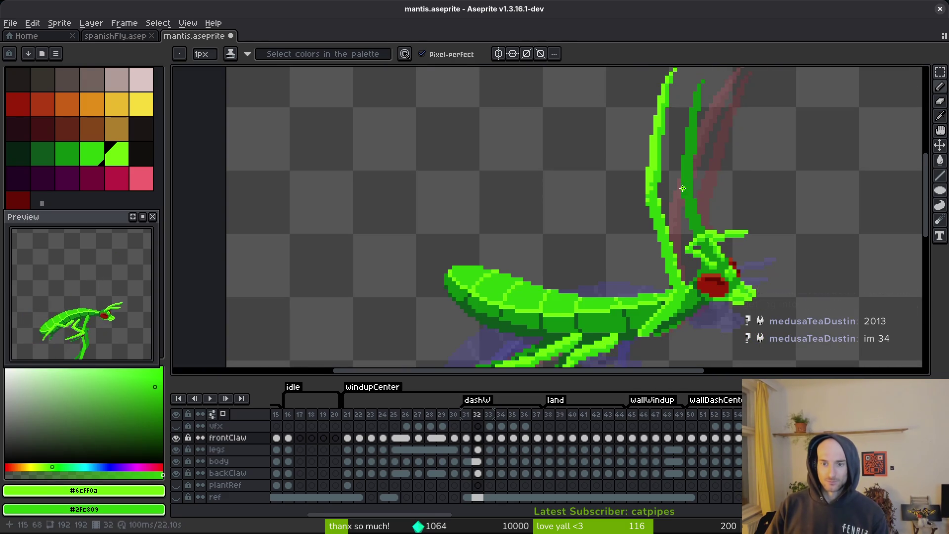
pyautogui.hotkey('ctrl', 's')
# On frame 33, paint a light-green highlight down the front claw.
pyautogui.moveTo(673, 208); pyautogui.dragTo(658, 200)
pyautogui.press('Right')
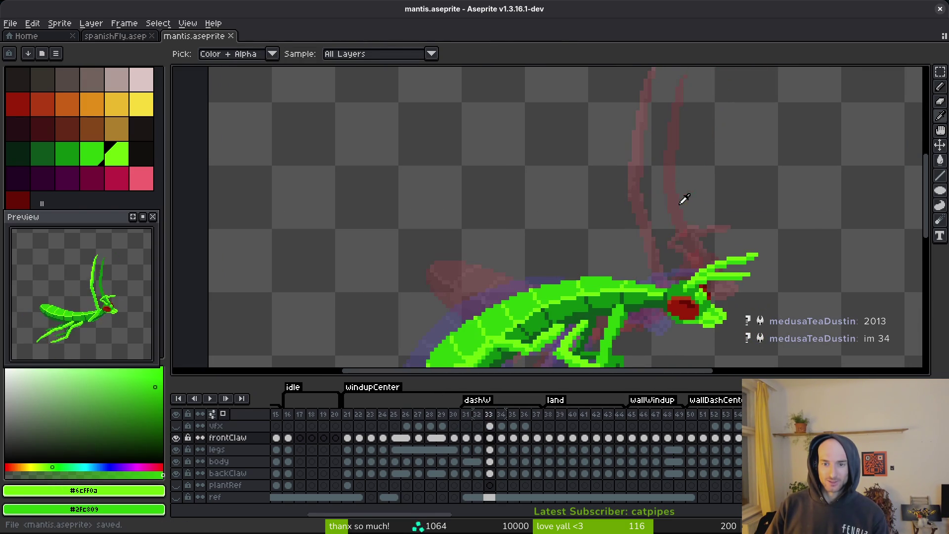
pyautogui.scroll(4, 553, 251)
pyautogui.scroll(2, 553, 250)
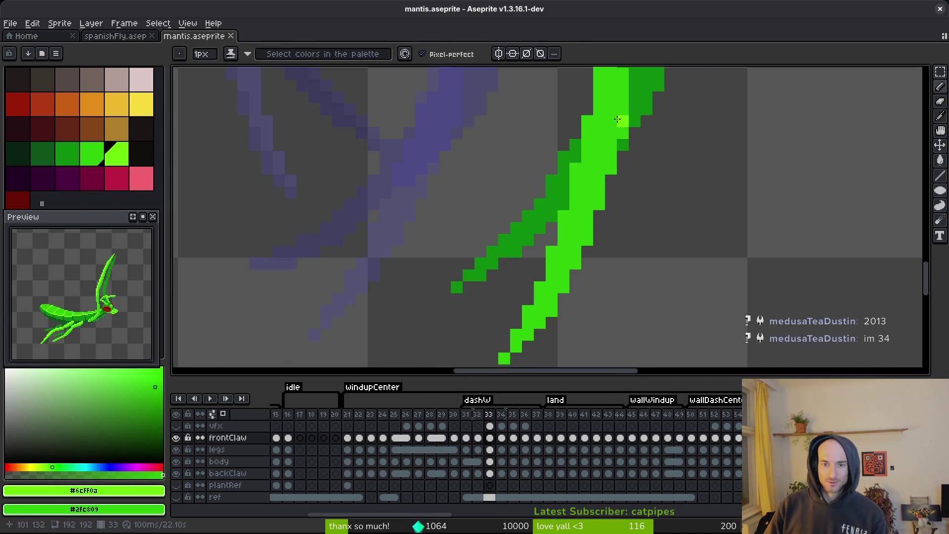
pyautogui.moveTo(621, 85); pyautogui.dragTo(611, 149)
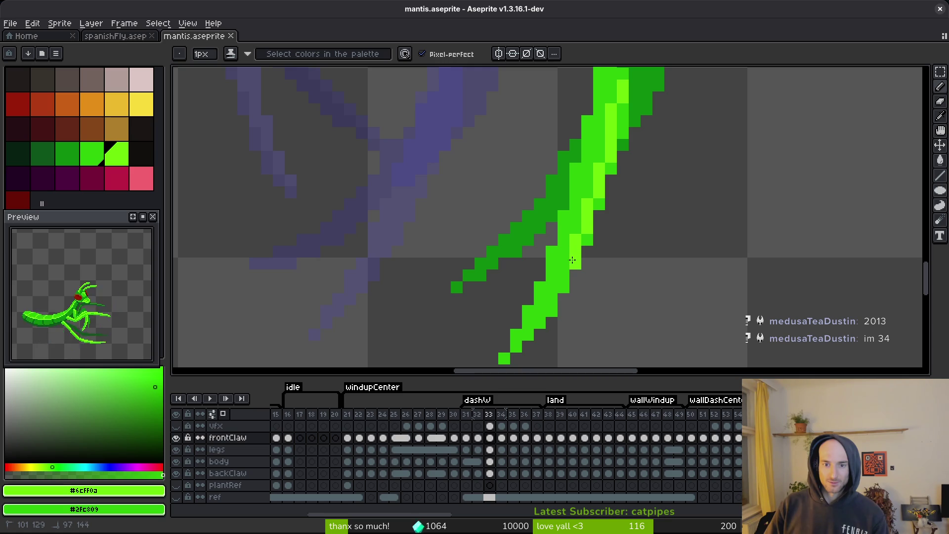
pyautogui.moveTo(557, 293); pyautogui.dragTo(524, 345)
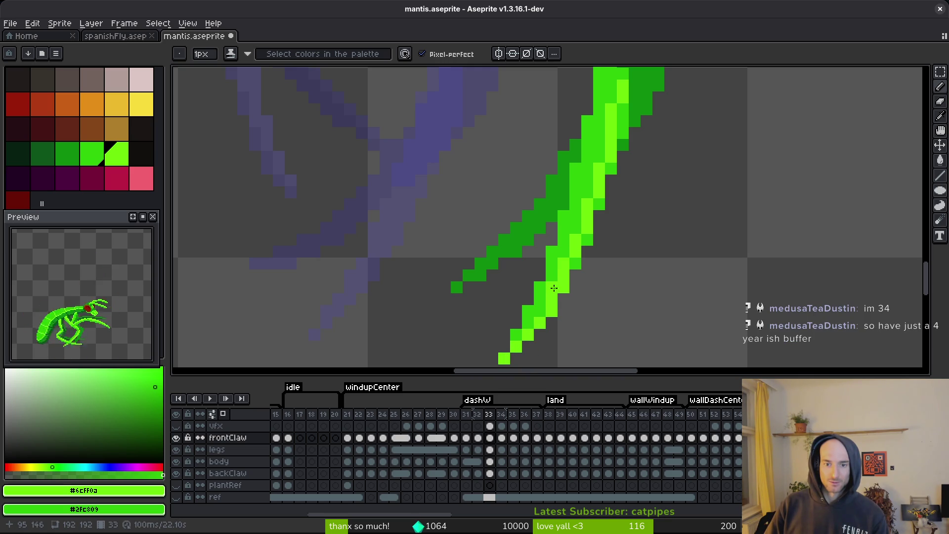
# Add more light-green pixels on and beside the claw edge, then save.
pyautogui.moveTo(587, 198)
pyautogui.mouseDown()
pyautogui.moveTo(599, 202)
pyautogui.moveTo(599, 156)
pyautogui.mouseUp()
pyautogui.scroll(2, 599, 156)
pyautogui.moveTo(622, 198); pyautogui.dragTo(624, 175)
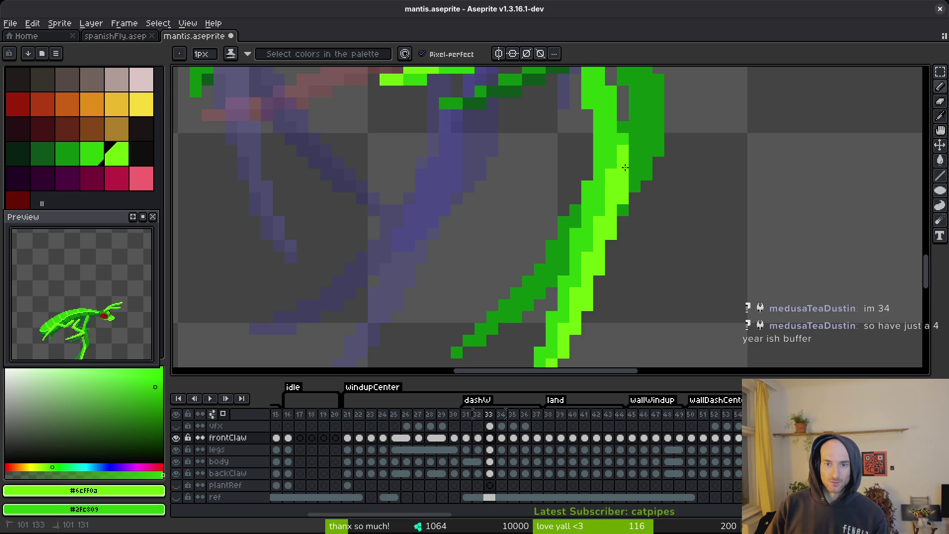
pyautogui.scroll(2, 621, 143)
pyautogui.click(619, 165)
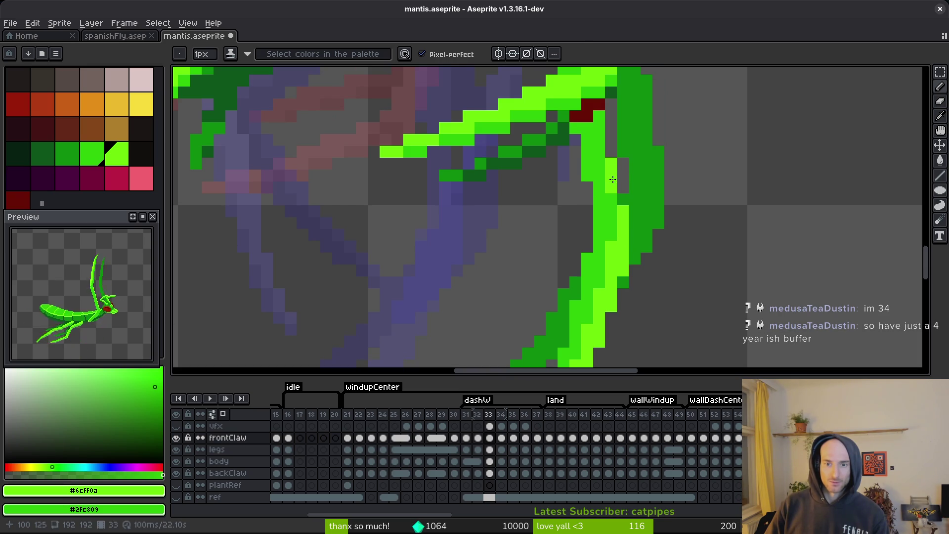
pyautogui.scroll(-3, 606, 202)
pyautogui.scroll(3, 601, 207)
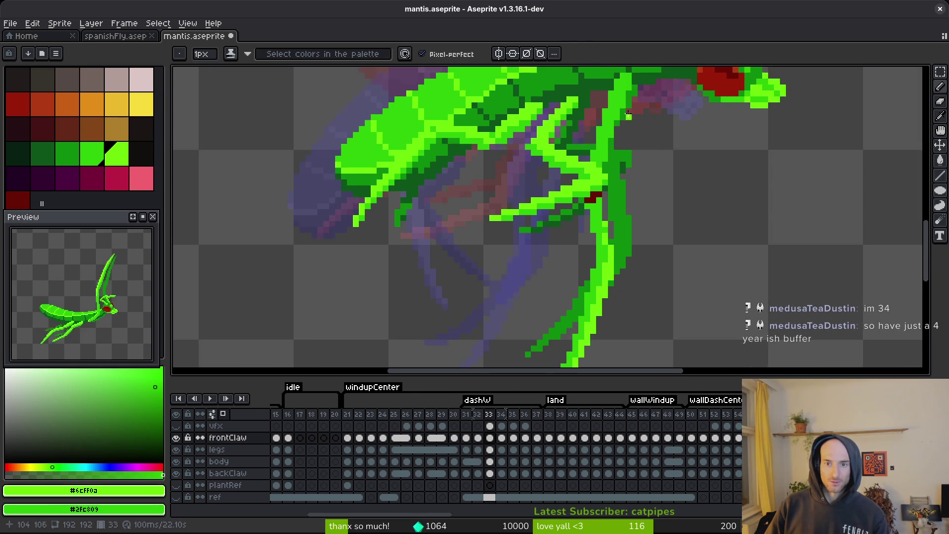
pyautogui.click(622, 144)
pyautogui.moveTo(622, 144); pyautogui.dragTo(604, 157)
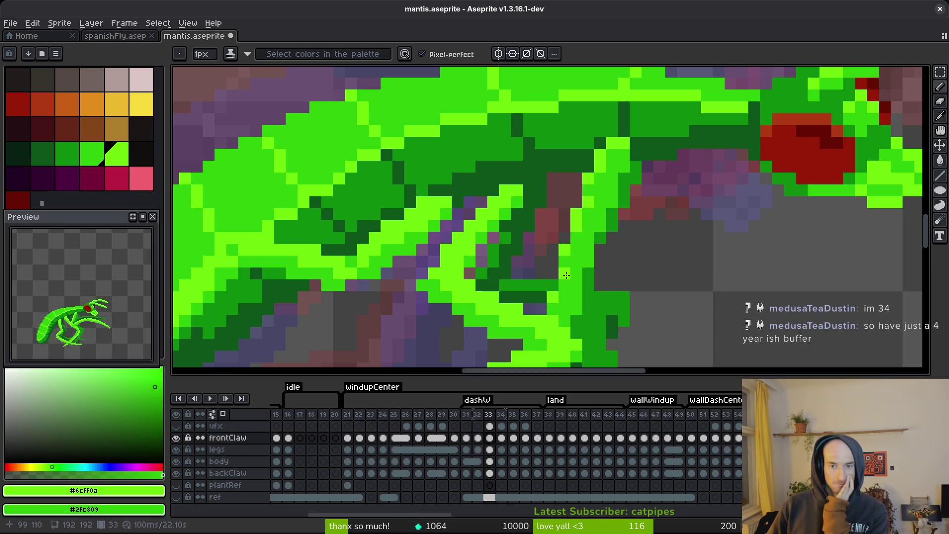
pyautogui.hotkey('ctrl', 's')
# Advance to dash frame 34.
pyautogui.scroll(-3, 587, 283)
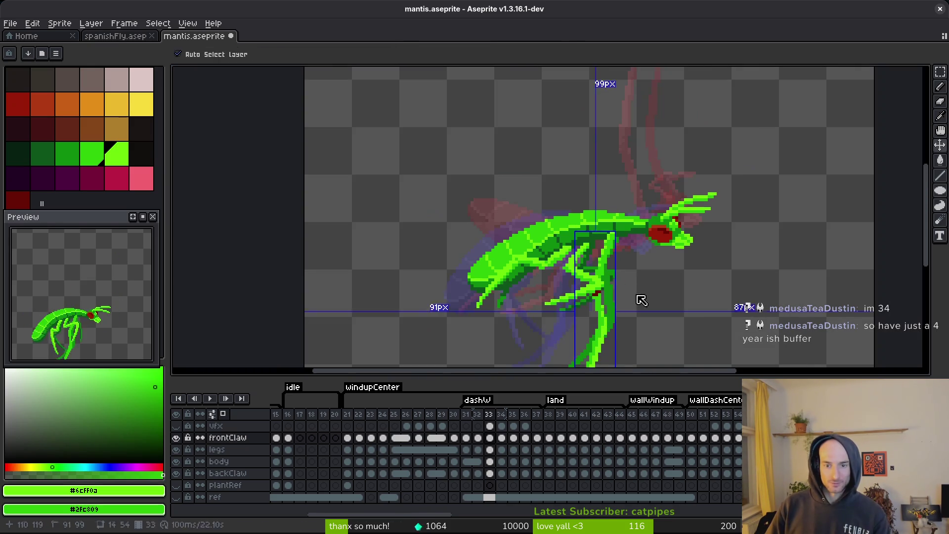
pyautogui.scroll(1, 627, 292)
pyautogui.press('Right')
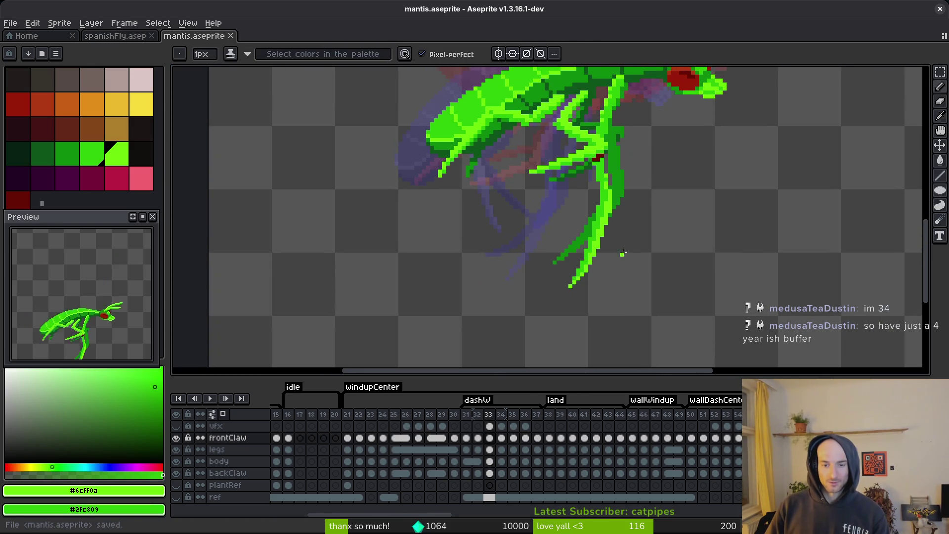
pyautogui.scroll(3, 618, 217)
pyautogui.scroll(2, 562, 200)
# Paint a light-green highlight down the front claw's edge to its tip on frame 34.
pyautogui.moveTo(591, 106); pyautogui.dragTo(527, 267)
pyautogui.moveTo(503, 307)
pyautogui.mouseDown()
pyautogui.moveTo(530, 237)
pyautogui.moveTo(479, 293)
pyautogui.mouseUp()
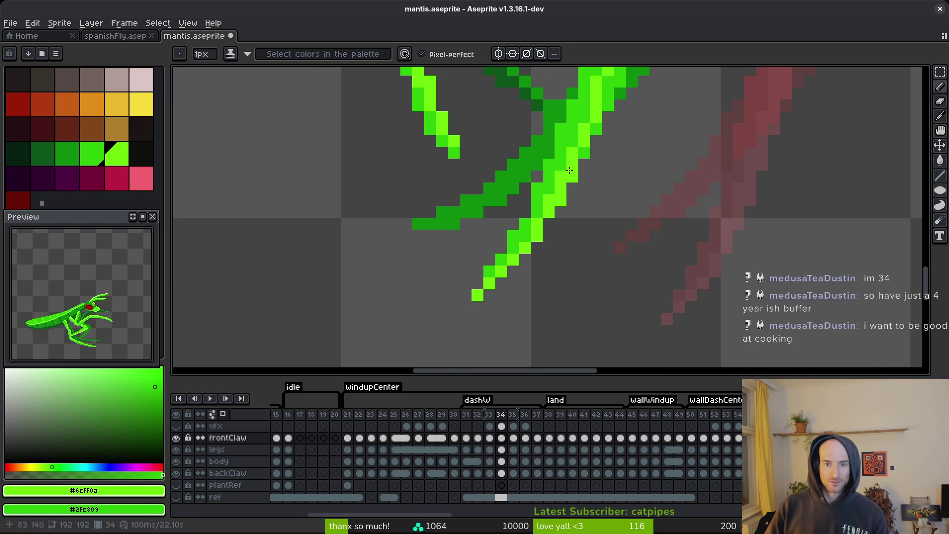
pyautogui.moveTo(592, 121)
pyautogui.mouseDown()
pyautogui.moveTo(567, 218)
pyautogui.moveTo(589, 239)
pyautogui.moveTo(593, 186)
pyautogui.moveTo(572, 285)
pyautogui.mouseUp()
pyautogui.scroll(-2, 592, 185)
pyautogui.scroll(2, 593, 182)
# Add a bright-green stroke on the upper claw, save, and step to frame 35.
pyautogui.moveTo(615, 115); pyautogui.dragTo(597, 138)
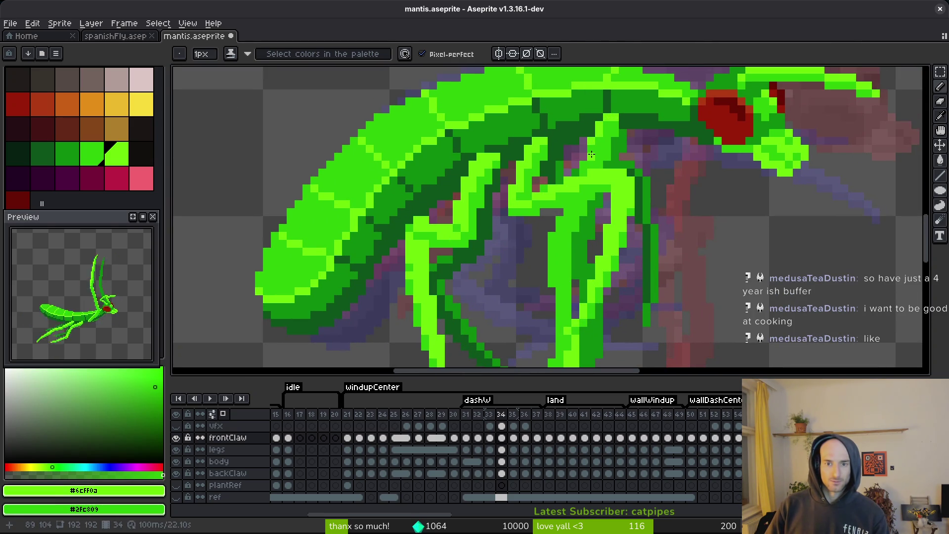
pyautogui.scroll(-3, 594, 154)
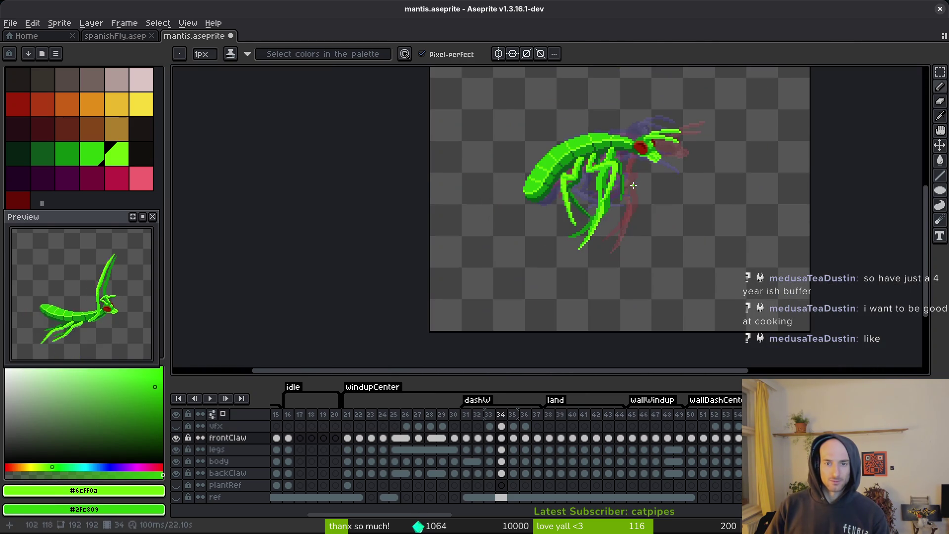
pyautogui.hotkey('ctrl', 's')
pyautogui.moveTo(629, 184)
pyautogui.mouseDown()
pyautogui.moveTo(582, 206)
pyautogui.moveTo(598, 202)
pyautogui.mouseUp()
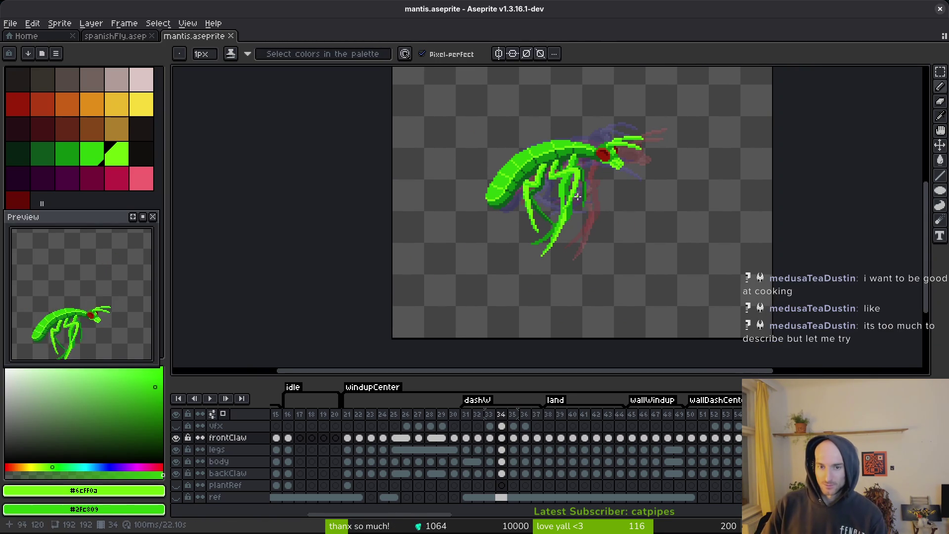
pyautogui.scroll(4, 579, 197)
pyautogui.scroll(-1, 598, 188)
pyautogui.press('.')
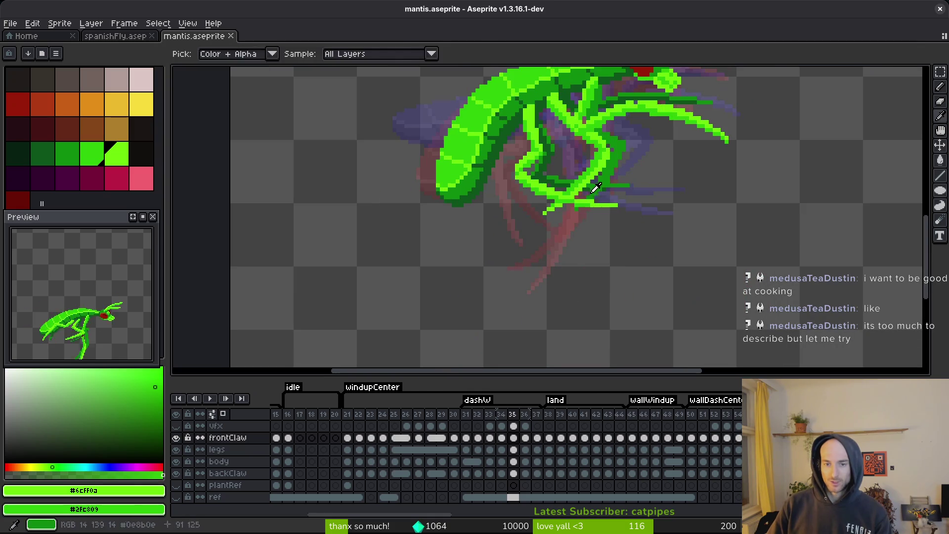
# Step forward through the mantis poses from frame 37 past frame 51.
pyautogui.press('.')
pyautogui.press('.')
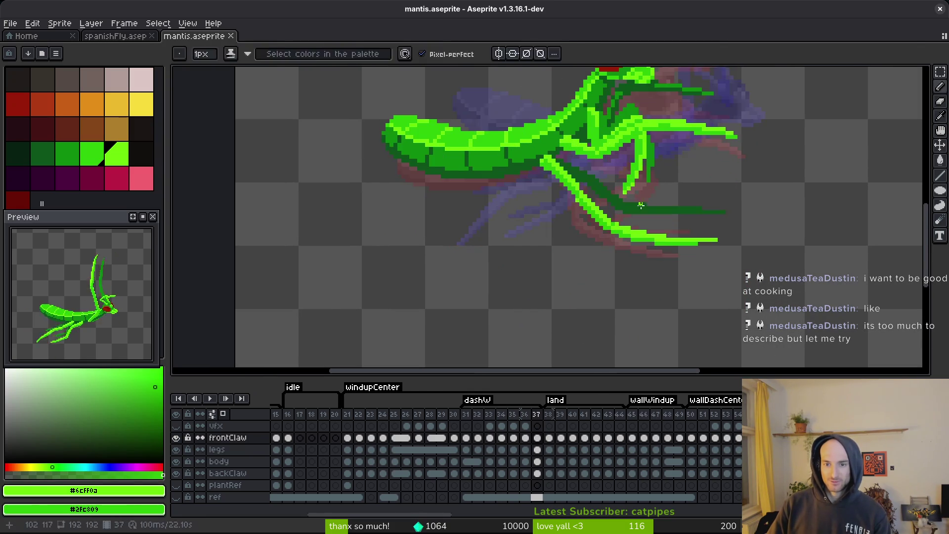
pyautogui.press('.')
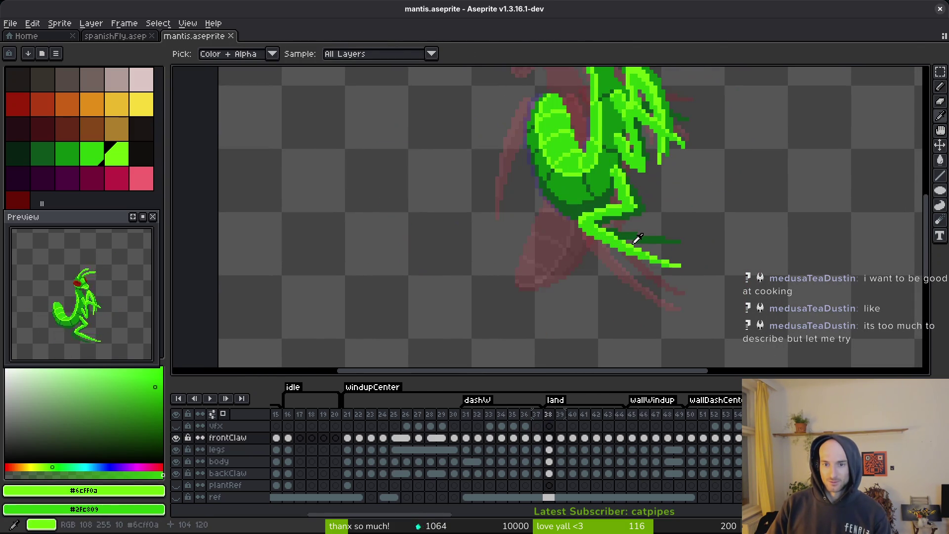
pyautogui.press('.')
pyautogui.press('.')
pyautogui.press('.')
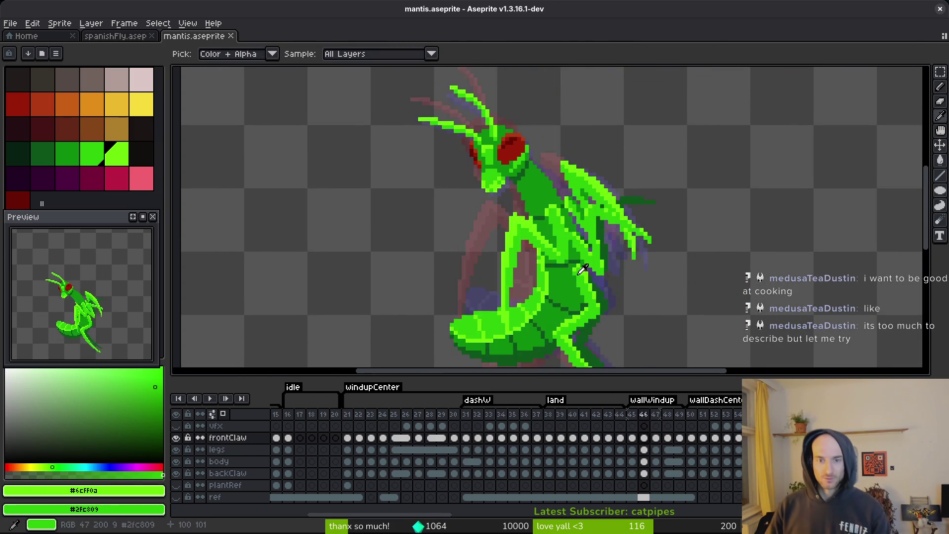
pyautogui.press('.')
pyautogui.press('.')
pyautogui.press('.')
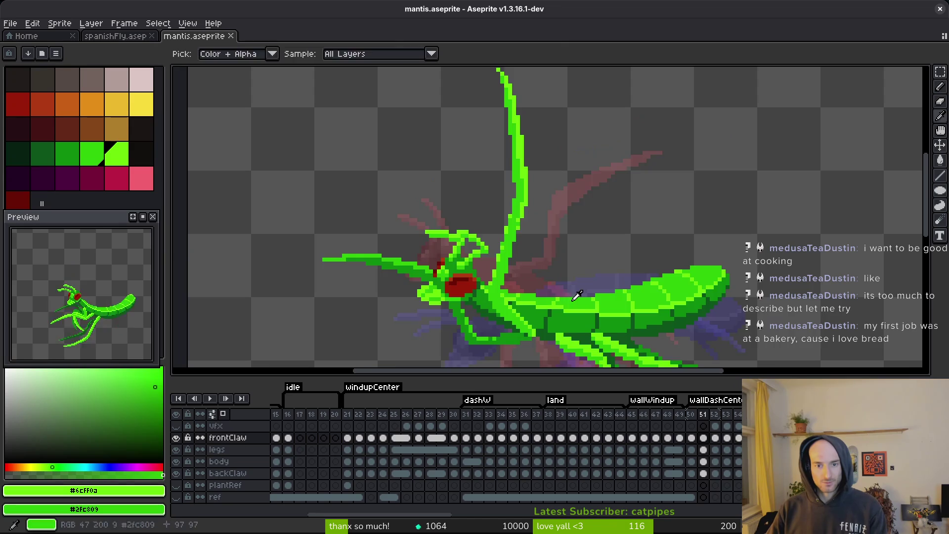
pyautogui.press('.')
pyautogui.press('.')
pyautogui.press('.')
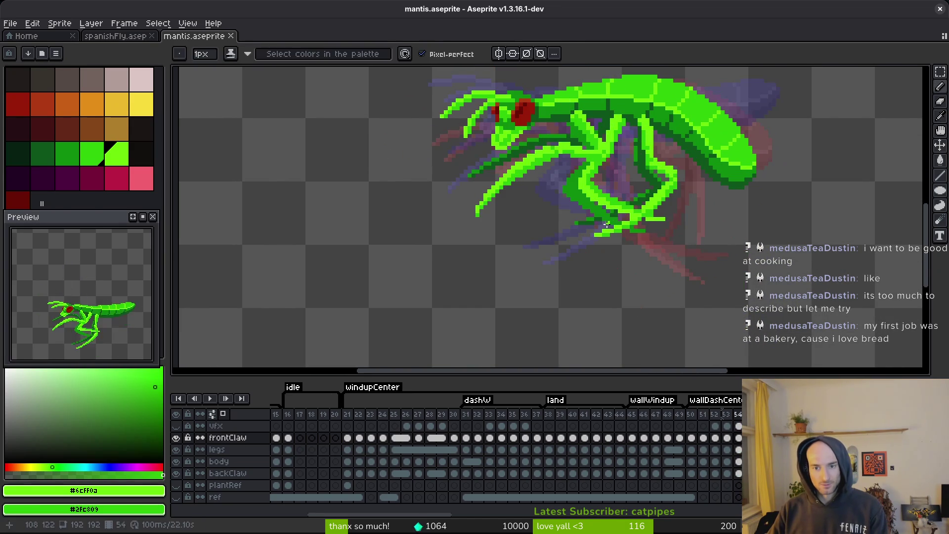
pyautogui.press('alt')
pyautogui.press('.')
pyautogui.press('.')
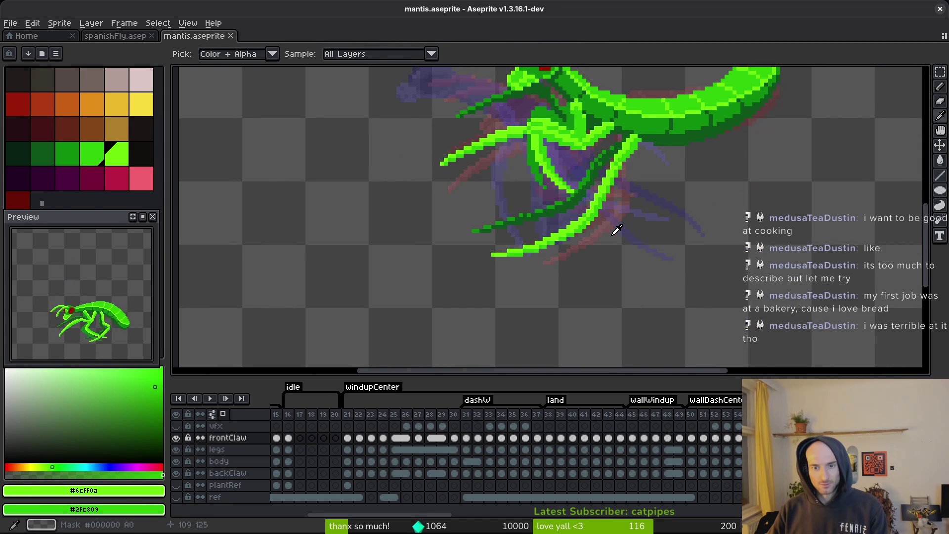
pyautogui.scroll(3, 573, 215)
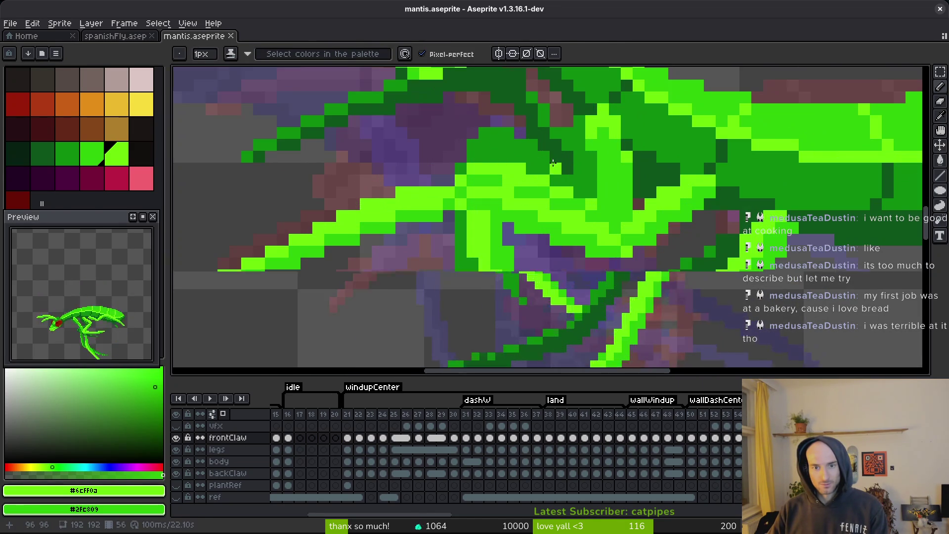
pyautogui.scroll(-4, 542, 164)
# Select the backClaw layer and land on frame 27 of windupCenter.
pyautogui.press('.')
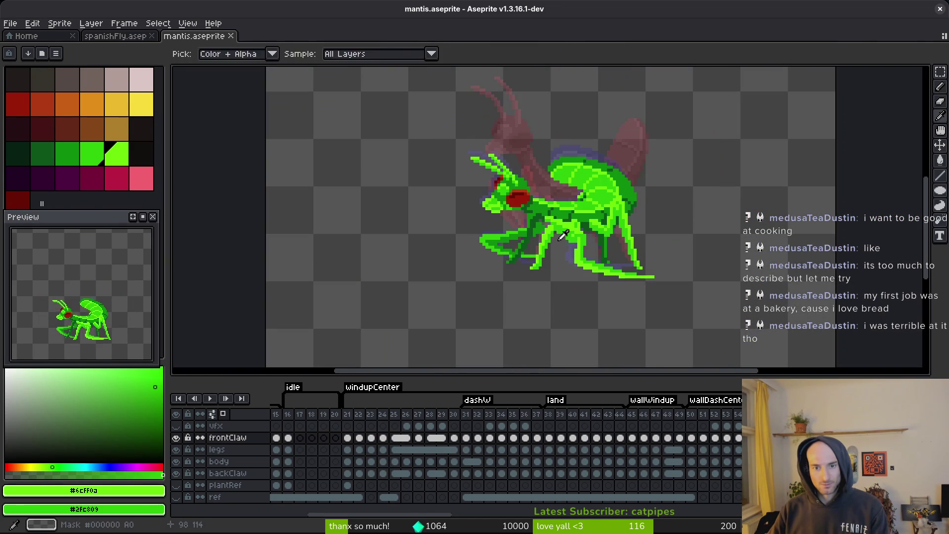
pyautogui.press('alt')
pyautogui.press('.')
pyautogui.press('.')
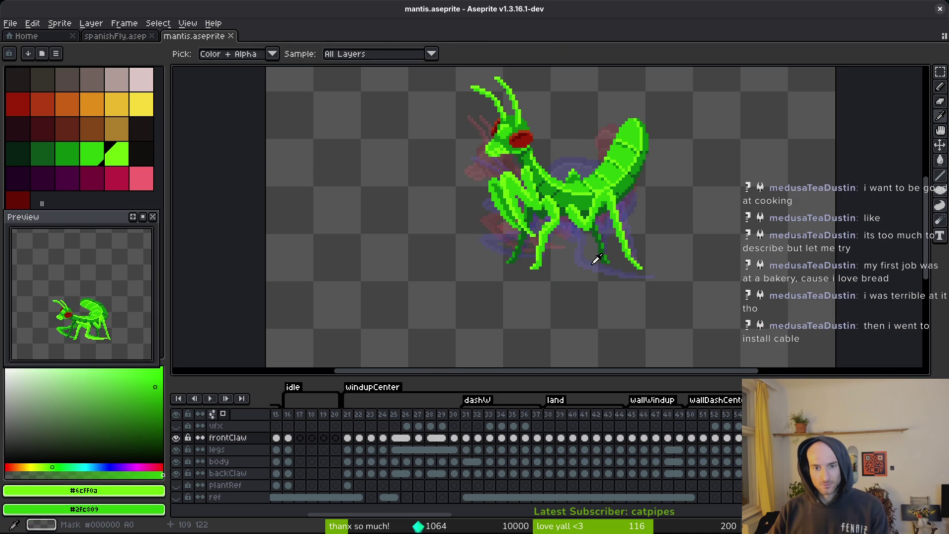
pyautogui.press('.')
pyautogui.click(378, 474)
pyautogui.press('.')
pyautogui.press('.')
pyautogui.press('.')
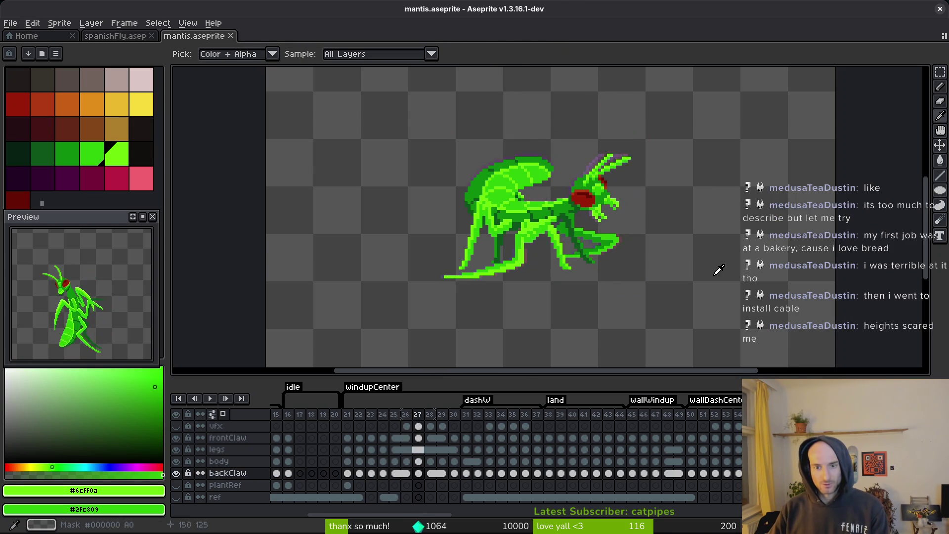
# Move to frame 31 and pick mid-green #2fc809 and bright green #6cff0a.
pyautogui.press('.')
pyautogui.press('.')
pyautogui.press('.')
pyautogui.press('b')
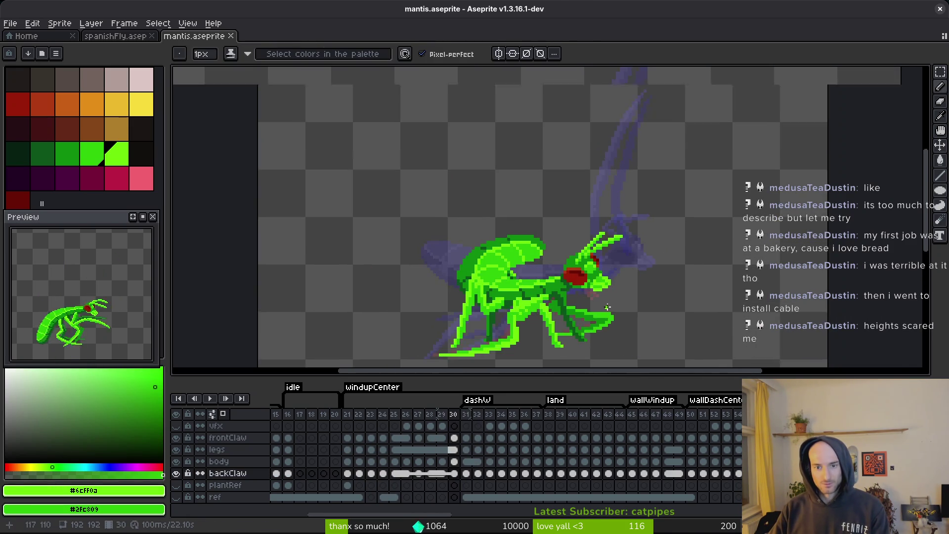
pyautogui.press('.')
pyautogui.keyDown('alt'); pyautogui.click(608, 306); pyautogui.keyUp('alt')
pyautogui.scroll(3, 668, 101)
pyautogui.scroll(1, 668, 100)
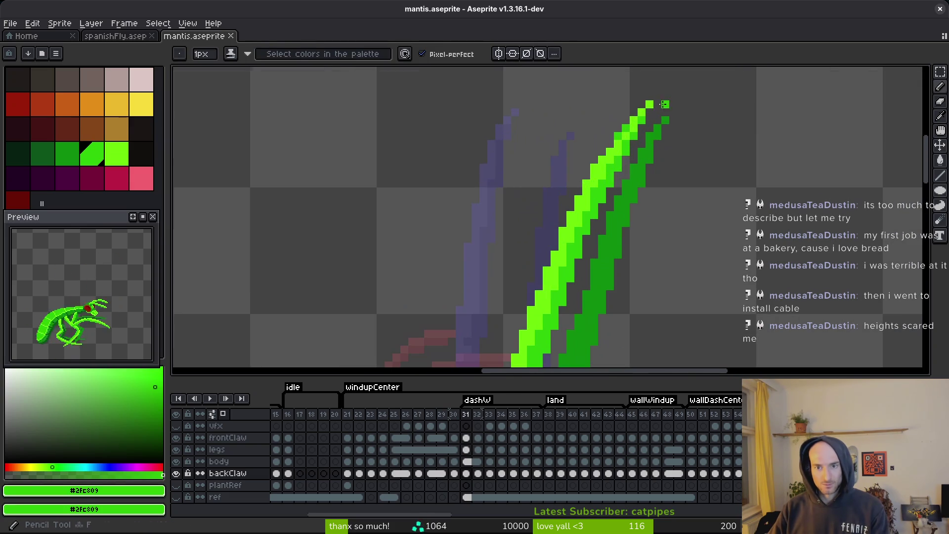
pyautogui.keyDown('alt'); pyautogui.click(631, 128); pyautogui.keyUp('alt')
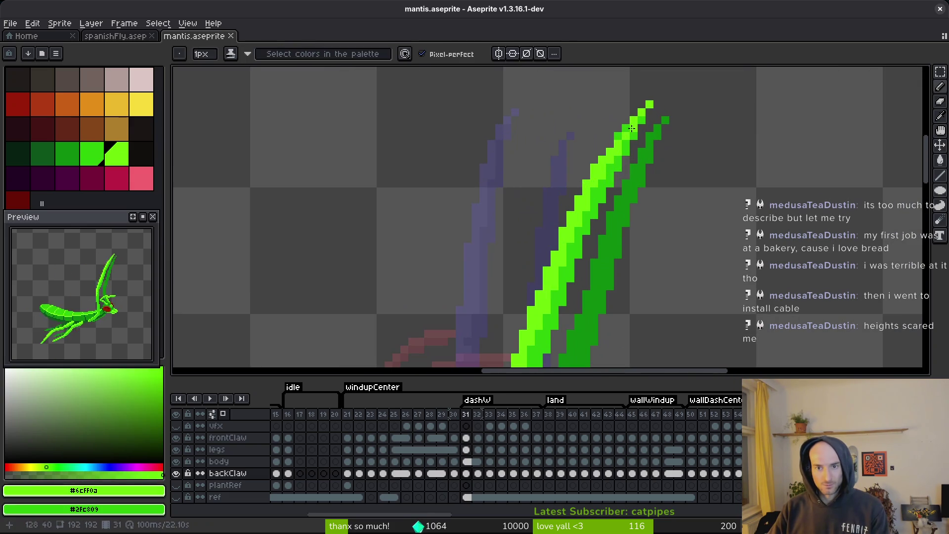
# Sample mid-green #2fc809 from the front claw and place two green pixels on the back claw.
pyautogui.click(467, 438)
pyautogui.press('alt')
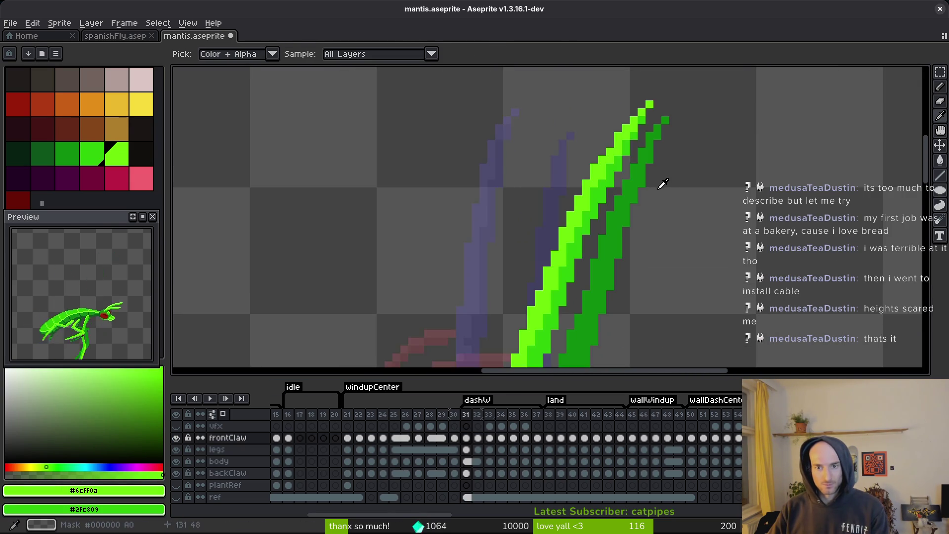
pyautogui.keyDown('alt'); pyautogui.click(630, 144); pyautogui.keyUp('alt')
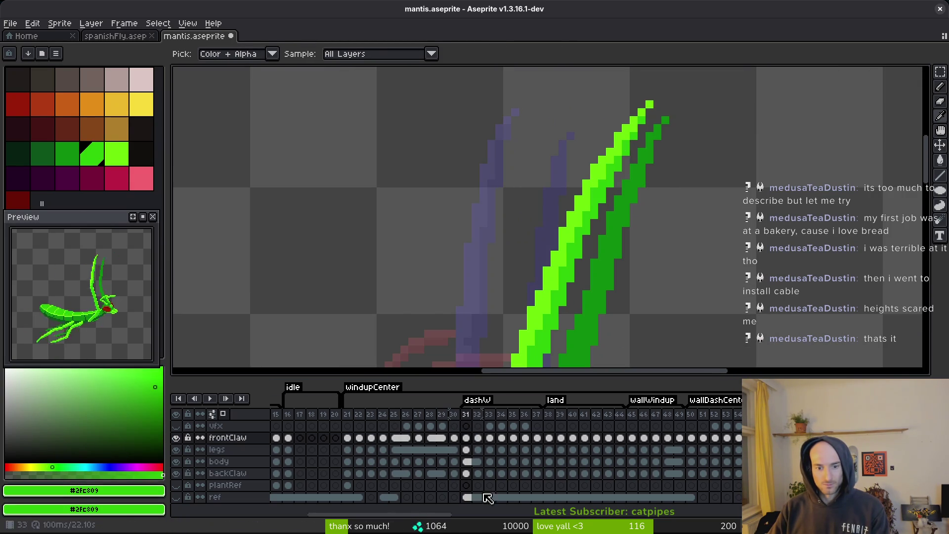
pyautogui.click(466, 473)
pyautogui.click(651, 136)
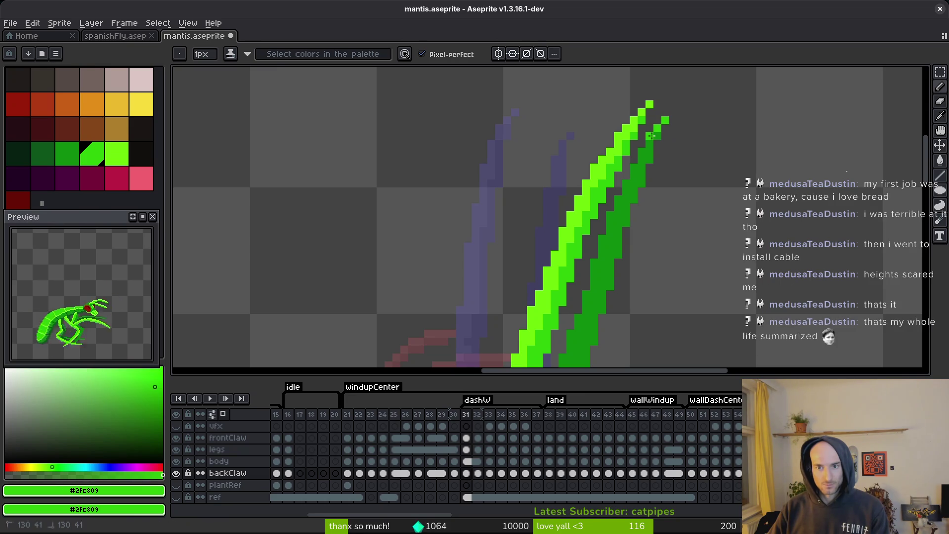
pyautogui.click(634, 168)
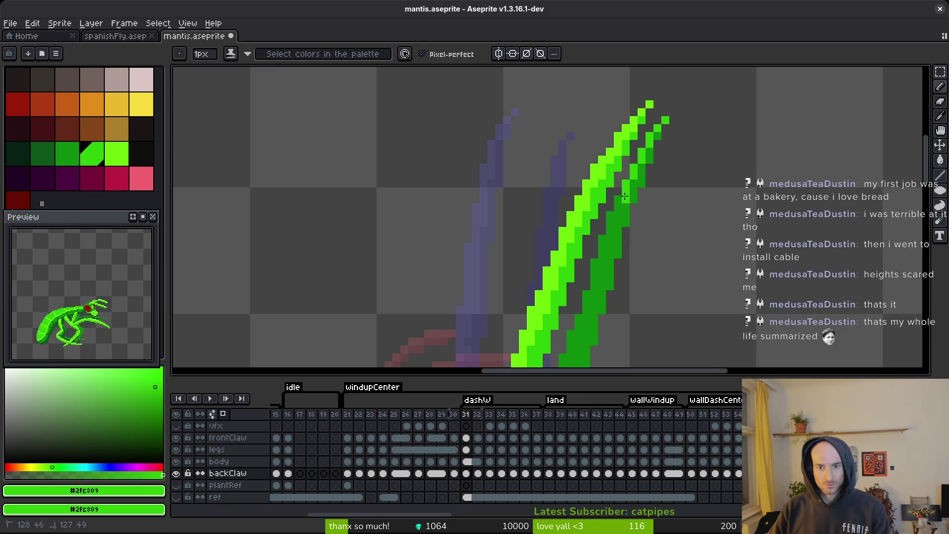
# Paint a dark-green #0c8b0c line down the back claw on frame 31.
pyautogui.keyDown('alt'); pyautogui.rightClick(619, 225); pyautogui.keyUp('alt')
pyautogui.moveTo(611, 280); pyautogui.dragTo(650, 199)
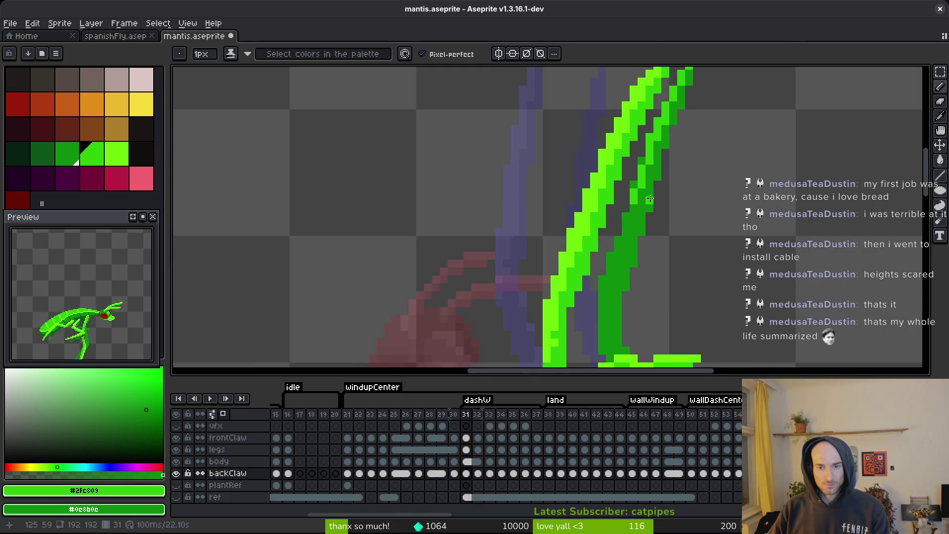
pyautogui.scroll(2, 639, 186)
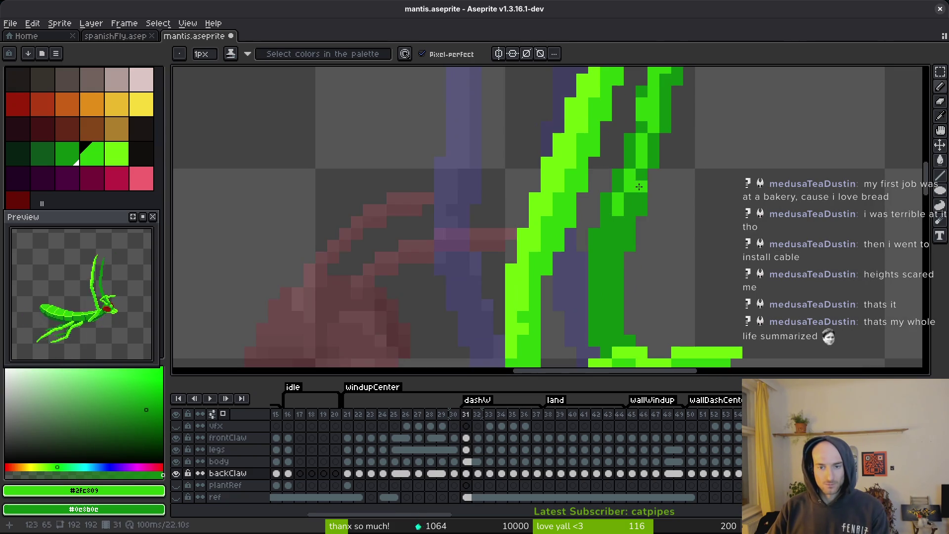
pyautogui.moveTo(621, 197)
pyautogui.mouseDown()
pyautogui.moveTo(594, 289)
pyautogui.moveTo(597, 246)
pyautogui.mouseUp()
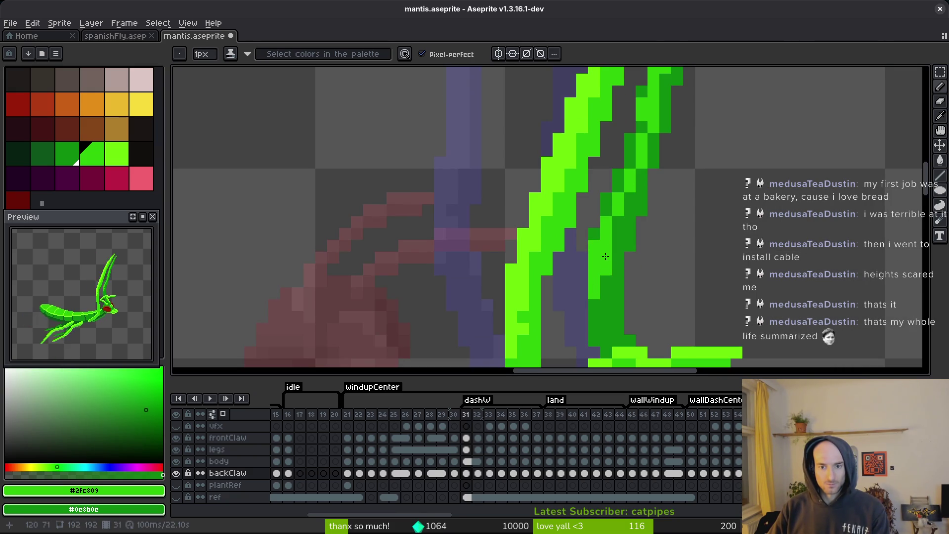
# Bucket-fill four dark back-claw pixels with brighter green, then return to the pencil.
pyautogui.press('g')
pyautogui.click(617, 176)
pyautogui.click(629, 151)
pyautogui.click(640, 127)
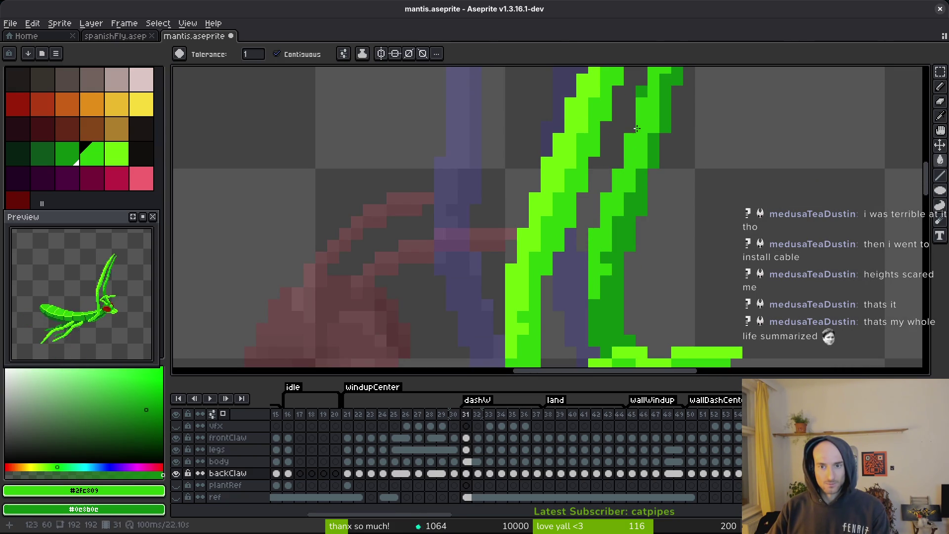
pyautogui.scroll(3, 655, 257)
pyautogui.click(648, 202)
pyautogui.click(659, 167)
pyautogui.press('b')
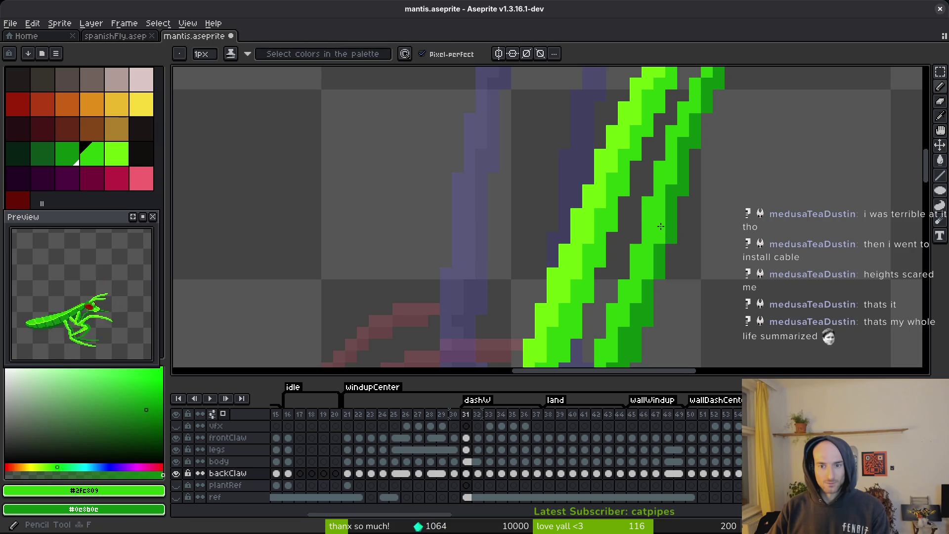
# Save mantis.aseprite.
pyautogui.scroll(-3, 674, 301)
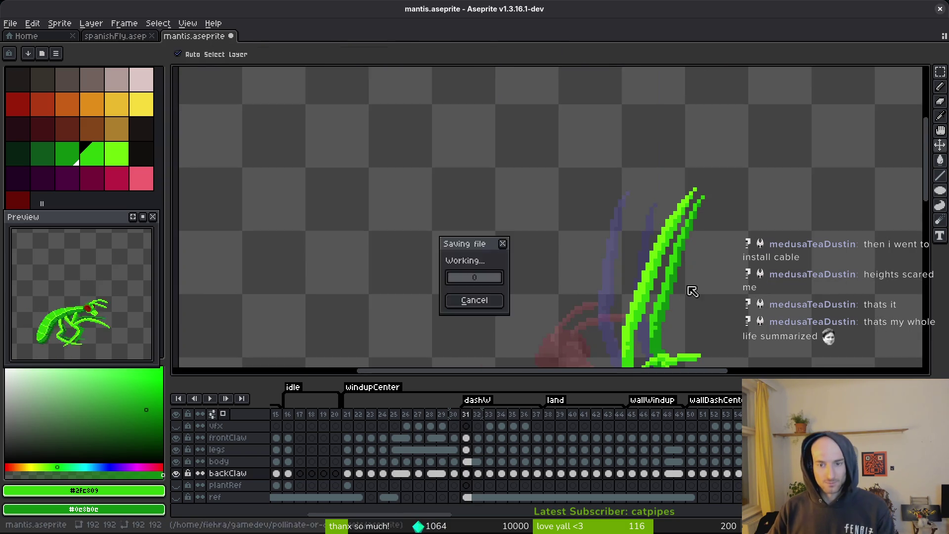
pyautogui.hotkey('ctrl', 's')
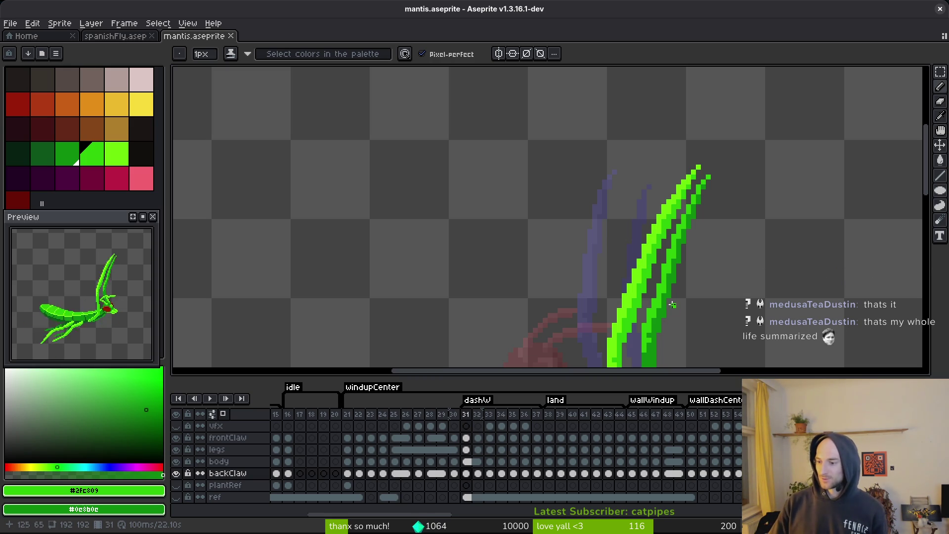
pyautogui.scroll(1, 650, 279)
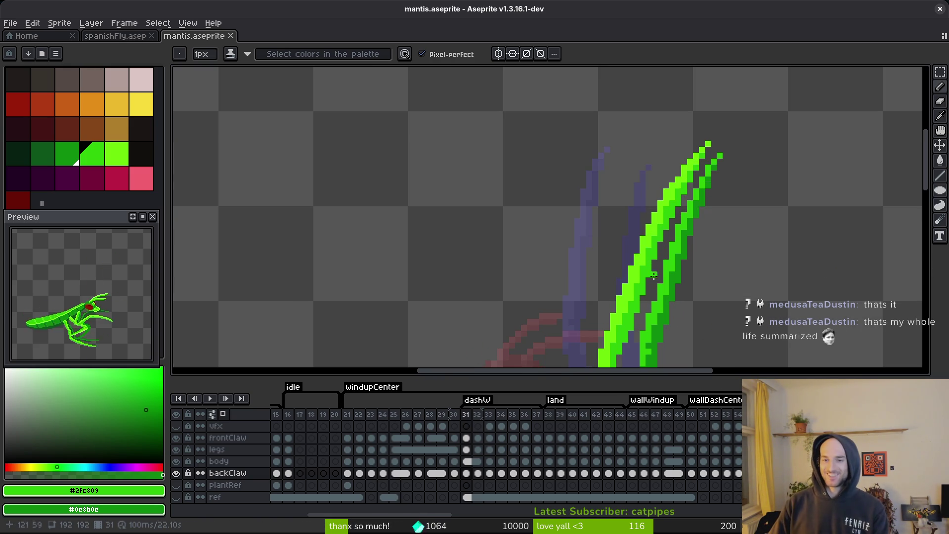
pyautogui.scroll(3, 699, 211)
pyautogui.hotkey('ctrl', 's')
pyautogui.scroll(-4, 692, 206)
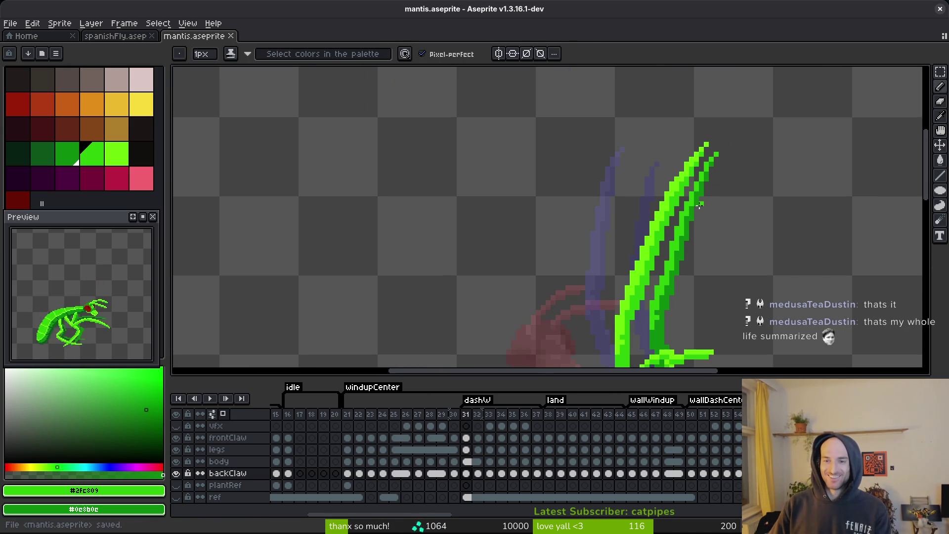
pyautogui.scroll(-3, 711, 218)
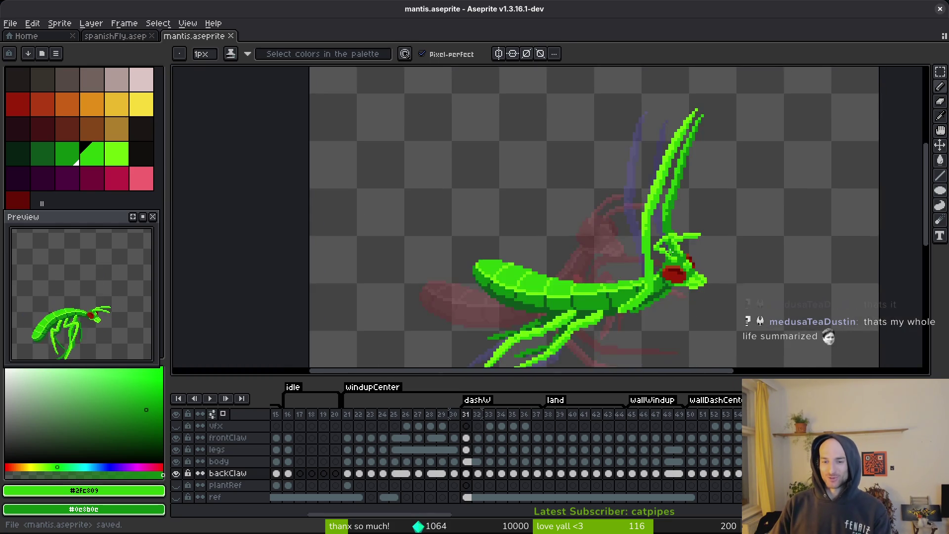
pyautogui.scroll(4, 662, 192)
# Advance to frame 32 of dashW.
pyautogui.press('Right')
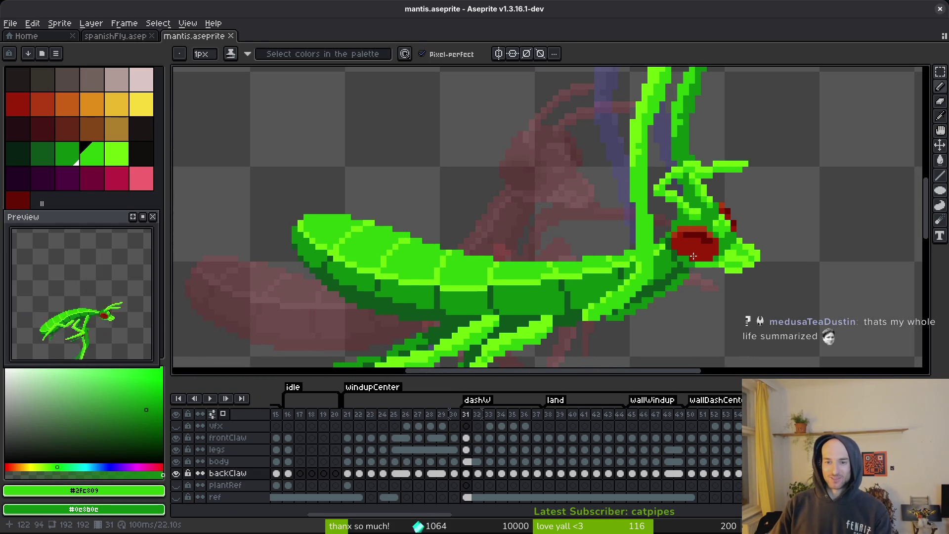
pyautogui.press('alt')
pyautogui.scroll(1, 705, 280)
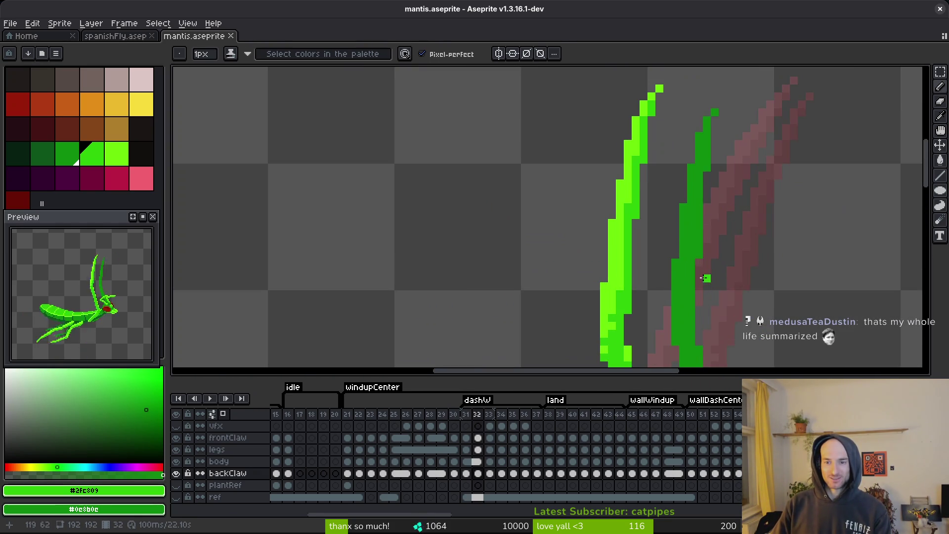
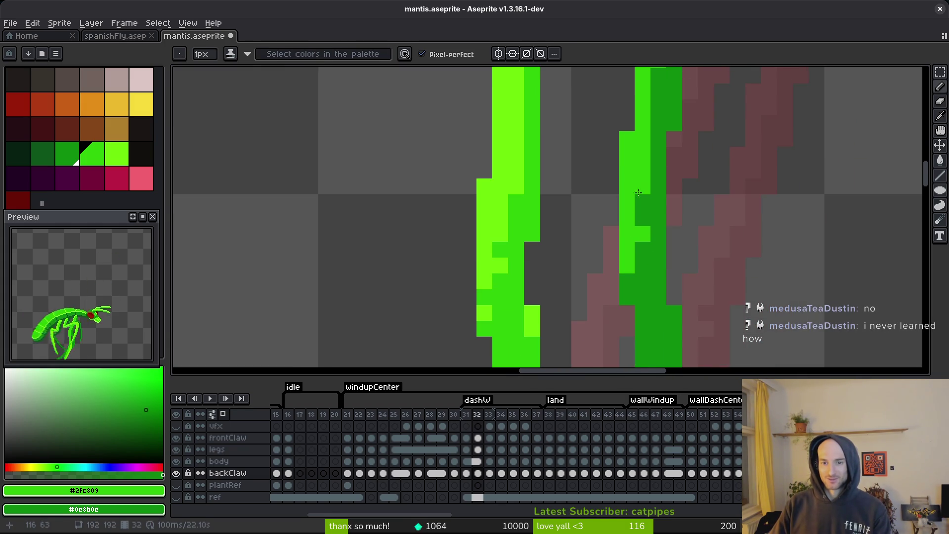
# Repaint dark and bright green back claw pixels on frame 32 and save the sprite.
pyautogui.rightClick(646, 260)
pyautogui.scroll(-3, 646, 260)
pyautogui.scroll(4, 636, 191)
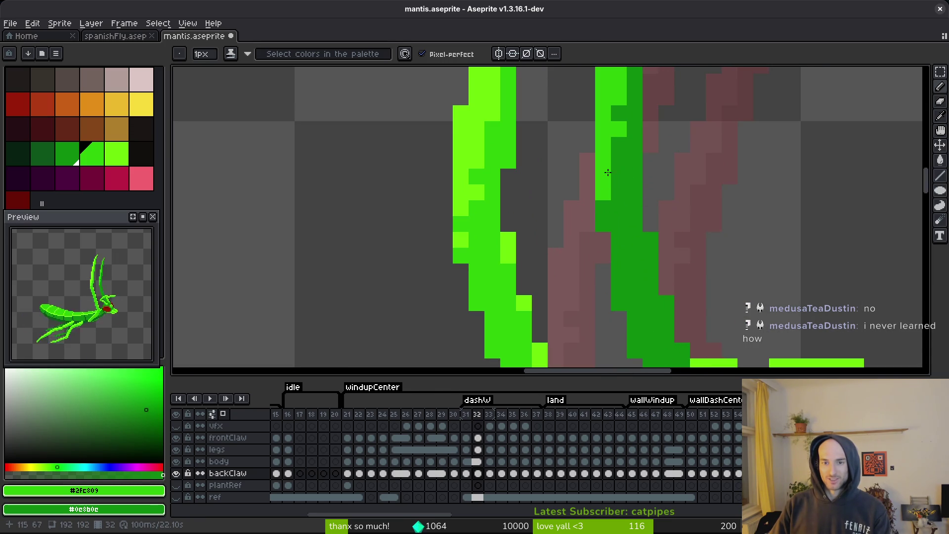
pyautogui.moveTo(657, 258); pyautogui.dragTo(616, 123)
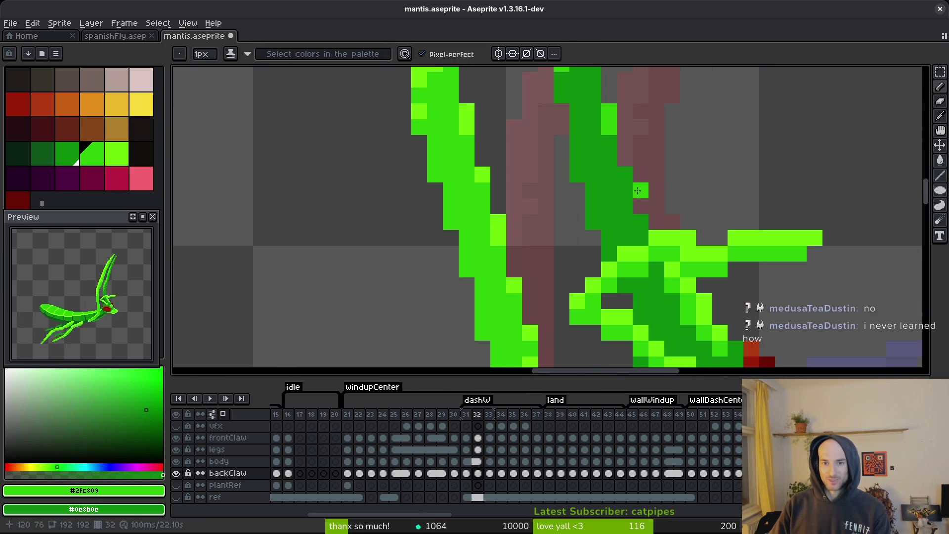
pyautogui.click(625, 173)
pyautogui.click(625, 206)
pyautogui.hotkey('ctrl', 's')
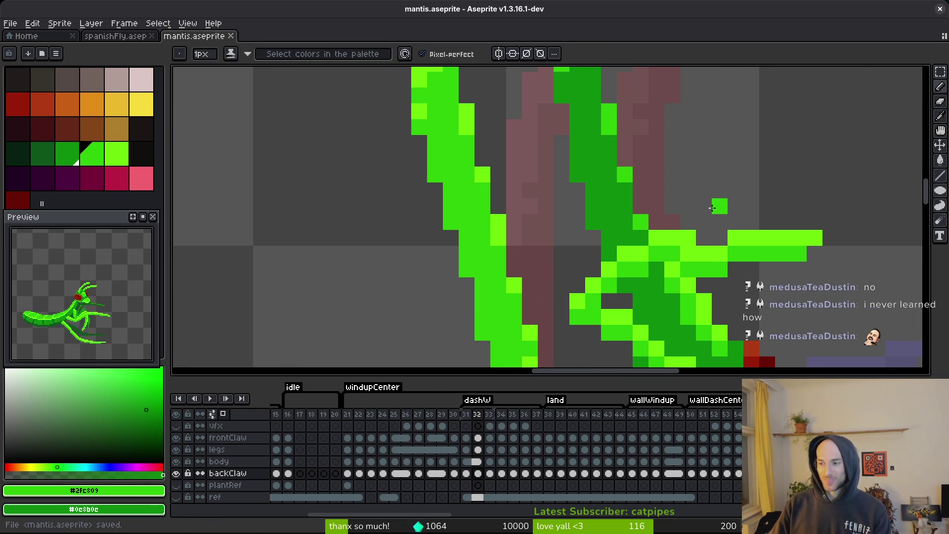
pyautogui.scroll(-2, 722, 199)
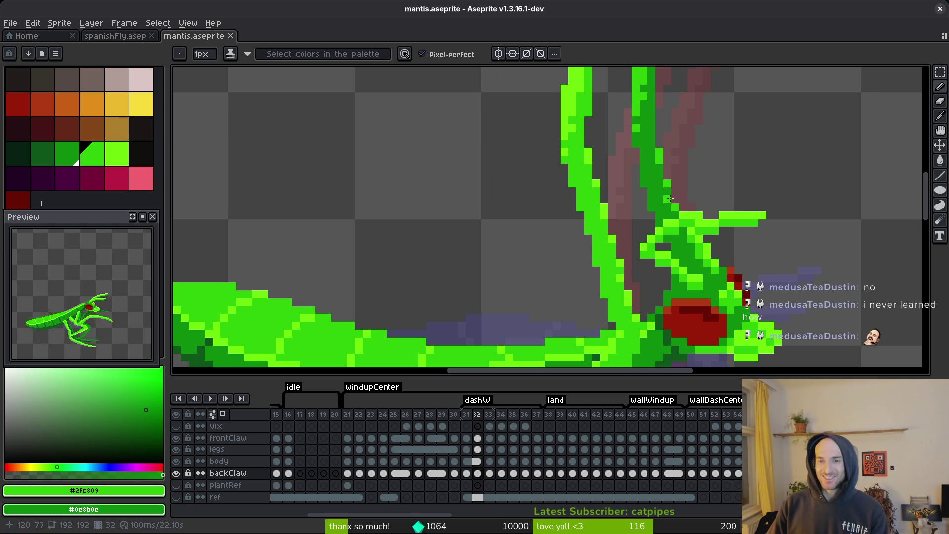
pyautogui.hotkey('ctrl', 's')
pyautogui.scroll(-2, 682, 213)
# On frame 33, brighten the back claw's edge pixels to bright green.
pyautogui.press('.')
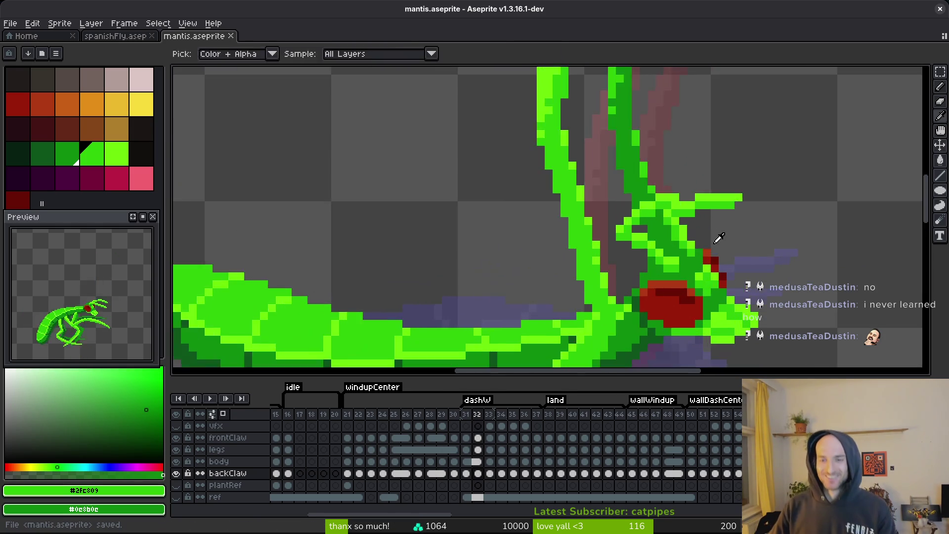
pyautogui.scroll(4, 681, 246)
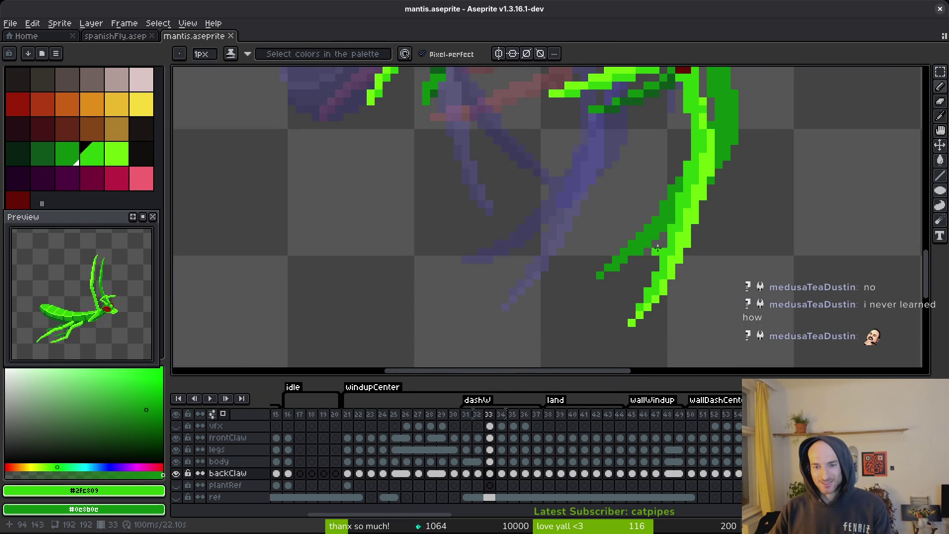
pyautogui.scroll(2, 657, 249)
pyautogui.click(661, 228)
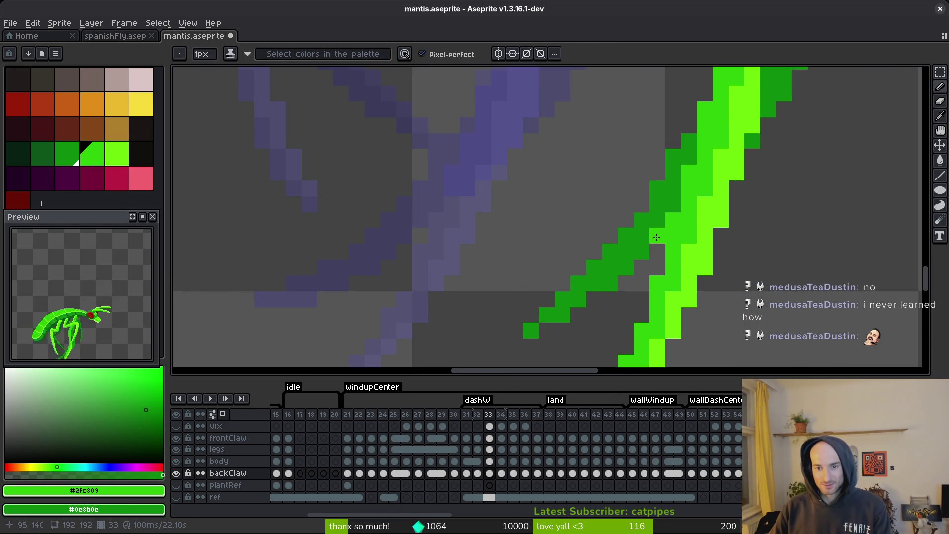
pyautogui.click(642, 251)
pyautogui.click(645, 239)
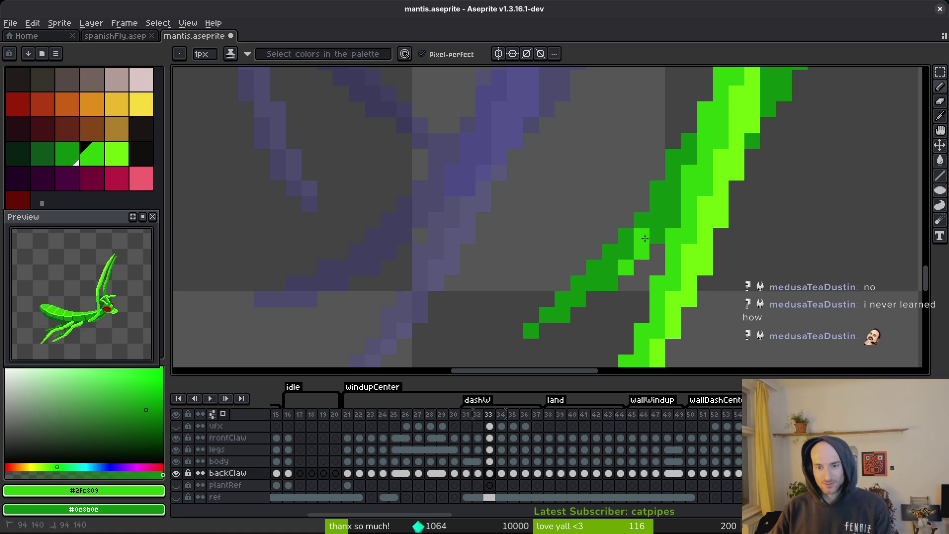
pyautogui.click(608, 268)
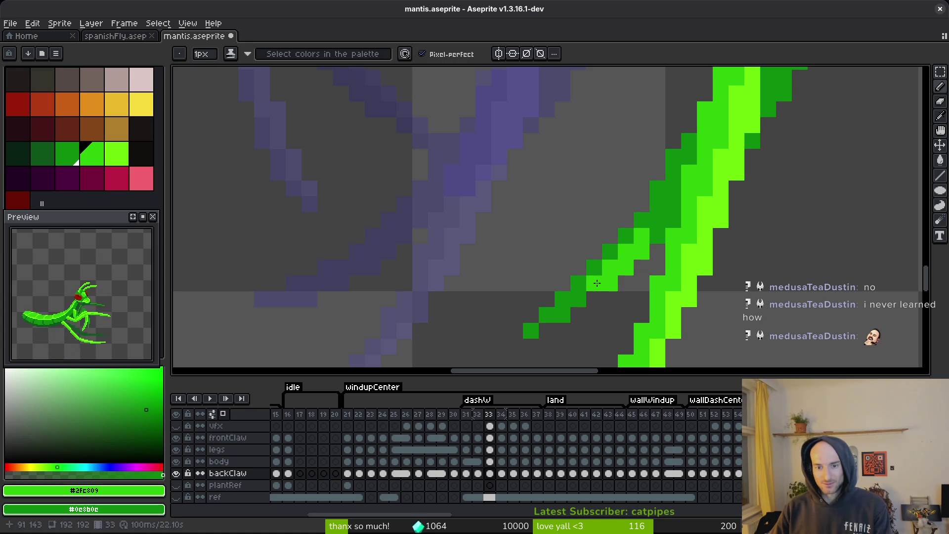
pyautogui.click(567, 306)
pyautogui.scroll(-2, 618, 257)
pyautogui.scroll(1, 664, 213)
# Draw a bright green column up the claw edge, darken one pixel, and save.
pyautogui.click(664, 212)
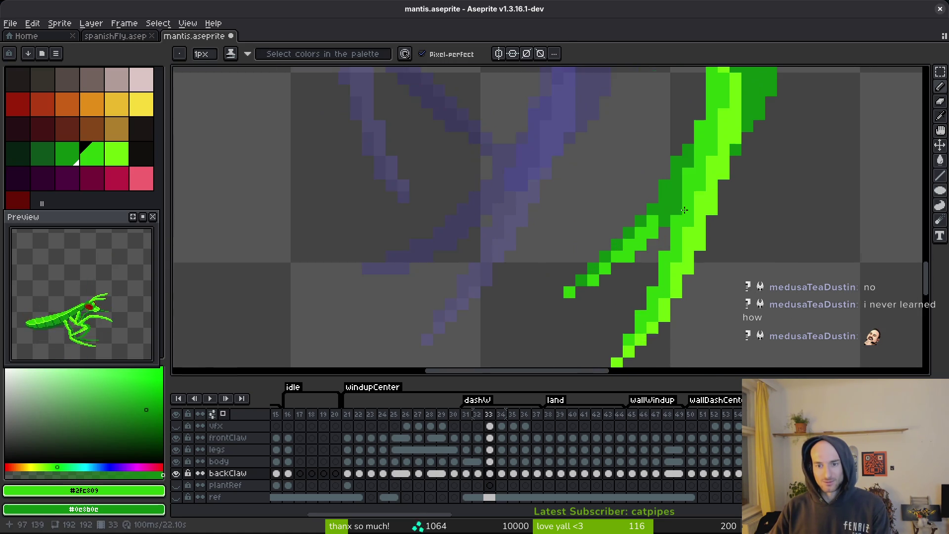
pyautogui.scroll(-2, 664, 213)
pyautogui.scroll(2, 693, 203)
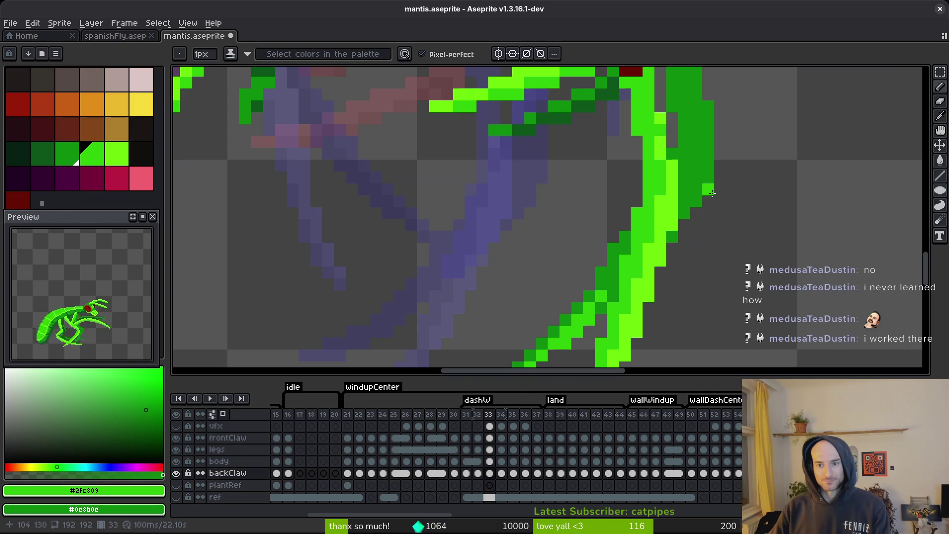
pyautogui.moveTo(694, 203); pyautogui.dragTo(707, 151)
pyautogui.moveTo(688, 214)
pyautogui.mouseDown()
pyautogui.moveTo(698, 172)
pyautogui.moveTo(689, 197)
pyautogui.moveTo(702, 233)
pyautogui.mouseUp()
pyautogui.hotkey('ctrl', 'z')
pyautogui.scroll(3, 697, 172)
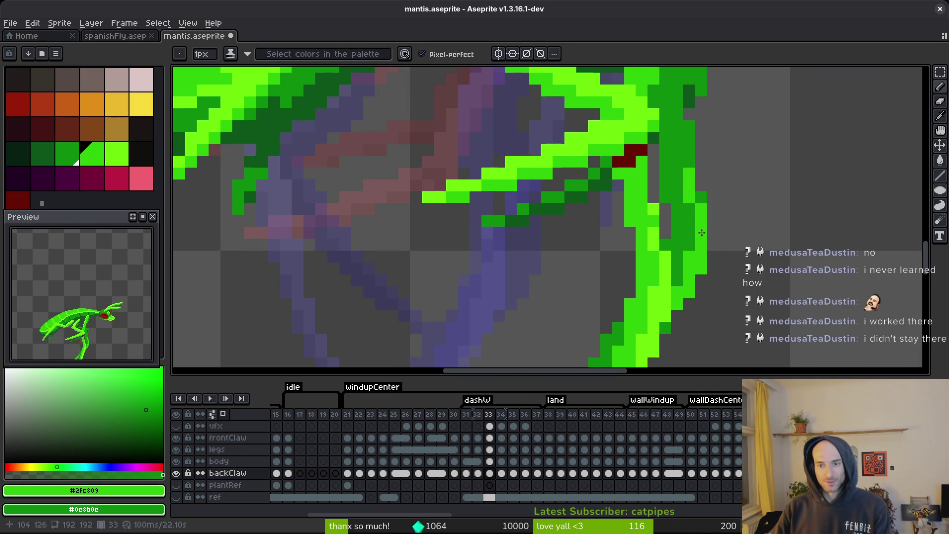
pyautogui.rightClick(688, 174)
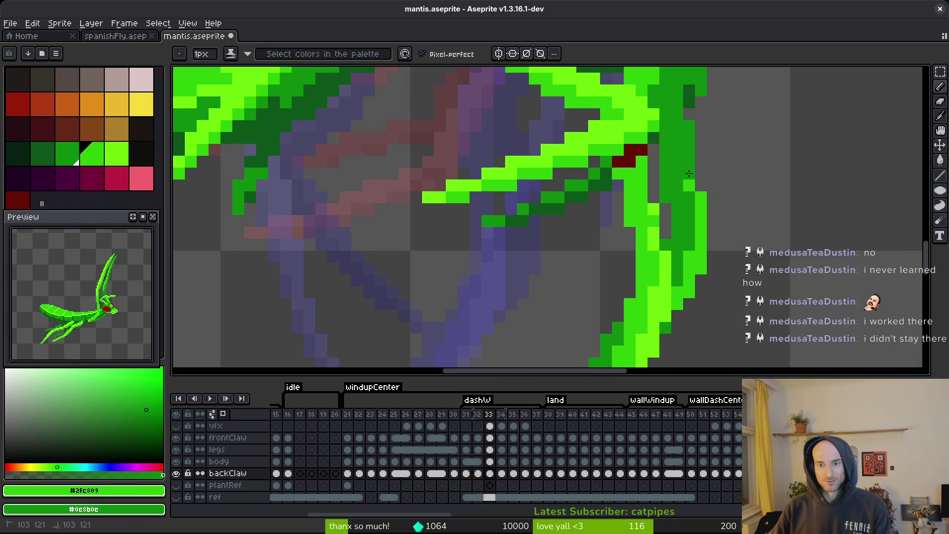
pyautogui.scroll(-8, 707, 215)
pyautogui.scroll(6, 704, 219)
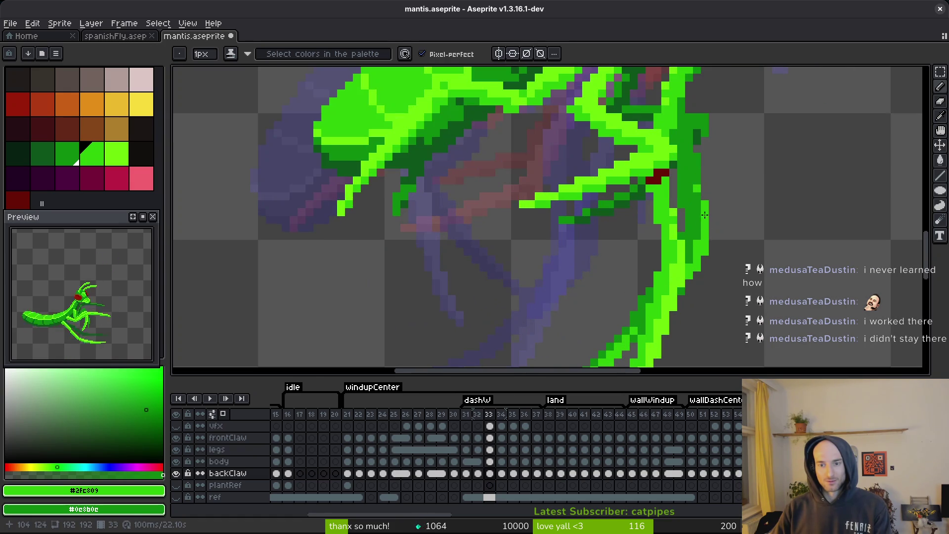
pyautogui.scroll(-5, 698, 227)
pyautogui.hotkey('ctrl', 's')
pyautogui.scroll(5, 692, 158)
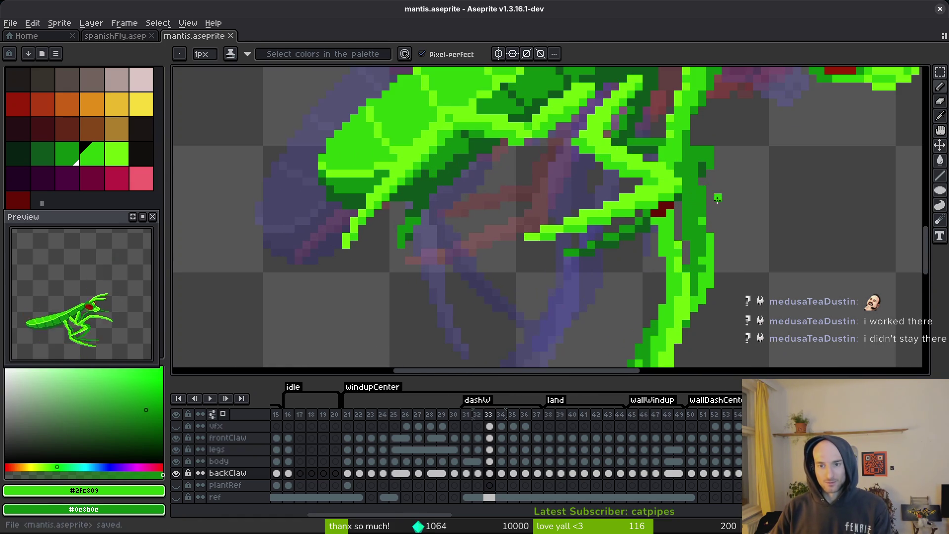
# Toggle the body and legs layers to check the claw, save, and move to frame 34.
pyautogui.click(177, 462)
pyautogui.click(176, 461)
pyautogui.click(176, 450)
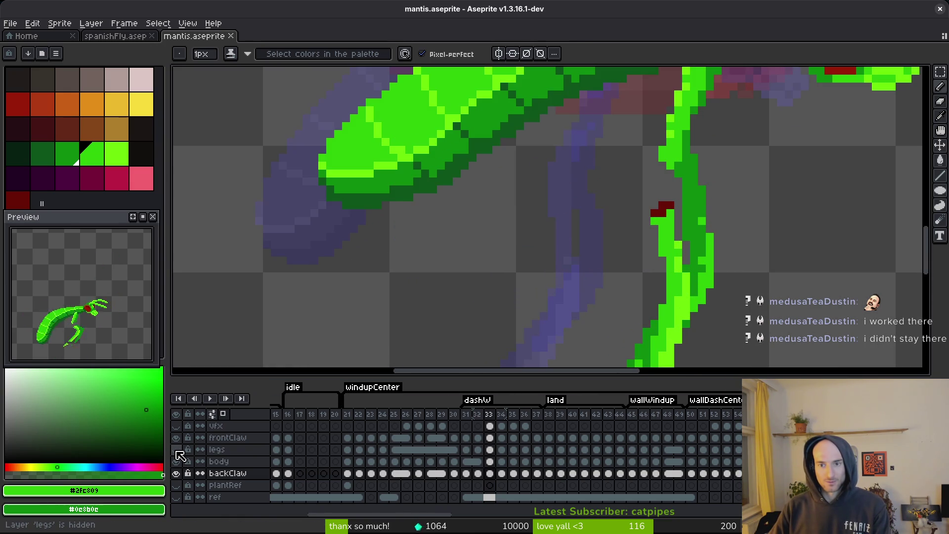
pyautogui.scroll(1, 699, 201)
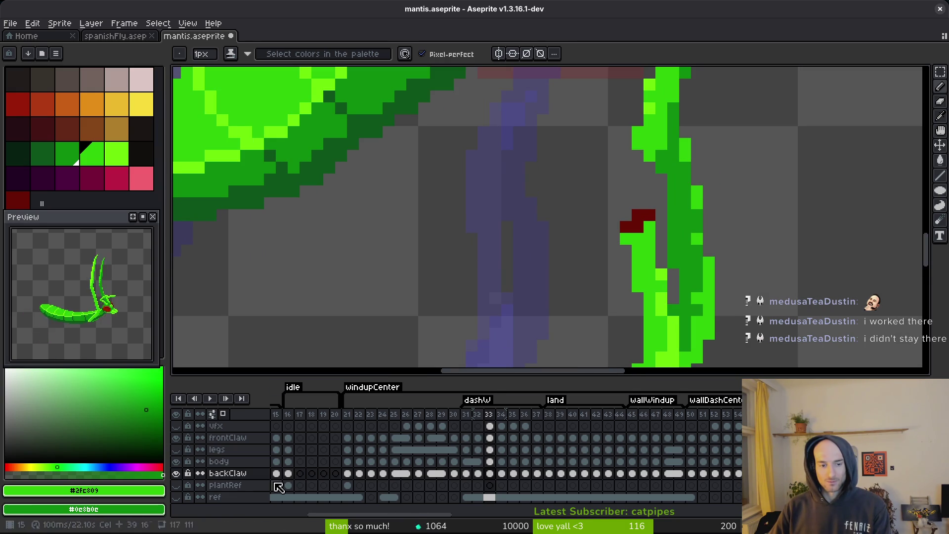
pyautogui.click(177, 450)
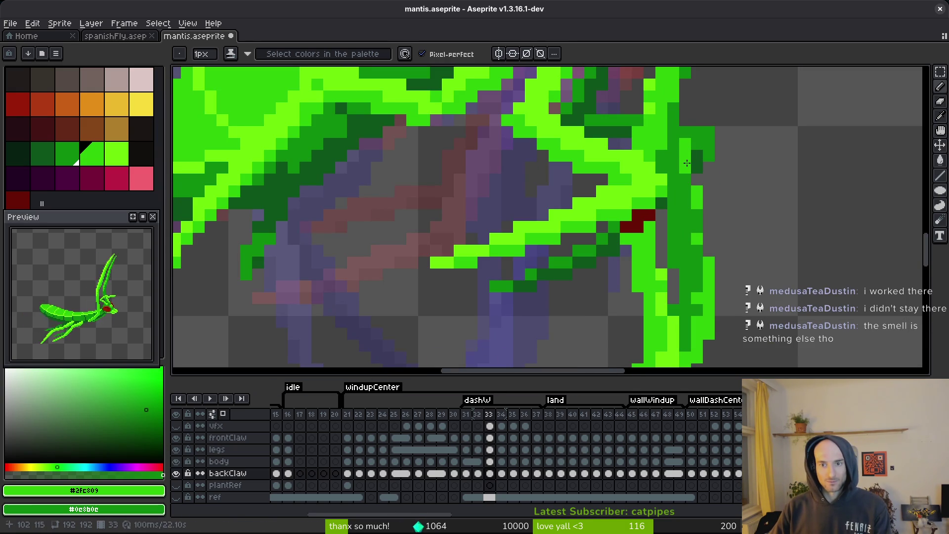
pyautogui.click(176, 450)
pyautogui.click(177, 449)
pyautogui.hotkey('ctrl', 's')
pyautogui.scroll(-5, 735, 211)
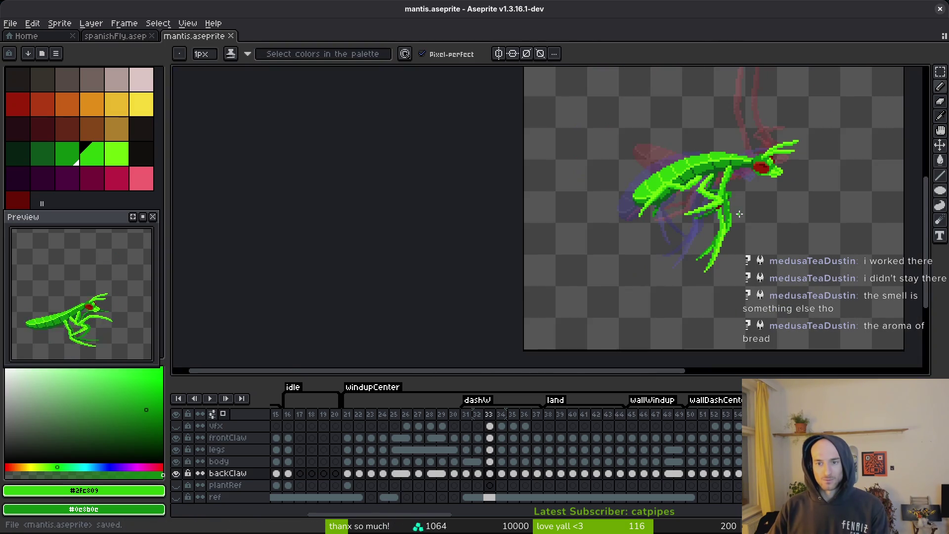
pyautogui.scroll(8, 755, 231)
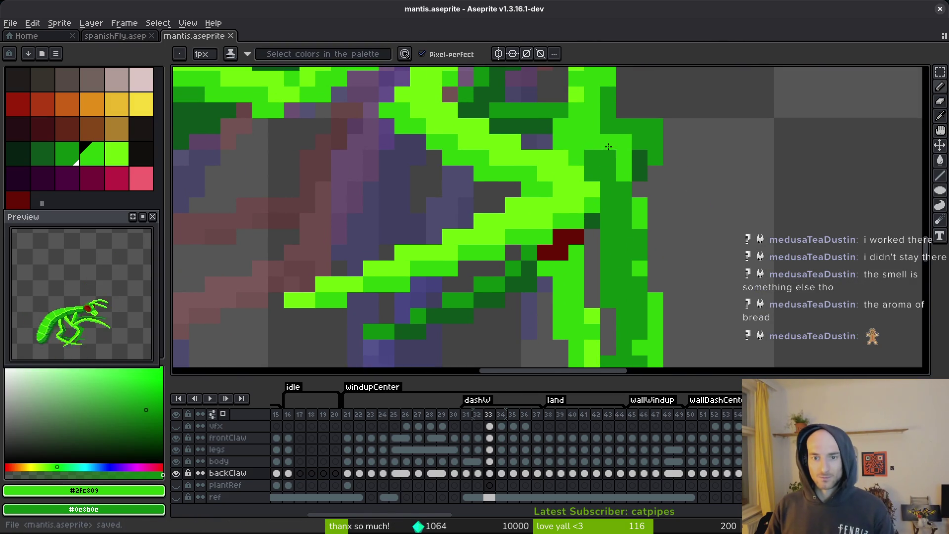
pyautogui.scroll(-6, 710, 238)
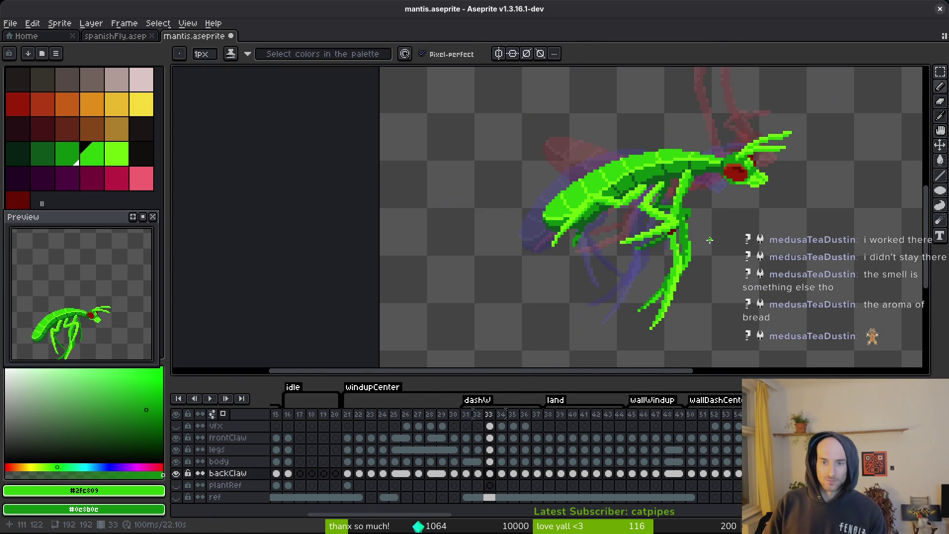
pyautogui.press('Right')
pyautogui.scroll(5, 667, 234)
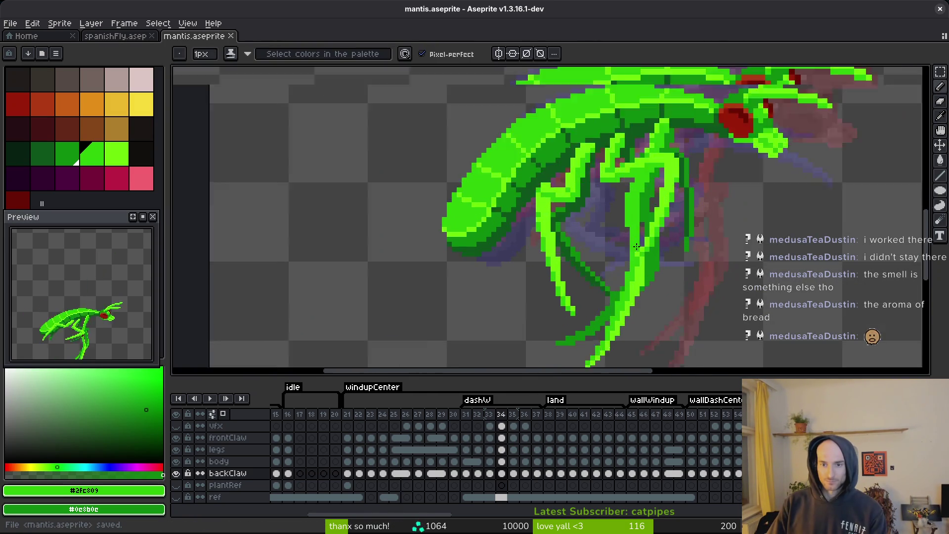
# On frame 34, paint lime claw pixels and a light green strand down-left.
pyautogui.scroll(2, 668, 234)
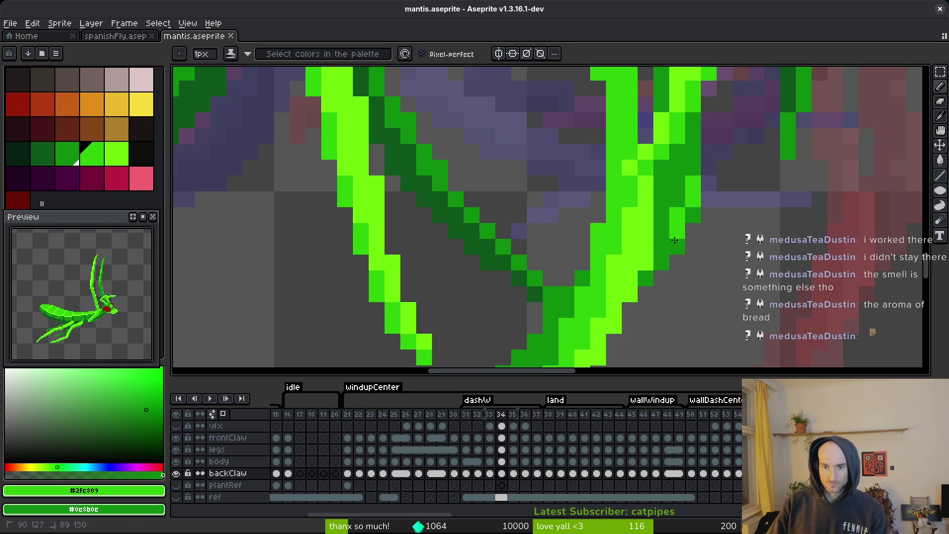
pyautogui.moveTo(666, 245)
pyautogui.mouseDown()
pyautogui.moveTo(657, 267)
pyautogui.moveTo(673, 239)
pyautogui.mouseUp()
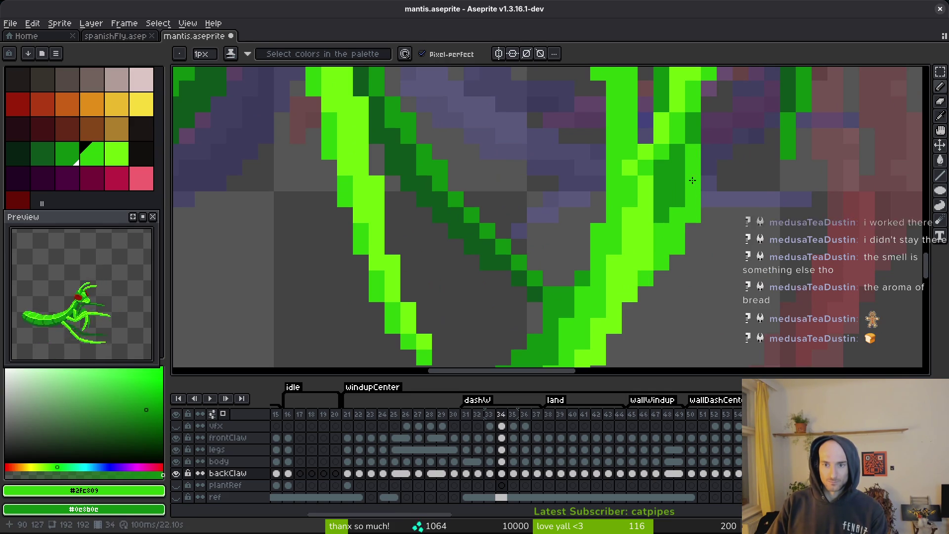
pyautogui.scroll(-3, 737, 207)
pyautogui.scroll(1, 737, 207)
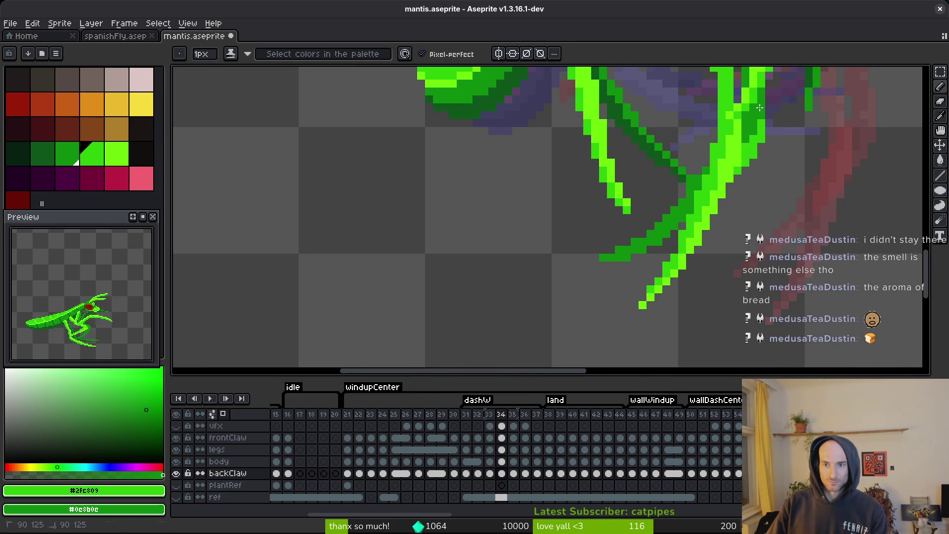
pyautogui.scroll(1, 690, 235)
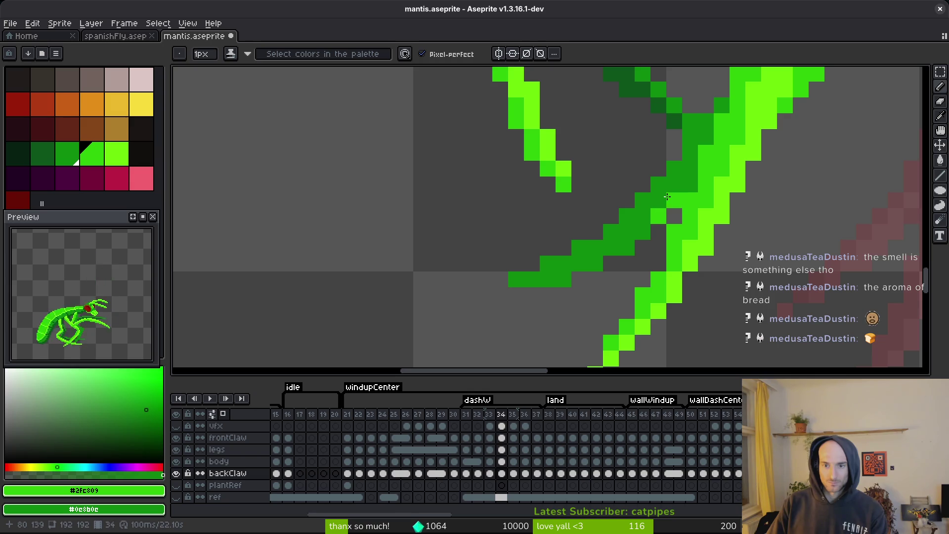
pyautogui.moveTo(670, 188)
pyautogui.mouseDown()
pyautogui.moveTo(643, 232)
pyautogui.moveTo(643, 217)
pyautogui.moveTo(623, 247)
pyautogui.moveTo(583, 264)
pyautogui.mouseUp()
pyautogui.hotkey('ctrl', 'z')
pyautogui.moveTo(643, 231); pyautogui.dragTo(531, 281)
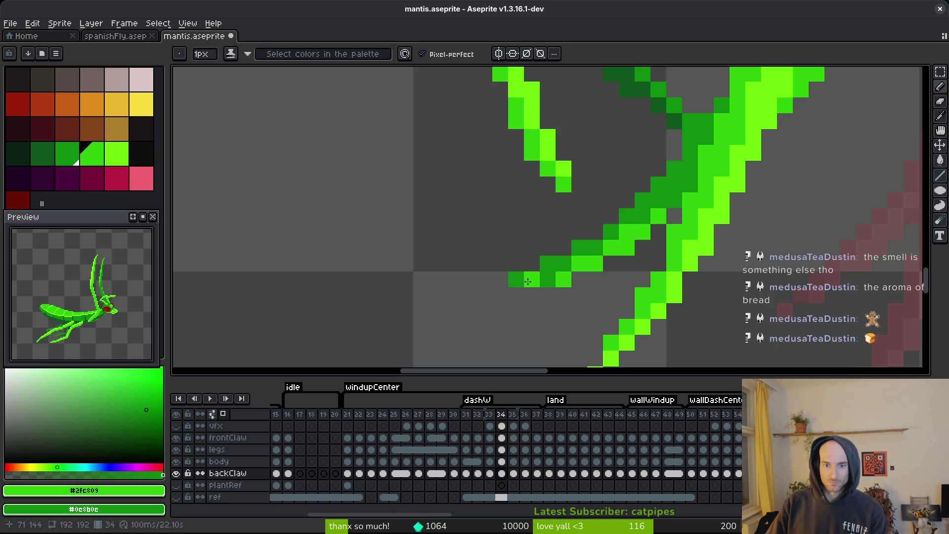
pyautogui.scroll(-3, 525, 282)
# On frame 35, paint bright green diagonal claw strands extending up and down.
pyautogui.press('.')
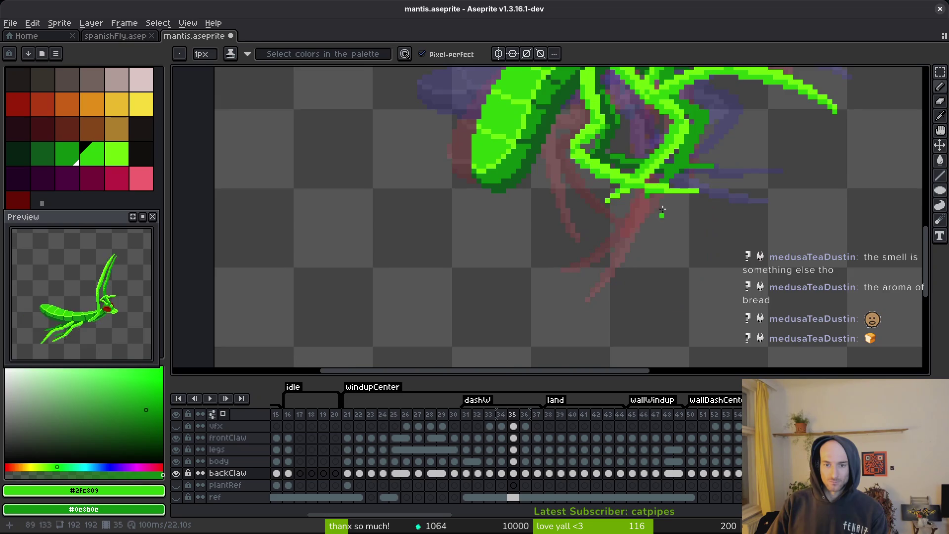
pyautogui.scroll(3, 667, 157)
pyautogui.moveTo(648, 143)
pyautogui.mouseDown()
pyautogui.moveTo(707, 173)
pyautogui.moveTo(677, 272)
pyautogui.mouseUp()
pyautogui.scroll(-3, 682, 237)
pyautogui.moveTo(704, 123); pyautogui.dragTo(609, 296)
pyautogui.click(648, 254)
pyautogui.moveTo(651, 244); pyautogui.dragTo(696, 160)
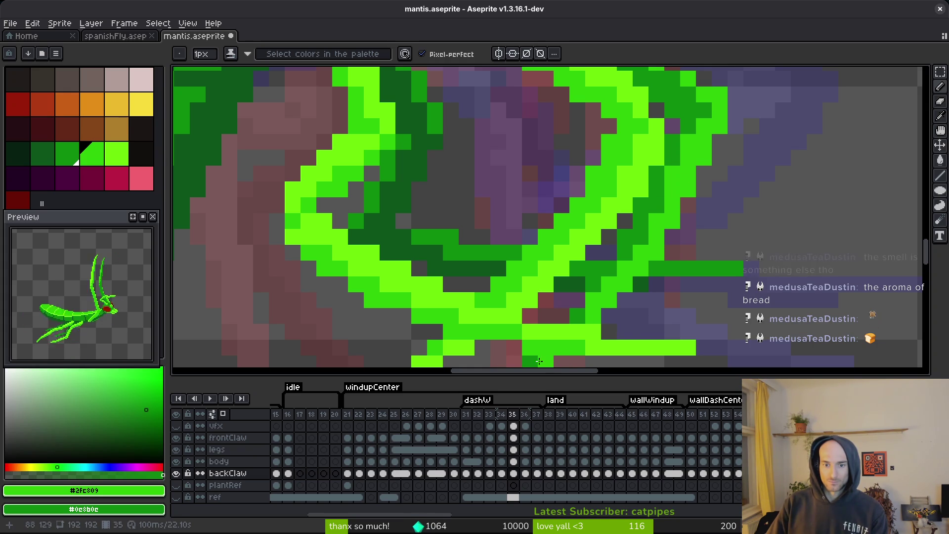
pyautogui.scroll(-3, 667, 314)
pyautogui.scroll(2, 667, 314)
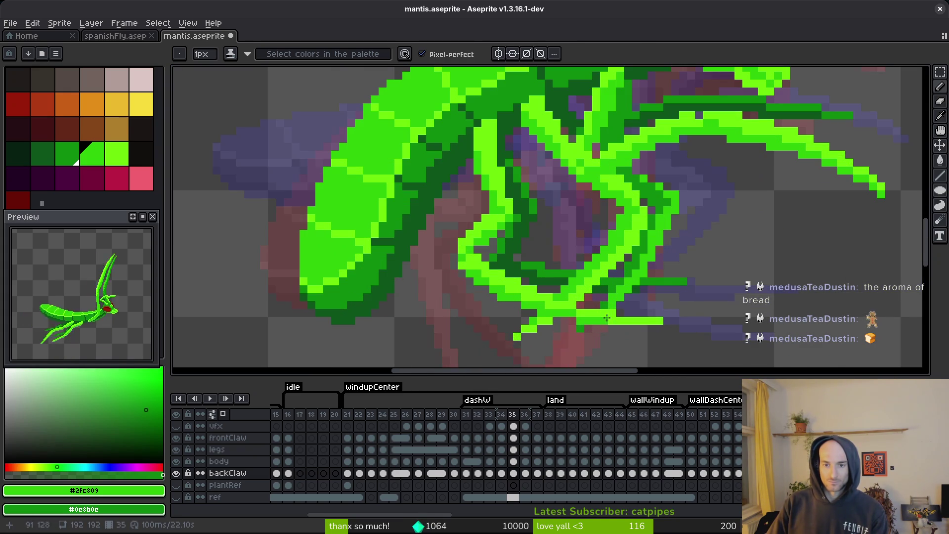
pyautogui.scroll(-3, 610, 312)
# Step back and forth through the frames, ending on frame 36.
pyautogui.press('.')
pyautogui.press(',')
pyautogui.press('.')
pyautogui.scroll(3, 677, 200)
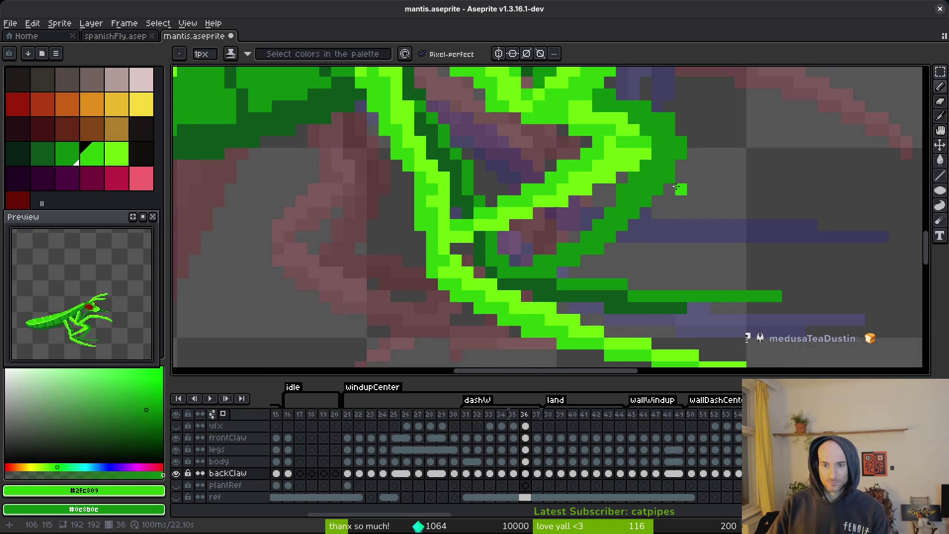
# Paint bright green claw pixels down and left on frame 36, then save the sprite.
pyautogui.moveTo(659, 117)
pyautogui.mouseDown()
pyautogui.moveTo(674, 137)
pyautogui.moveTo(646, 199)
pyautogui.mouseUp()
pyautogui.moveTo(578, 256); pyautogui.dragTo(543, 273)
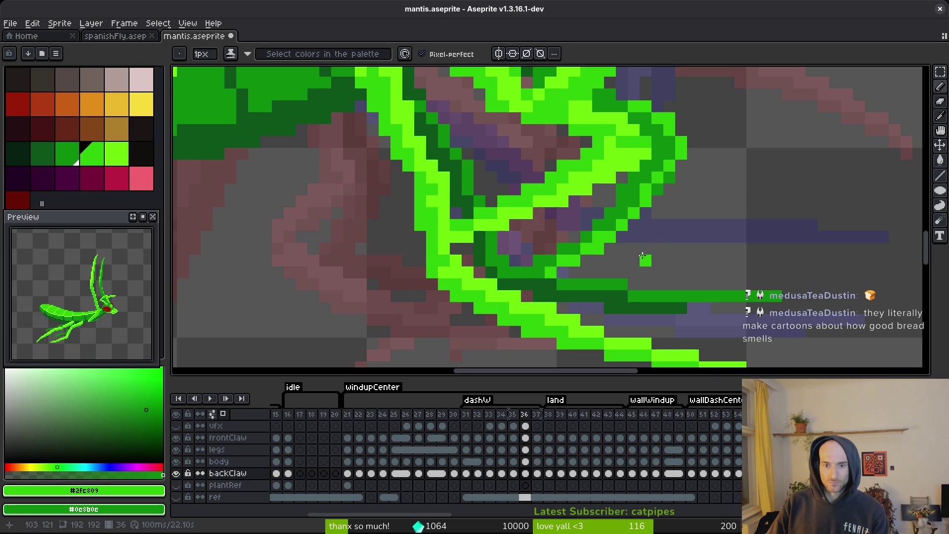
pyautogui.scroll(-3, 642, 256)
pyautogui.scroll(3, 626, 227)
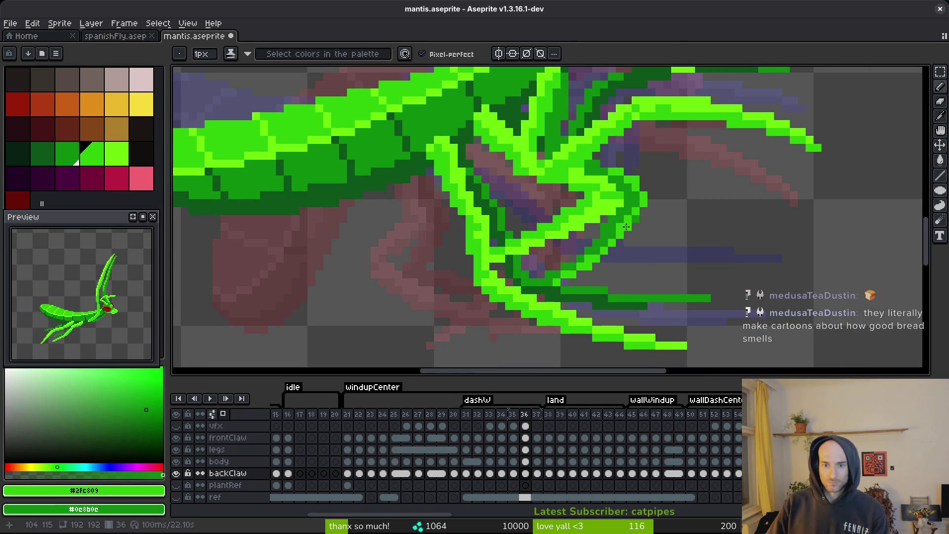
pyautogui.hotkey('ctrl', 's')
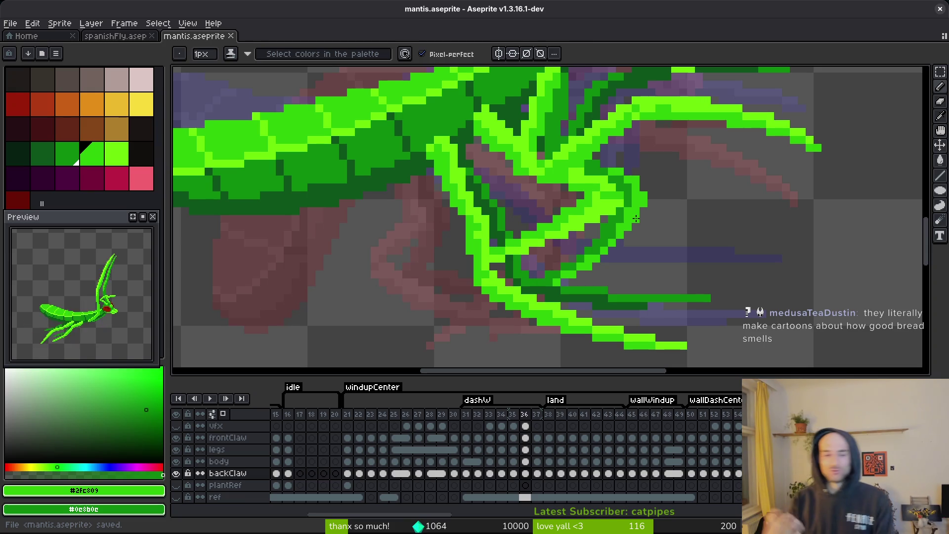
# On frame 37, hide the legs layer and paint light and bright green claw pixels.
pyautogui.press('Right')
pyautogui.press('Left')
pyautogui.press('Right')
pyautogui.scroll(-3, 691, 237)
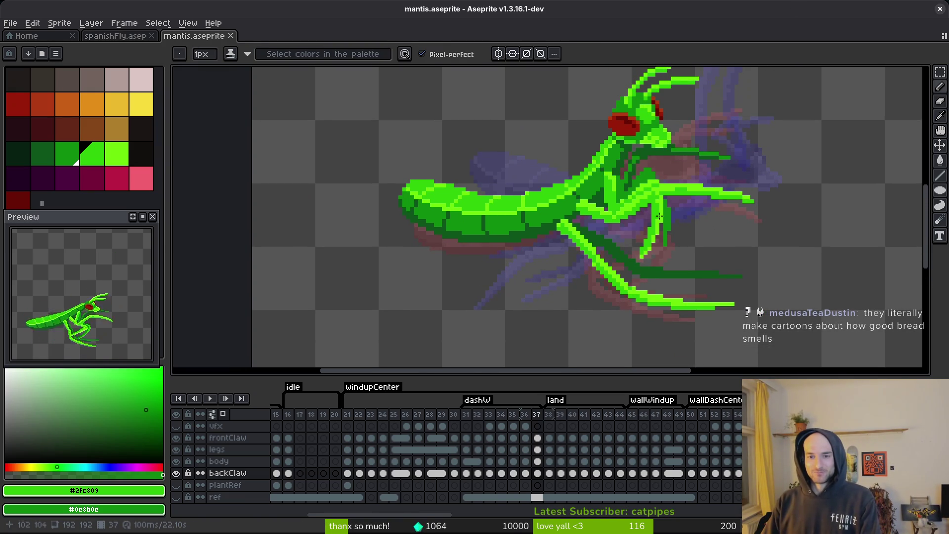
pyautogui.scroll(5, 653, 215)
pyautogui.moveTo(635, 167); pyautogui.dragTo(660, 187)
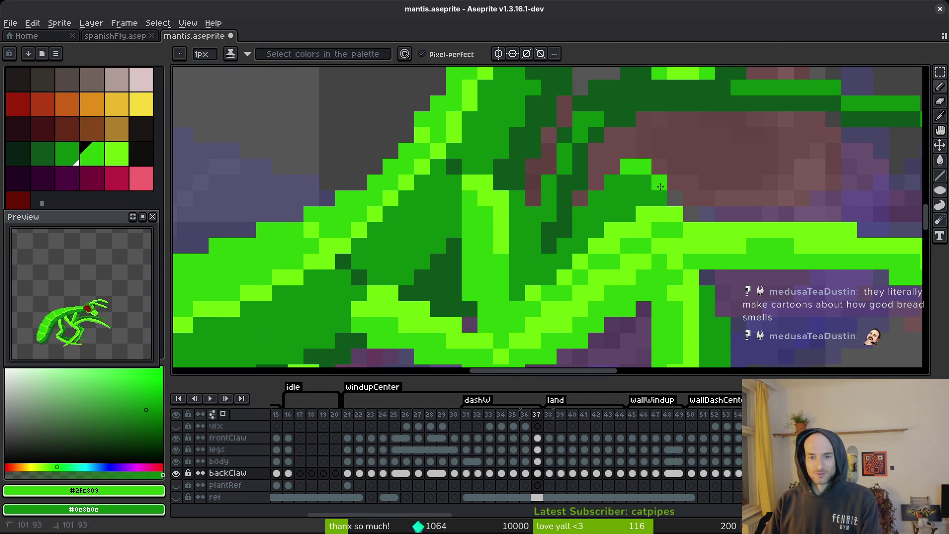
pyautogui.click(175, 449)
pyautogui.click(615, 185)
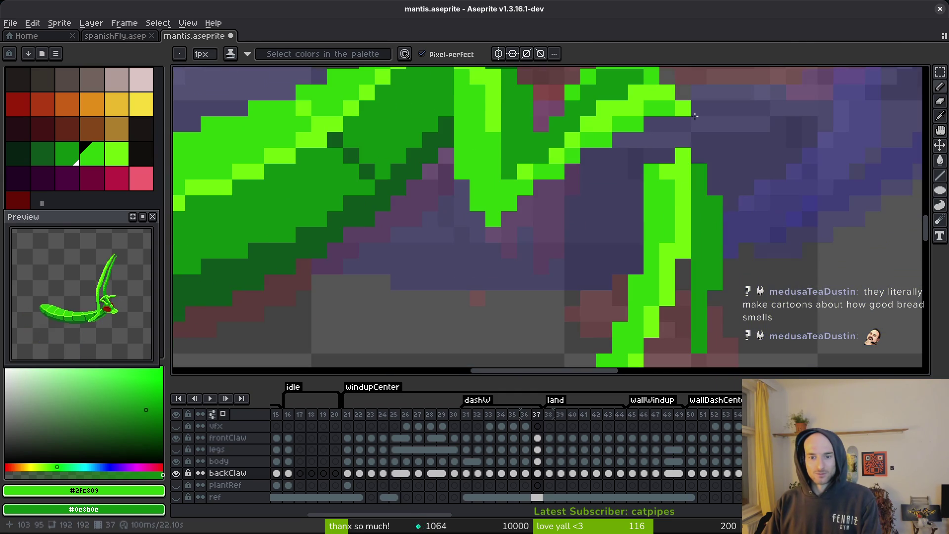
pyautogui.scroll(-3, 701, 215)
pyautogui.moveTo(699, 180)
pyautogui.mouseDown()
pyautogui.moveTo(714, 213)
pyautogui.moveTo(699, 349)
pyautogui.mouseUp()
pyautogui.scroll(-1, 721, 293)
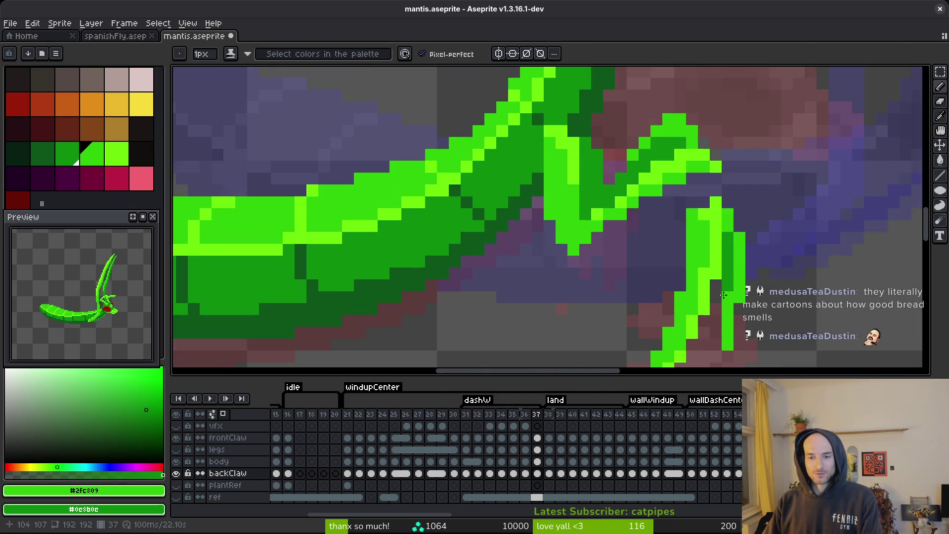
pyautogui.scroll(-2, 721, 292)
# On frame 38, paint a diagonal green run along the claw edge and recheck the legs.
pyautogui.press('Right')
pyautogui.scroll(2, 691, 177)
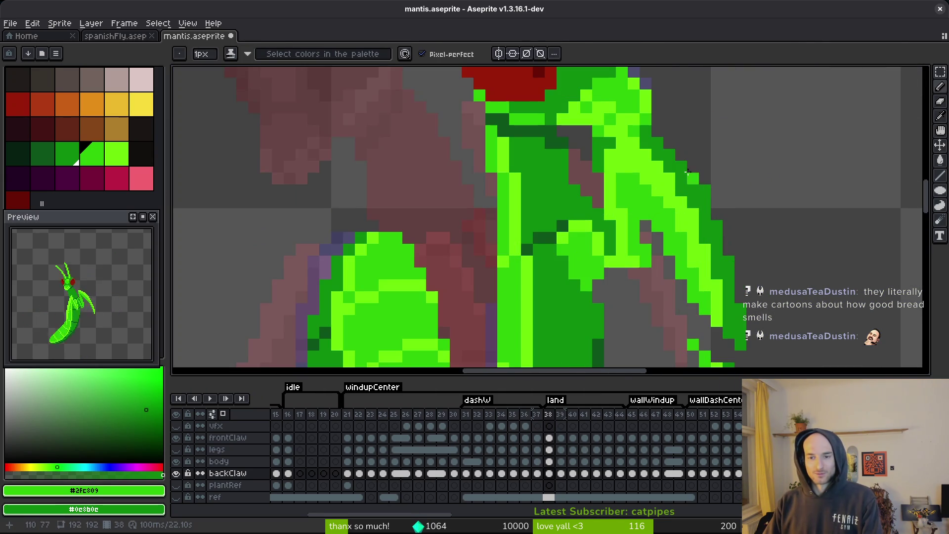
pyautogui.moveTo(649, 138); pyautogui.dragTo(681, 166)
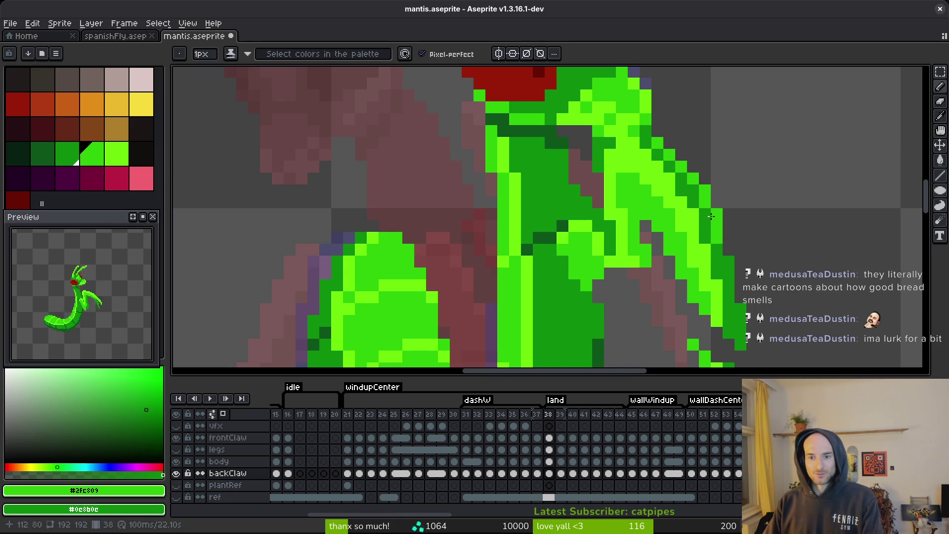
pyautogui.scroll(-2, 727, 223)
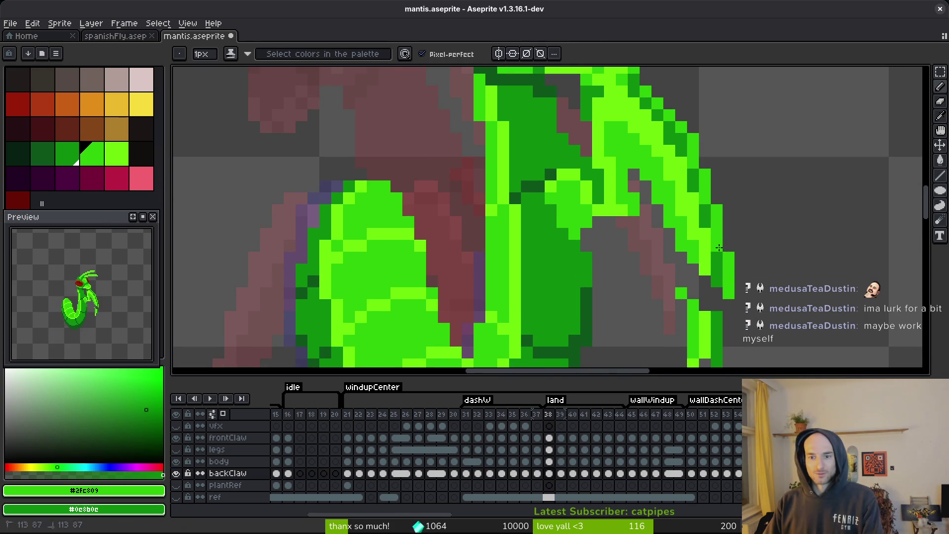
pyautogui.scroll(-5, 745, 228)
pyautogui.scroll(2, 739, 236)
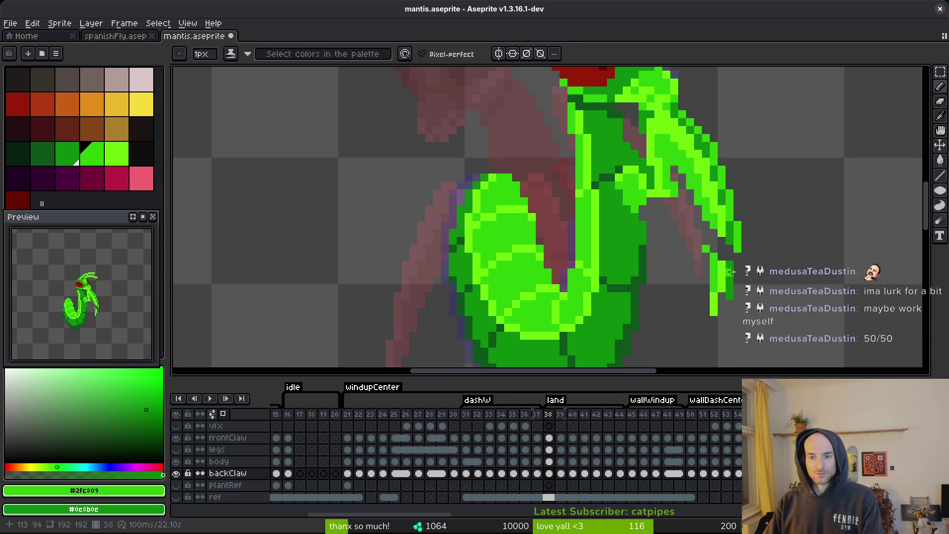
pyautogui.scroll(-1, 750, 264)
pyautogui.scroll(-1, 751, 264)
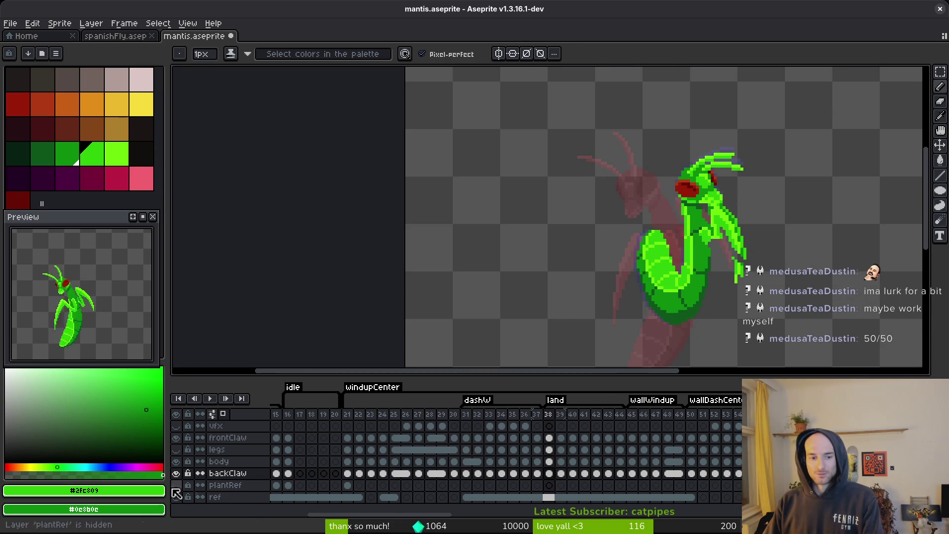
pyautogui.click(176, 450)
pyautogui.click(177, 451)
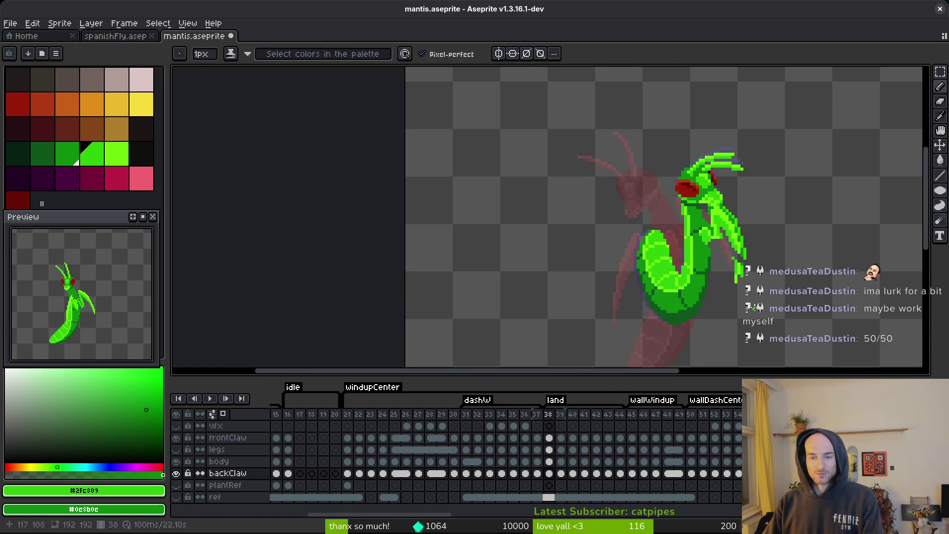
# Step through frames 40 to 43 reviewing the claw, then jump ahead to later poses.
pyautogui.press('Right')
pyautogui.press('Right')
pyautogui.scroll(3, 747, 246)
pyautogui.press('Right')
pyautogui.scroll(-3, 746, 246)
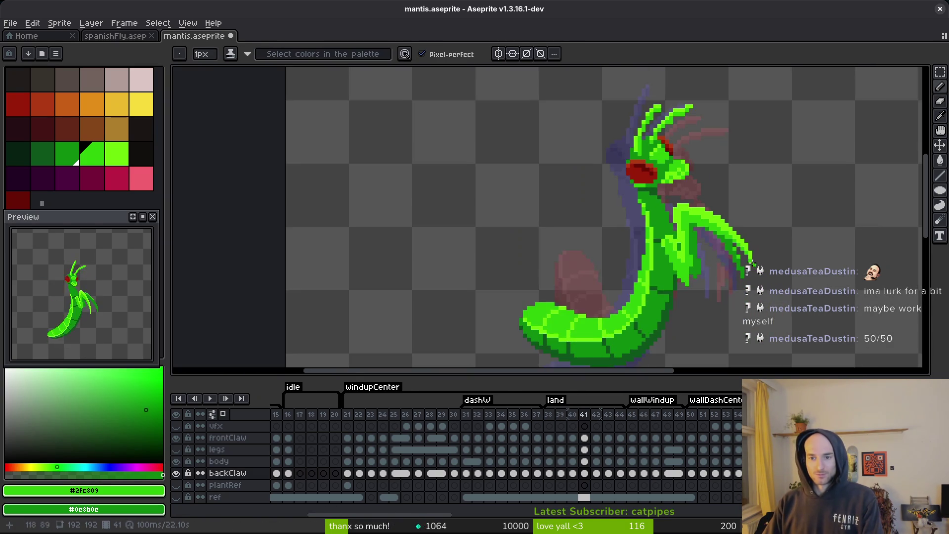
pyautogui.scroll(3, 749, 257)
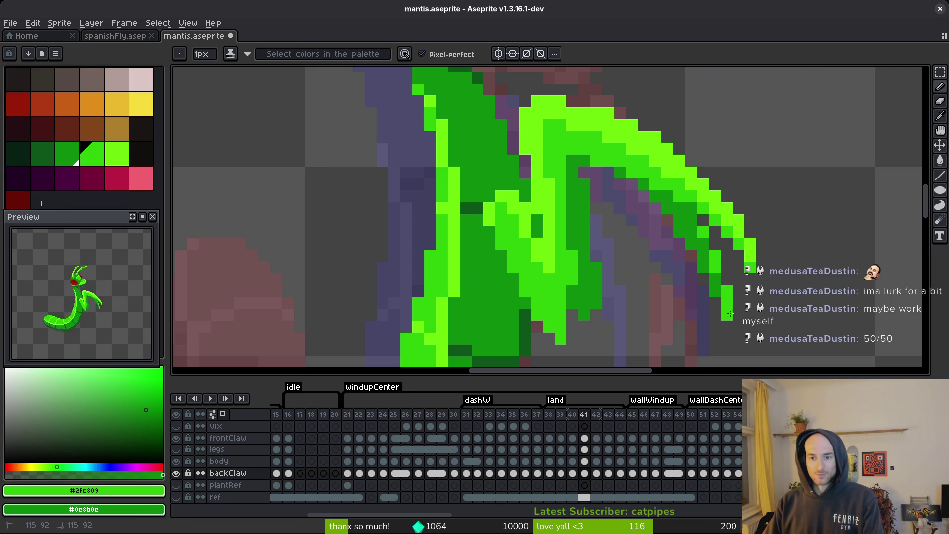
pyautogui.scroll(-3, 705, 238)
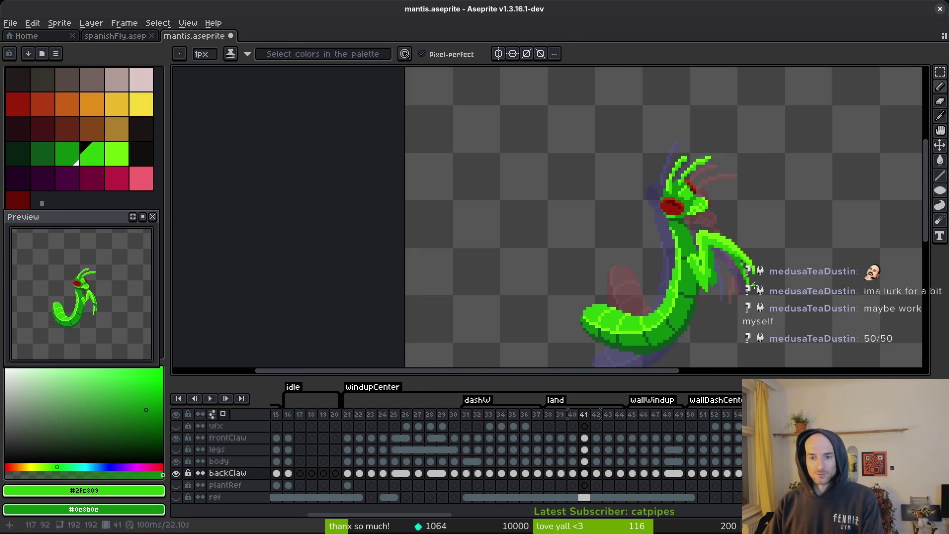
pyautogui.press('Right')
pyautogui.scroll(3, 696, 234)
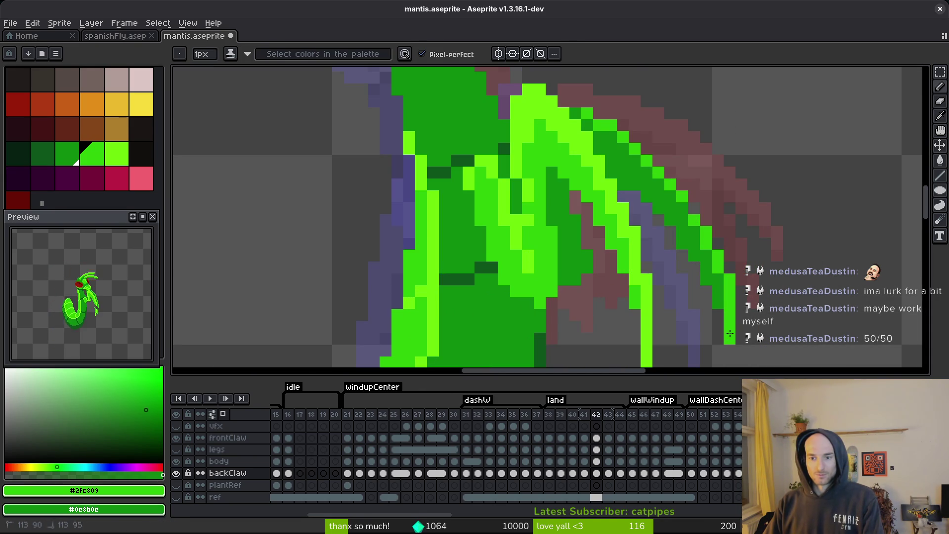
pyautogui.press('Right')
pyautogui.scroll(-3, 686, 237)
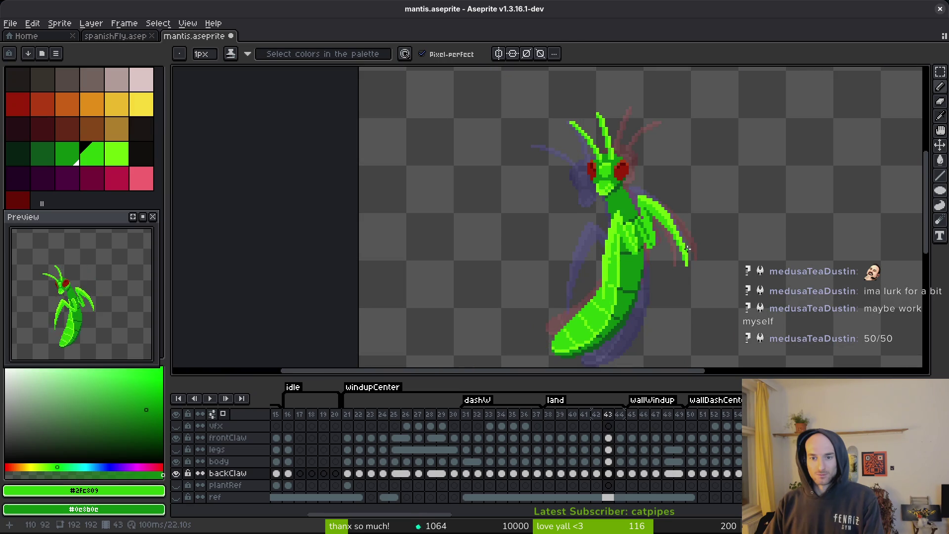
pyautogui.press('Right')
pyautogui.press('Right')
pyautogui.press('Right')
pyautogui.press('Right')
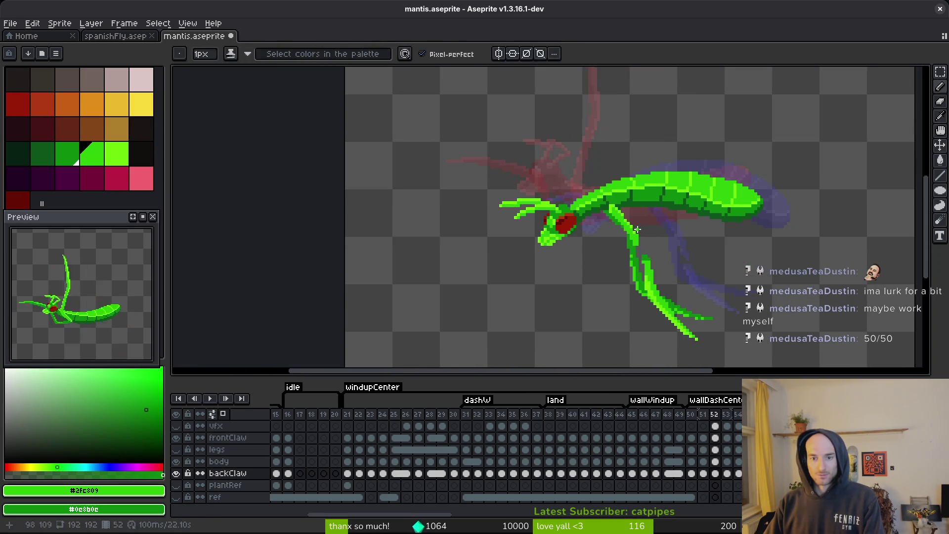
# On frame 53, brighten the back claw's pixels with green.
pyautogui.press('Right')
pyautogui.scroll(3, 647, 219)
pyautogui.scroll(1, 657, 213)
pyautogui.moveTo(661, 219); pyautogui.dragTo(616, 136)
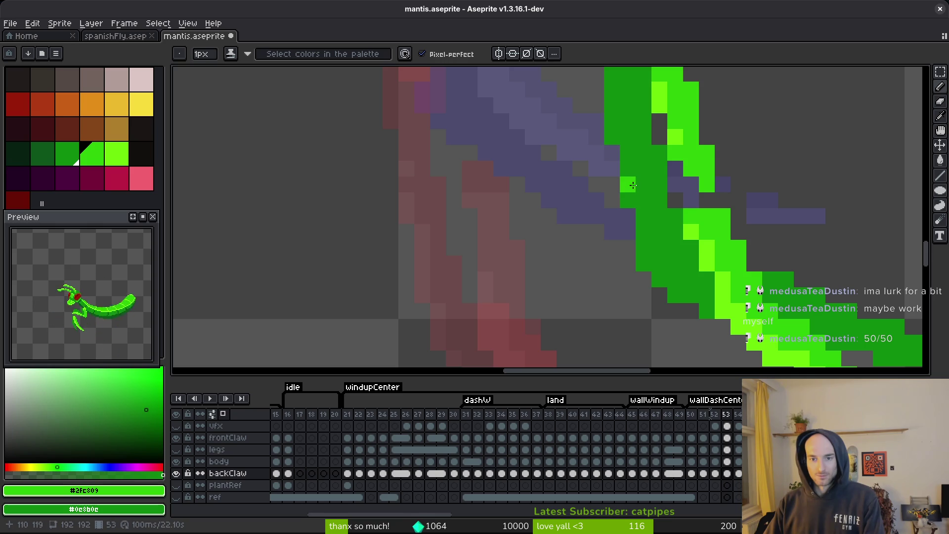
pyautogui.moveTo(628, 185)
pyautogui.mouseDown()
pyautogui.moveTo(644, 262)
pyautogui.moveTo(687, 296)
pyautogui.mouseUp()
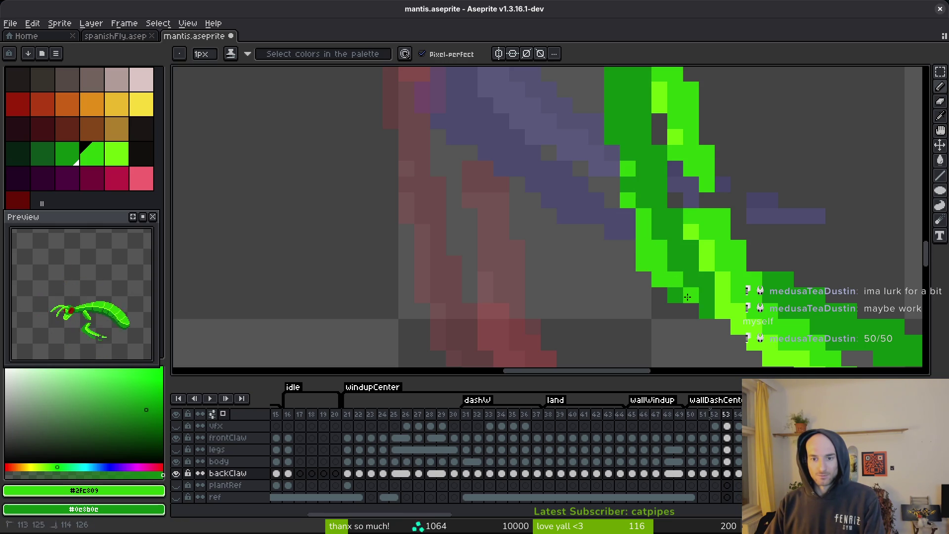
pyautogui.hscroll(4, 675, 295)
pyautogui.scroll(-3, 675, 295)
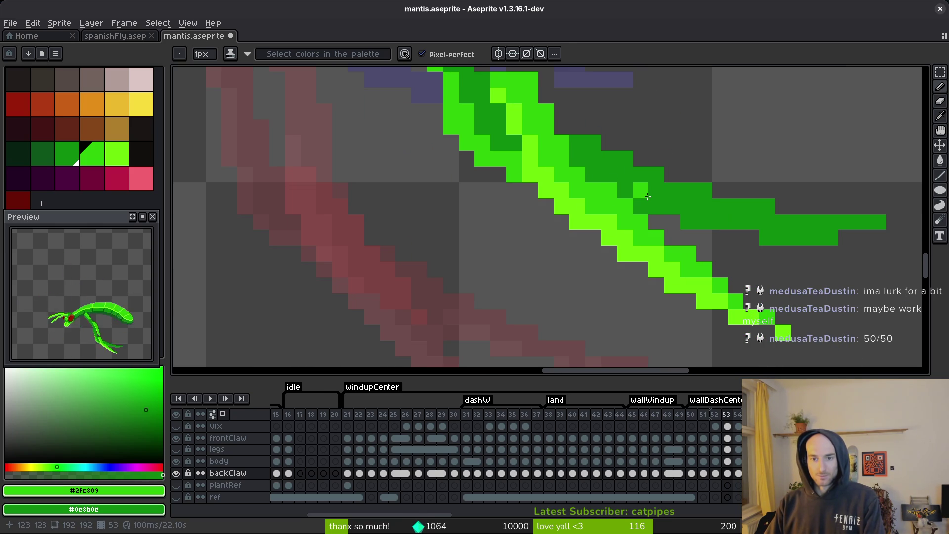
pyautogui.moveTo(656, 202)
pyautogui.mouseDown()
pyautogui.moveTo(716, 222)
pyautogui.moveTo(689, 221)
pyautogui.moveTo(796, 237)
pyautogui.moveTo(874, 222)
pyautogui.moveTo(834, 222)
pyautogui.mouseUp()
pyautogui.scroll(-3, 868, 263)
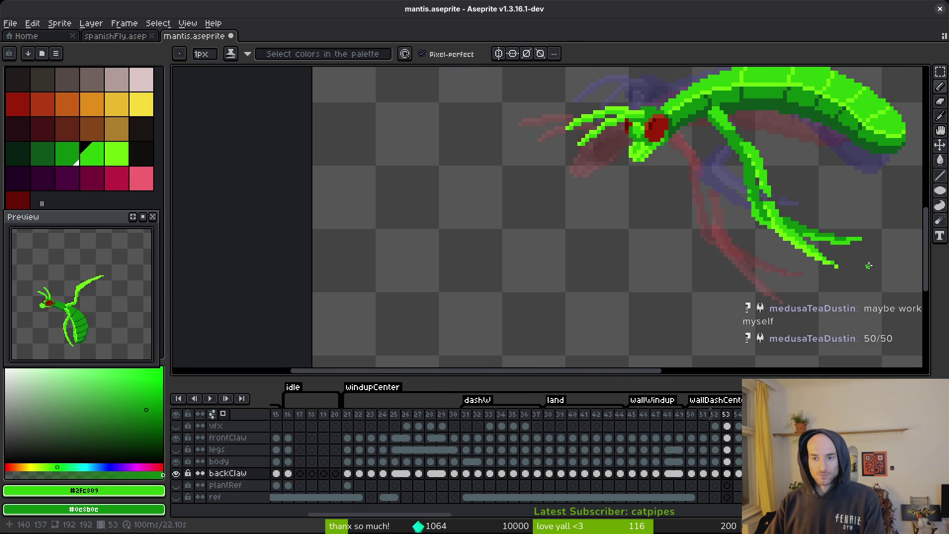
# On frame 54, brighten the claw's lower and upper pixels, briefly checking against the legs layer.
pyautogui.press('.')
pyautogui.scroll(3, 830, 233)
pyautogui.moveTo(840, 242); pyautogui.dragTo(867, 243)
pyautogui.moveTo(793, 221)
pyautogui.mouseDown()
pyautogui.moveTo(745, 203)
pyautogui.moveTo(671, 152)
pyautogui.mouseUp()
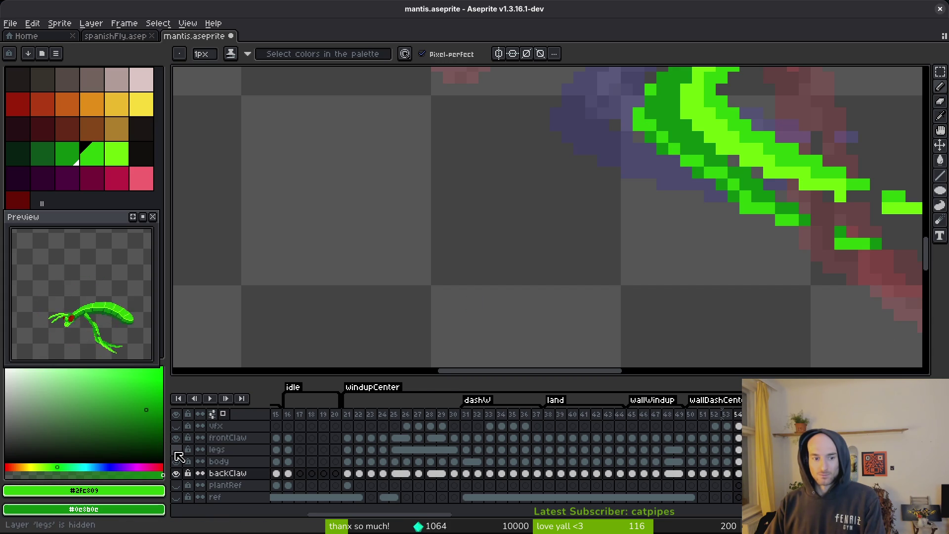
pyautogui.click(176, 449)
pyautogui.click(176, 450)
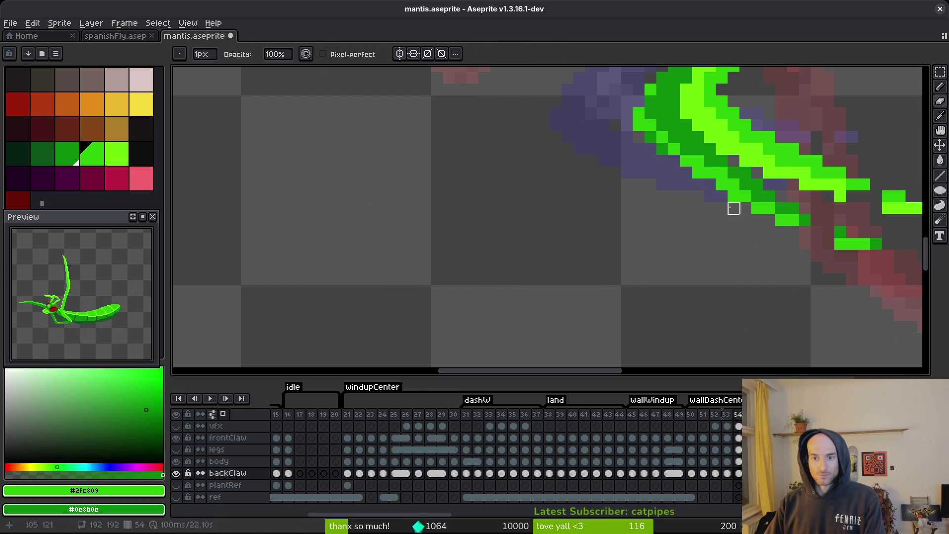
# Add a green stroke, a dark-green edge pixel and bright-green pixels to the claw.
pyautogui.press('f')
pyautogui.scroll(-2, 655, 139)
pyautogui.scroll(2, 640, 207)
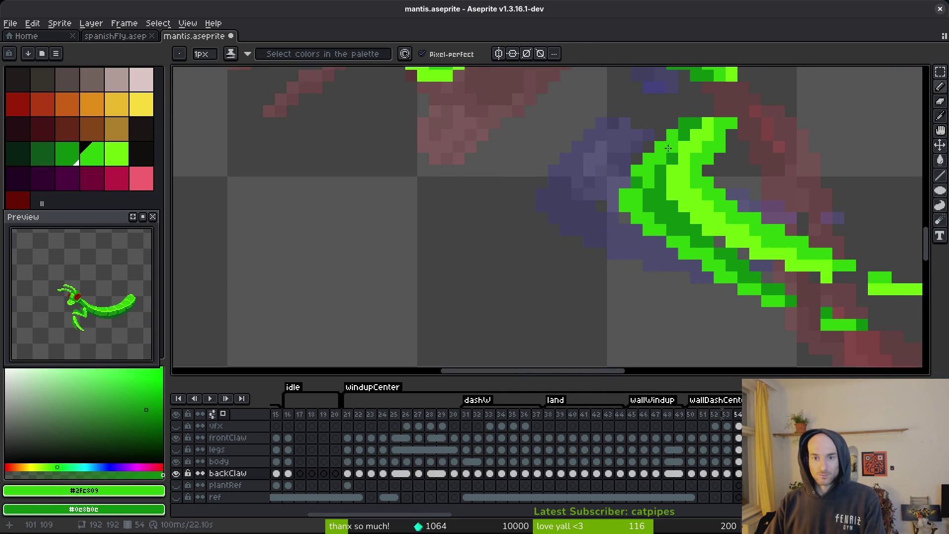
pyautogui.scroll(-2, 684, 124)
pyautogui.scroll(2, 707, 264)
pyautogui.moveTo(703, 272)
pyautogui.mouseDown()
pyautogui.moveTo(773, 261)
pyautogui.moveTo(737, 262)
pyautogui.mouseUp()
pyautogui.rightClick(701, 261)
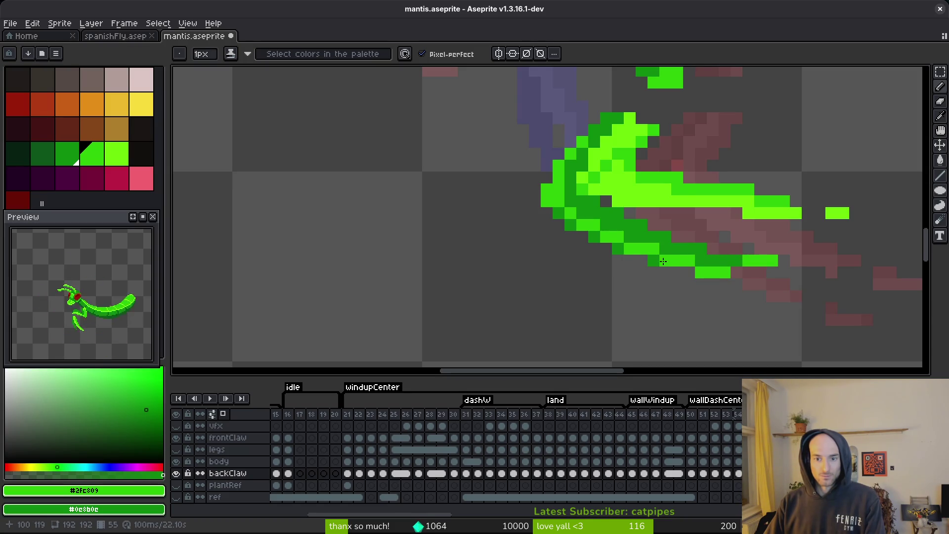
pyautogui.moveTo(626, 251); pyautogui.dragTo(594, 235)
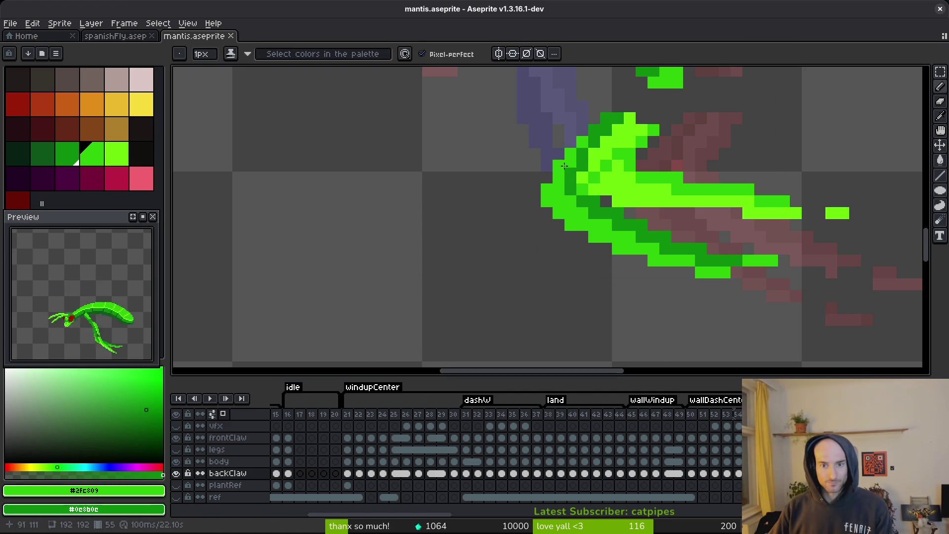
pyautogui.click(618, 273)
pyautogui.scroll(-2, 624, 262)
# On frame 56, repaint a short claw stroke and the left edge green, then save mantis.aseprite.
pyautogui.press('Right')
pyautogui.scroll(2, 628, 255)
pyautogui.scroll(-2, 617, 261)
pyautogui.scroll(1, 530, 176)
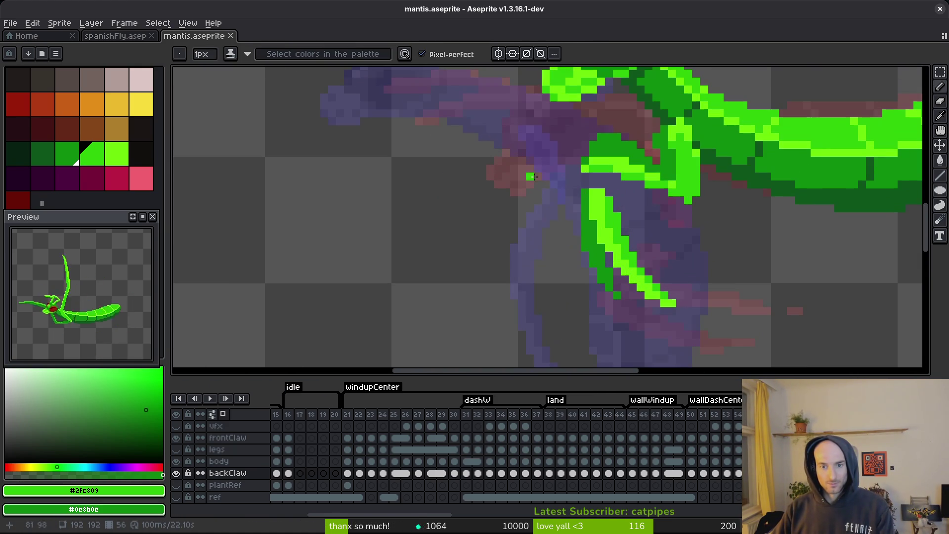
pyautogui.moveTo(599, 137); pyautogui.dragTo(632, 143)
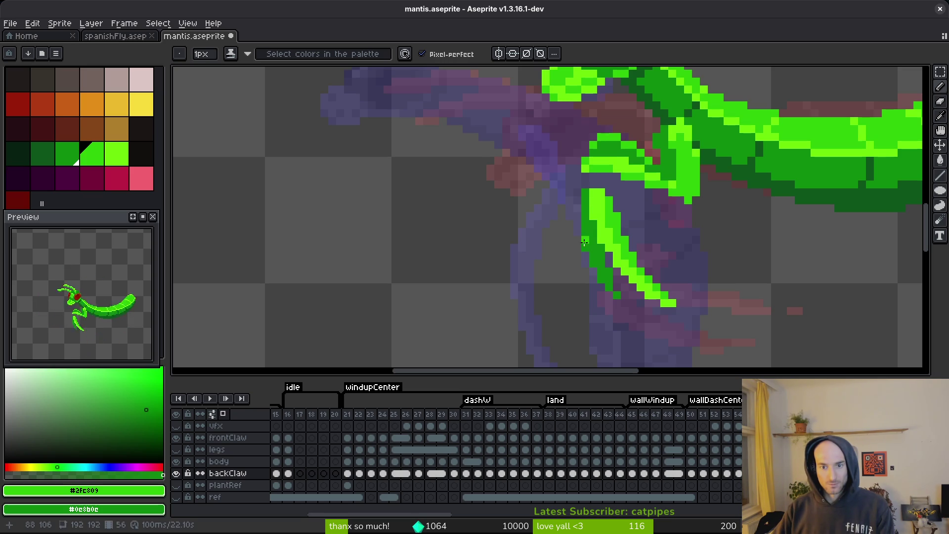
pyautogui.moveTo(585, 225)
pyautogui.mouseDown()
pyautogui.moveTo(585, 198)
pyautogui.moveTo(586, 242)
pyautogui.moveTo(601, 279)
pyautogui.mouseUp()
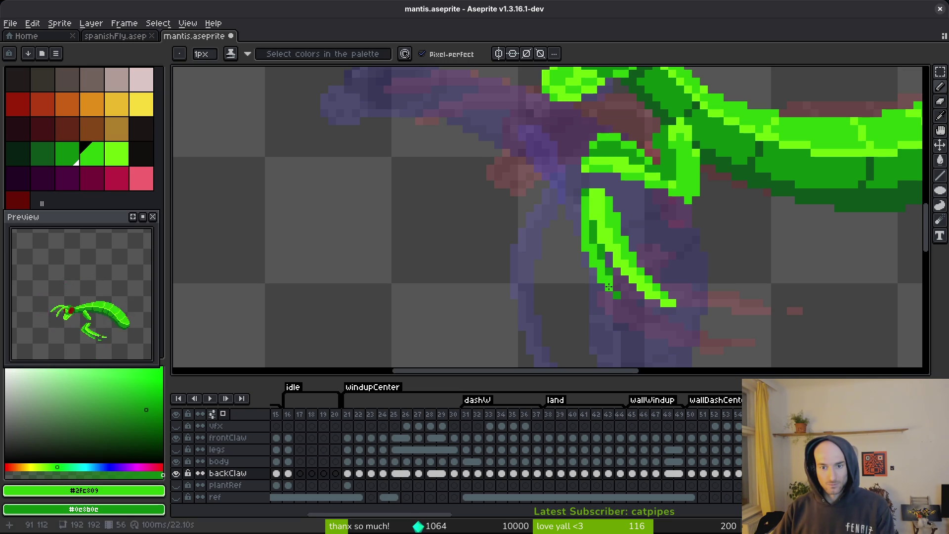
pyautogui.hotkey('ctrl', 's')
pyautogui.scroll(-4, 588, 296)
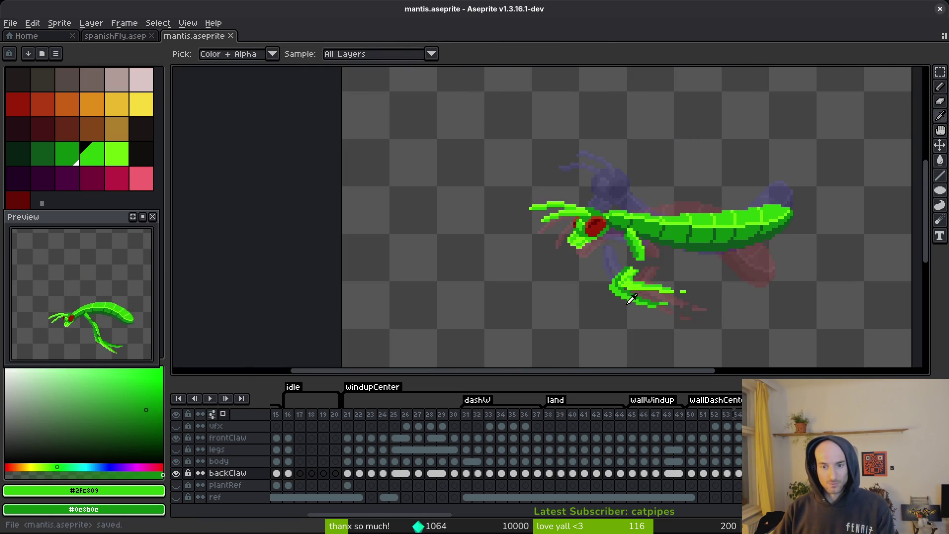
pyautogui.scroll(1, 587, 298)
pyautogui.press('e')
pyautogui.scroll(2, 625, 303)
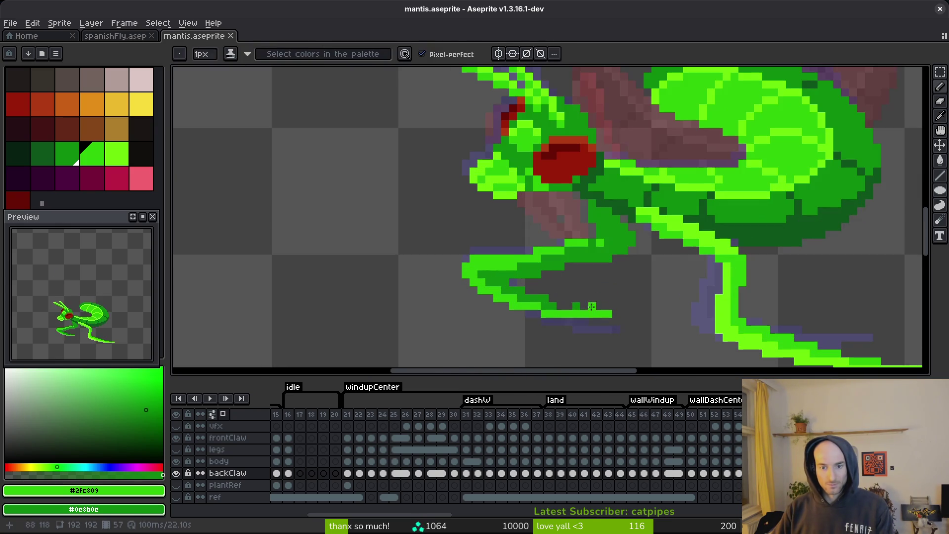
pyautogui.scroll(-1, 576, 306)
pyautogui.press('f')
pyautogui.scroll(-2, 606, 250)
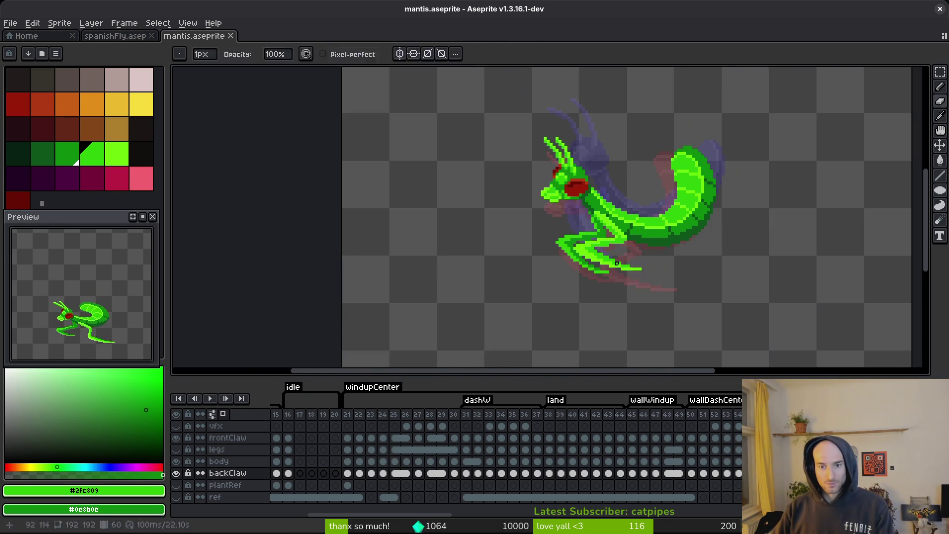
# Make the legs layer visible again, return to the first frame and save.
pyautogui.press('v')
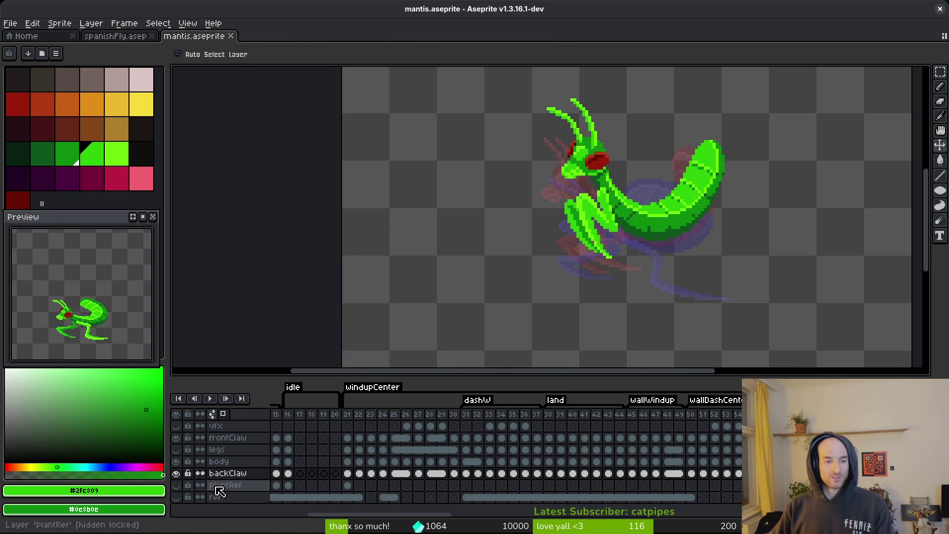
pyautogui.click(175, 449)
pyautogui.press('b')
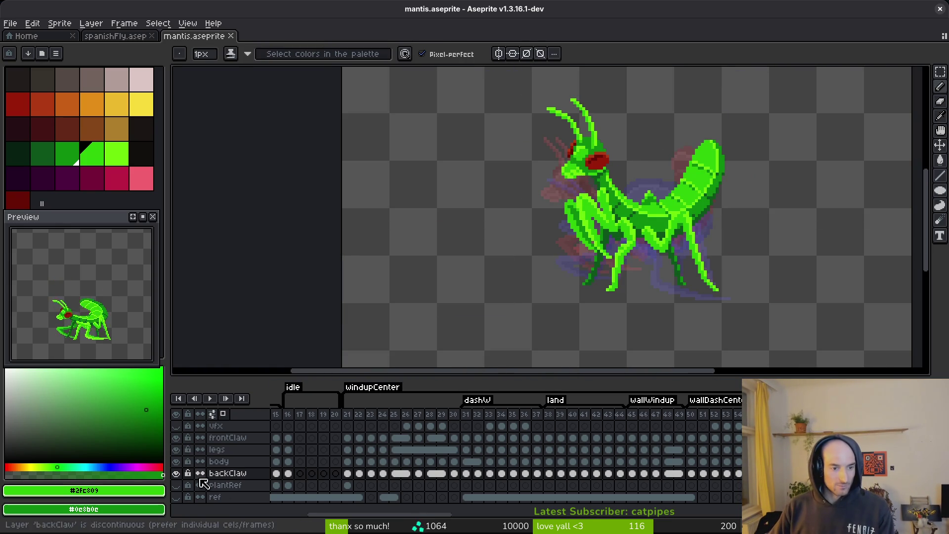
pyautogui.press('Home')
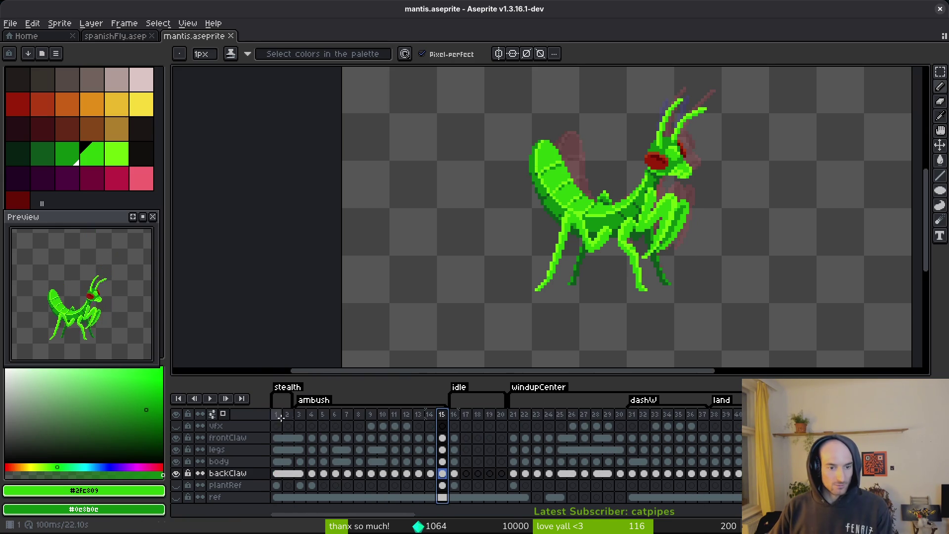
pyautogui.hotkey('ctrl', 's')
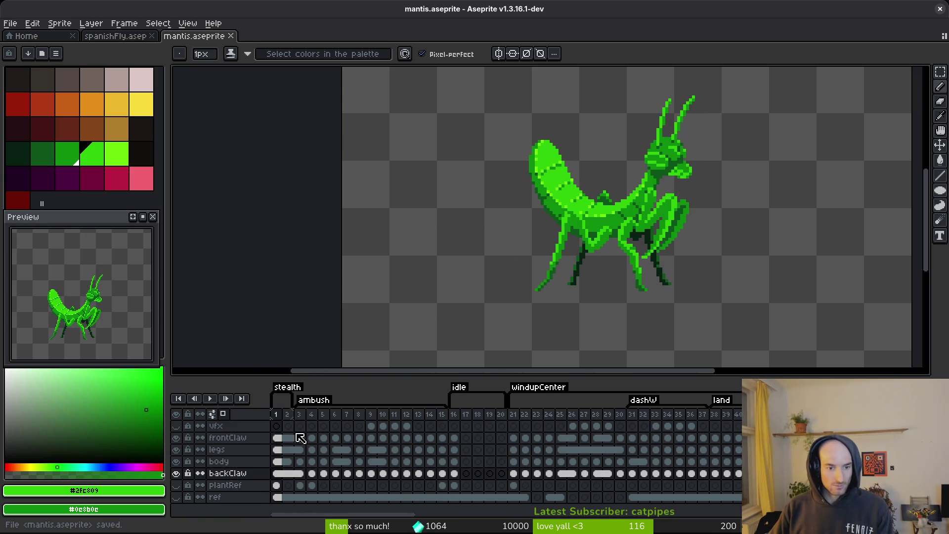
# Insert an empty frame and move it to position 1 in the timeline.
pyautogui.hotkey('alt', 'b')
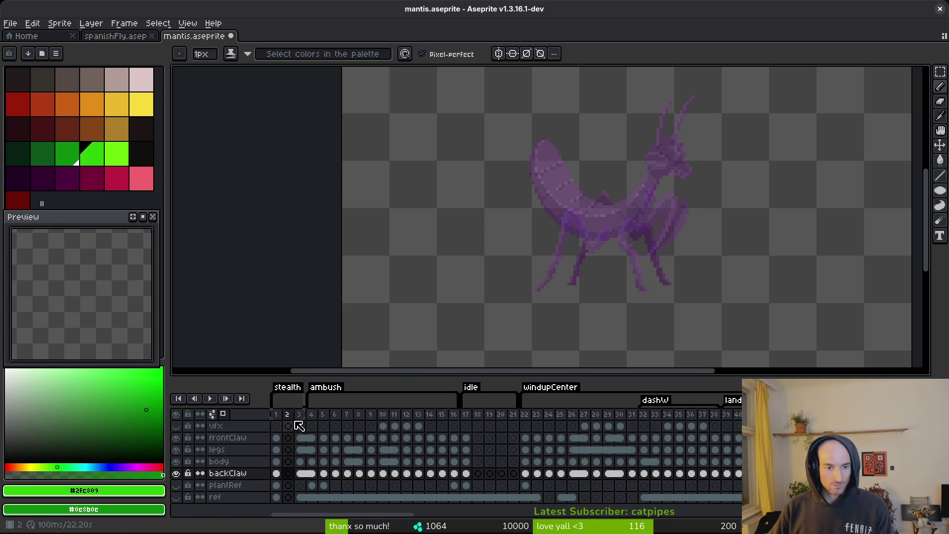
pyautogui.click(288, 415)
pyautogui.moveTo(288, 417); pyautogui.dragTo(279, 415)
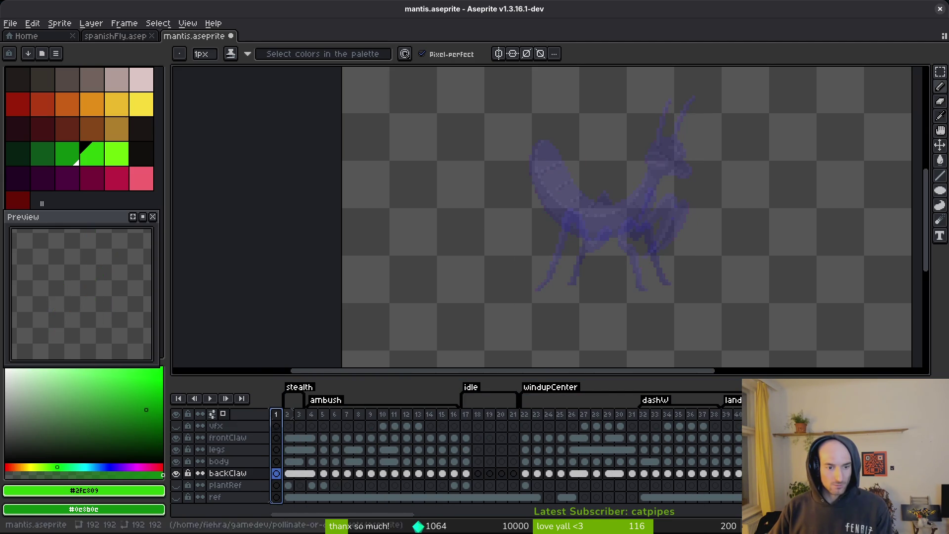
pyautogui.click(281, 419)
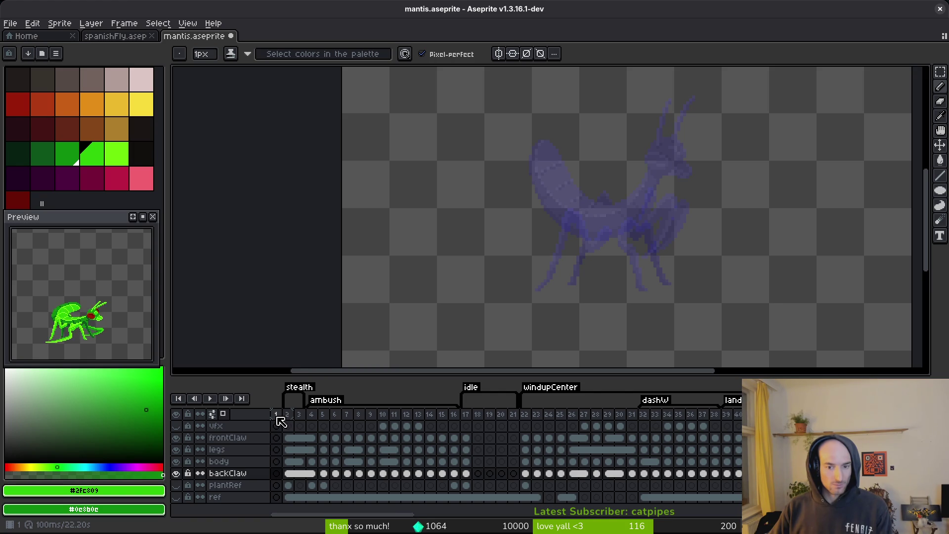
# Select all frames on every layer and wrap them in a new Loop tag.
pyautogui.click(280, 416)
pyautogui.hotkey('shift', 'End')
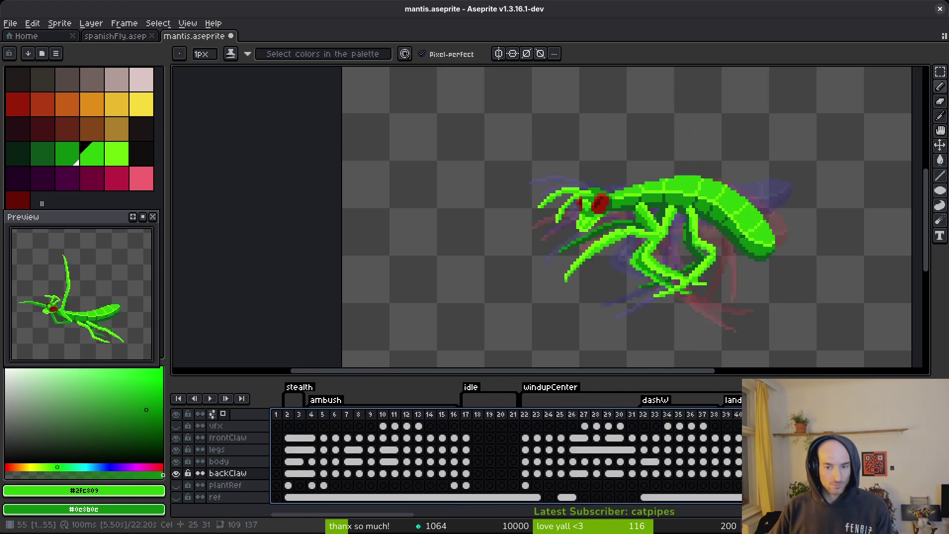
pyautogui.hotkey('shift', 'Right')
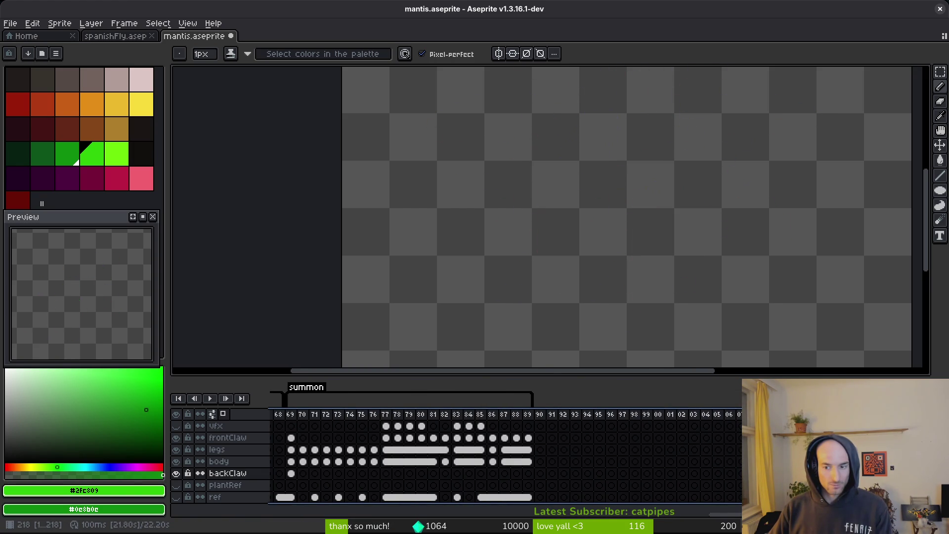
pyautogui.press('Left')
pyautogui.press('Left')
pyautogui.press('Left')
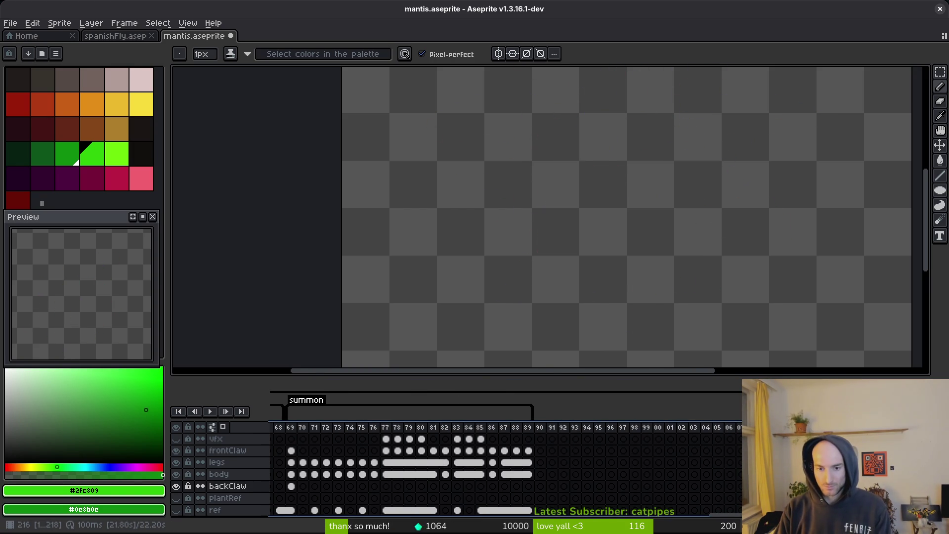
# Recentre the mantis at the first frame, make the legs layer active and play the animation.
pyautogui.press('Home')
pyautogui.click(315, 441)
pyautogui.press('Home')
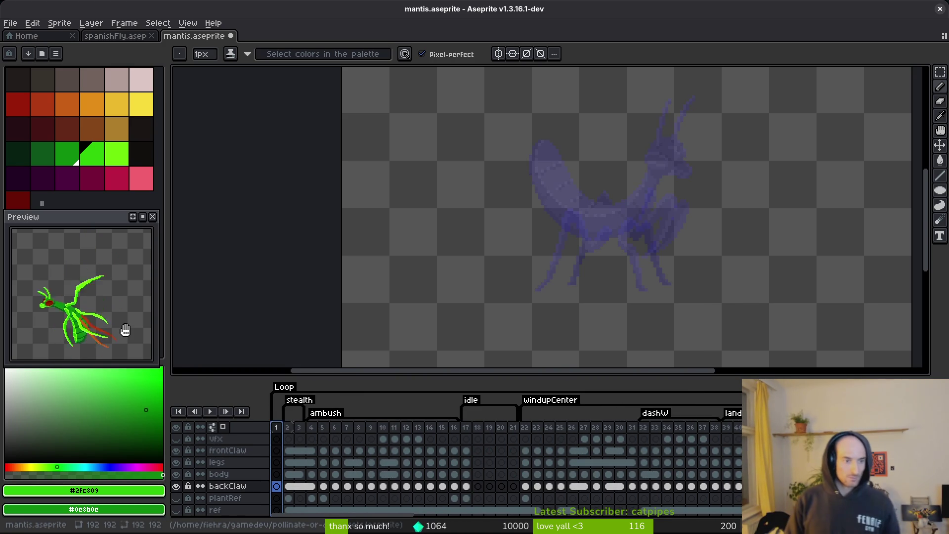
pyautogui.moveTo(596, 252); pyautogui.dragTo(550, 264)
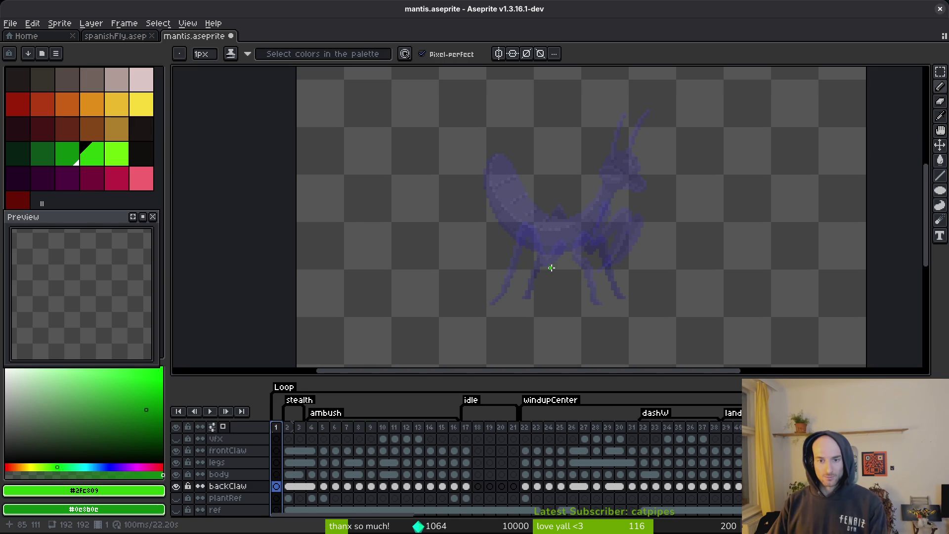
pyautogui.click(277, 461)
pyautogui.press('Return')
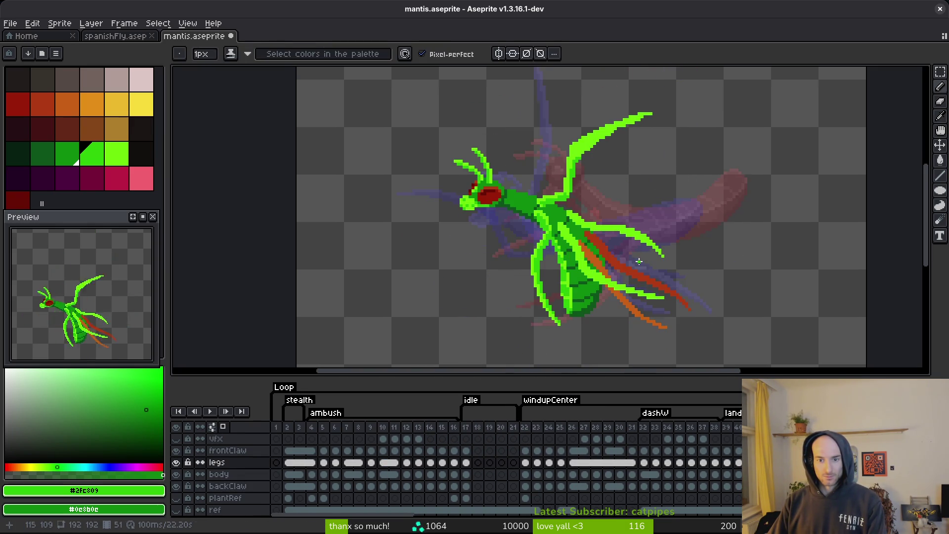
# Stop playback on a frame, darken a strip of leg pixels and repaint a medium-green highlight.
pyautogui.scroll(5, 543, 238)
pyautogui.scroll(-5, 532, 201)
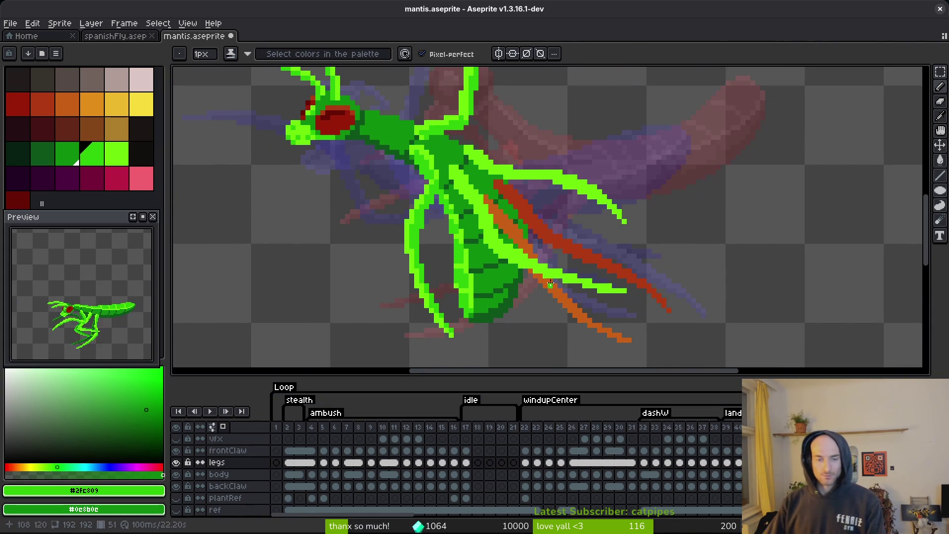
pyautogui.scroll(5, 458, 197)
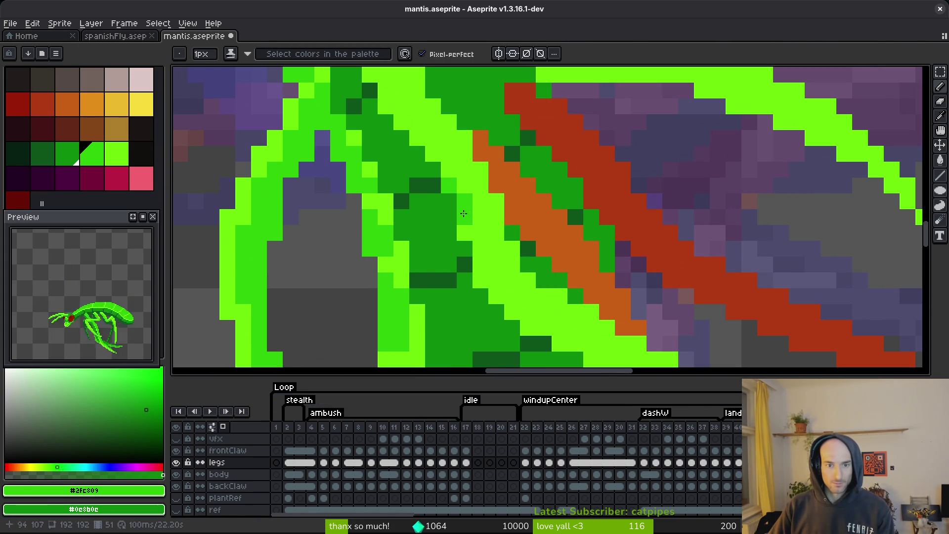
pyautogui.moveTo(483, 273); pyautogui.dragTo(430, 221)
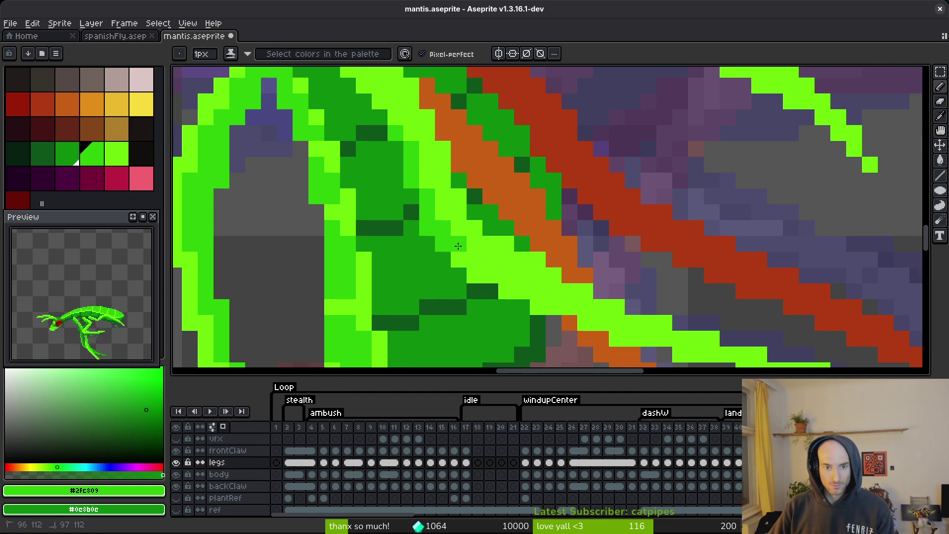
pyautogui.scroll(-3, 430, 220)
pyautogui.scroll(3, 450, 219)
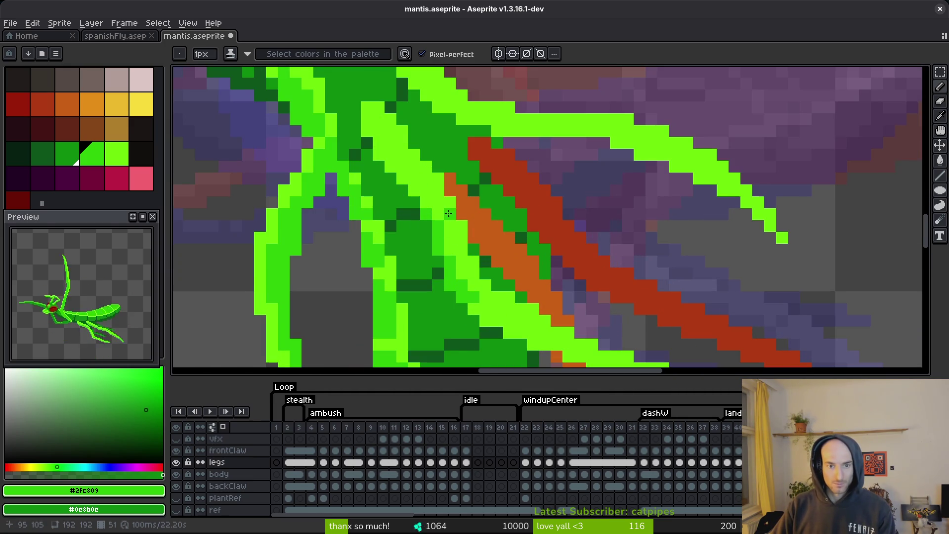
pyautogui.press('Return')
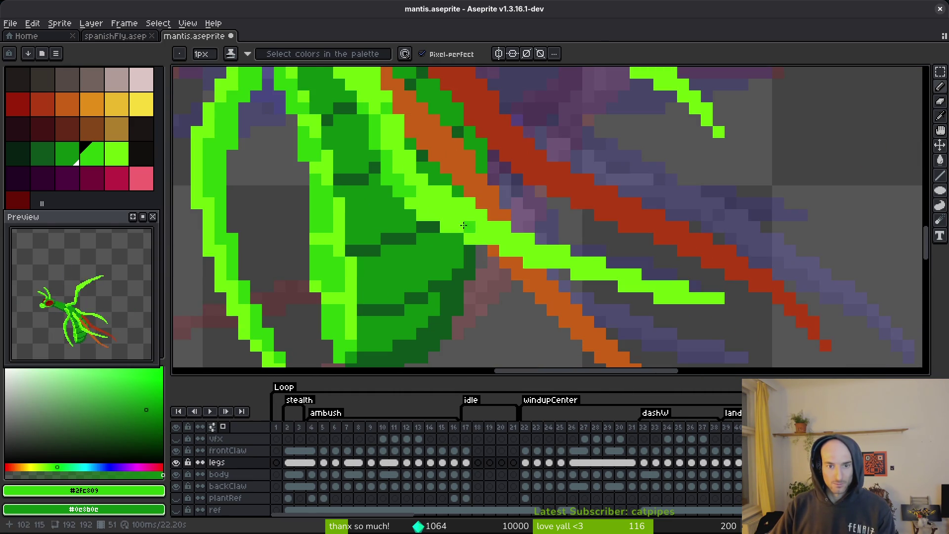
pyautogui.moveTo(446, 207)
pyautogui.mouseDown()
pyautogui.moveTo(410, 201)
pyautogui.moveTo(501, 248)
pyautogui.mouseUp()
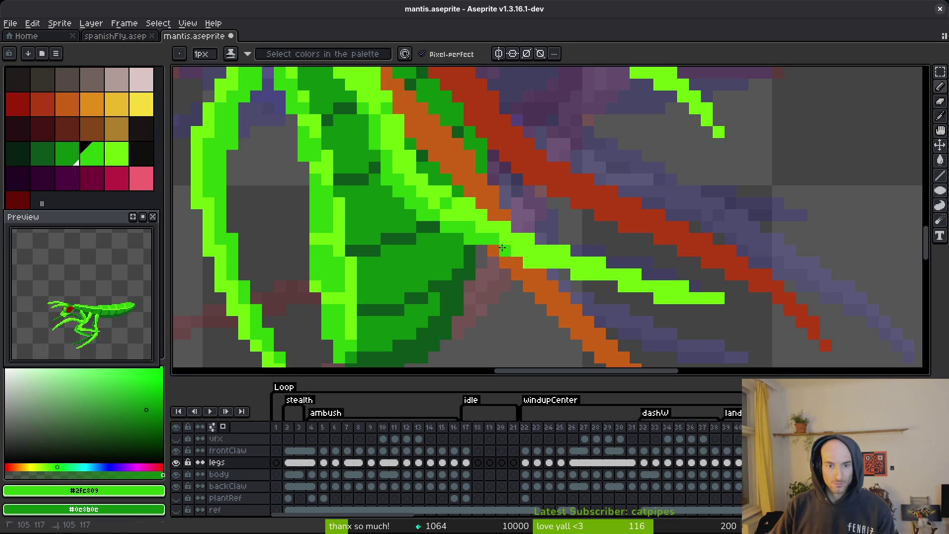
pyautogui.moveTo(582, 273); pyautogui.dragTo(681, 298)
# Add a bright-green leg pixel, cover stray light-green pixels, pick #6cff0a and darken a row.
pyautogui.scroll(-4, 680, 298)
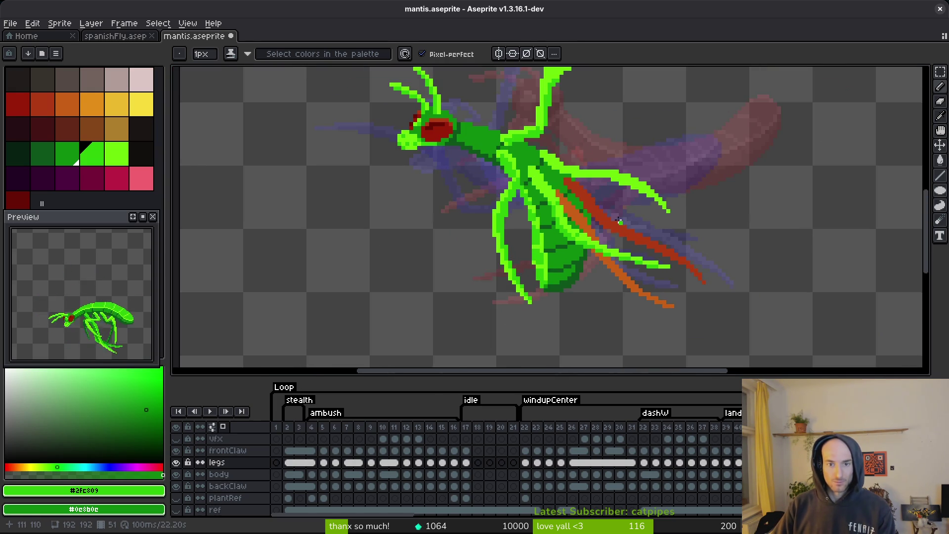
pyautogui.scroll(5, 454, 139)
pyautogui.click(416, 105)
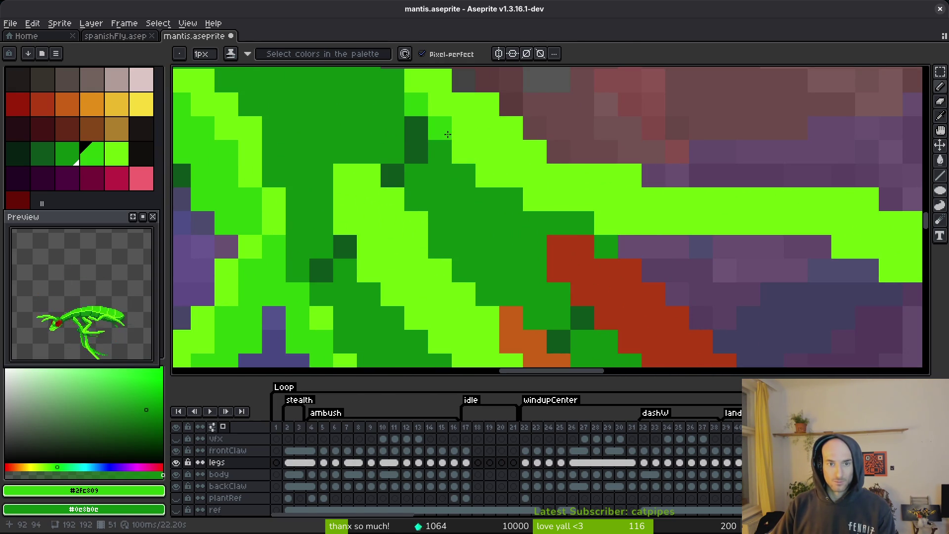
pyautogui.rightClick(345, 222)
pyautogui.rightClick(368, 270)
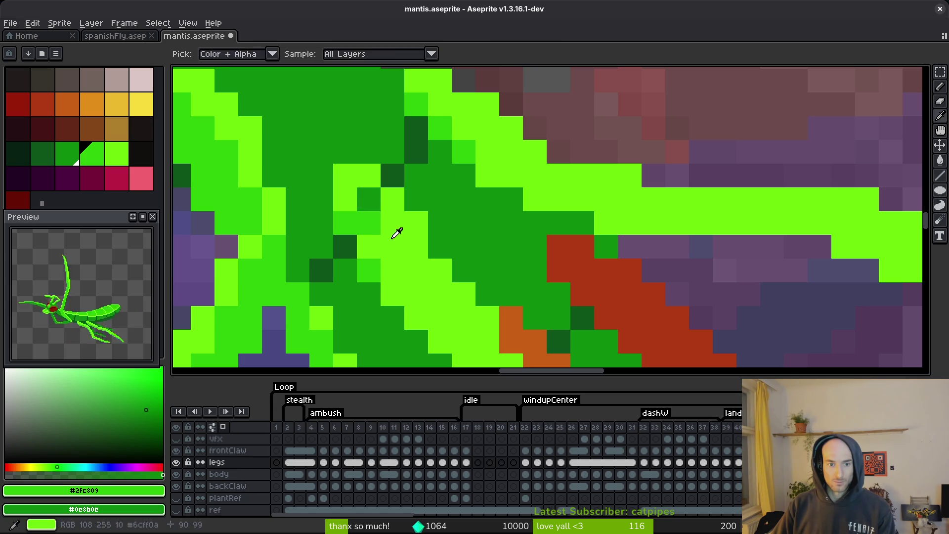
pyautogui.keyDown('alt'); pyautogui.click(367, 203); pyautogui.keyUp('alt')
pyautogui.scroll(-4, 367, 203)
pyautogui.scroll(4, 405, 251)
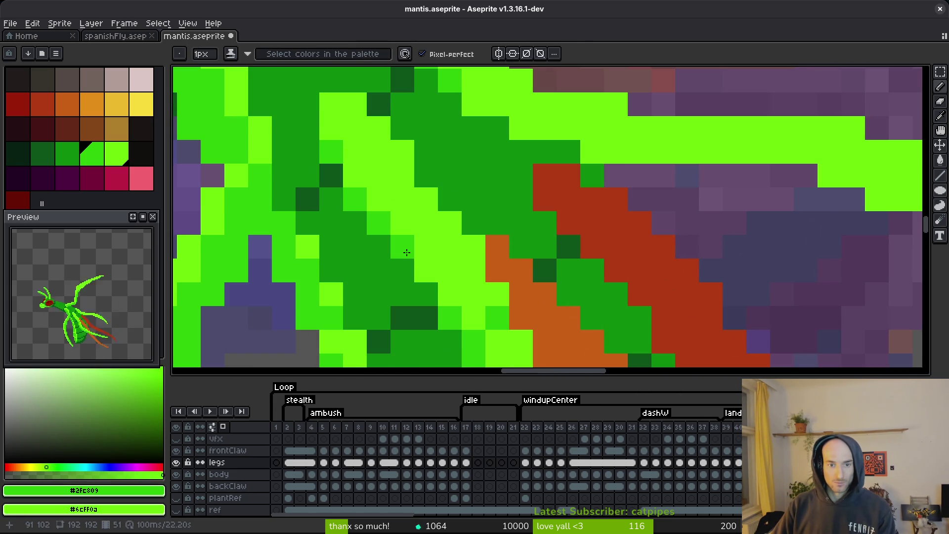
pyautogui.scroll(-3, 460, 277)
pyautogui.scroll(3, 482, 233)
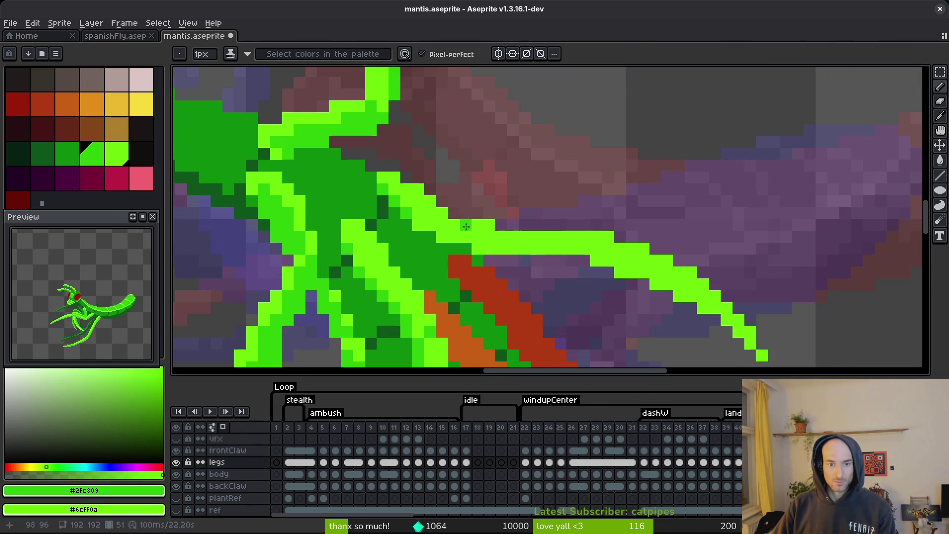
pyautogui.moveTo(442, 236); pyautogui.dragTo(486, 238)
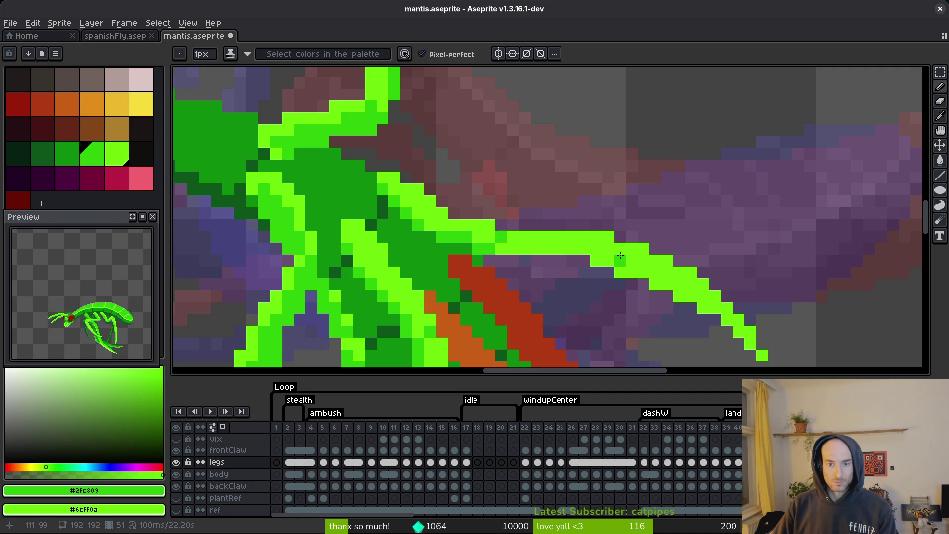
# Extend the leg down and right to its tip, redrawing the lower segment and joint pixel.
pyautogui.moveTo(603, 258); pyautogui.dragTo(661, 280)
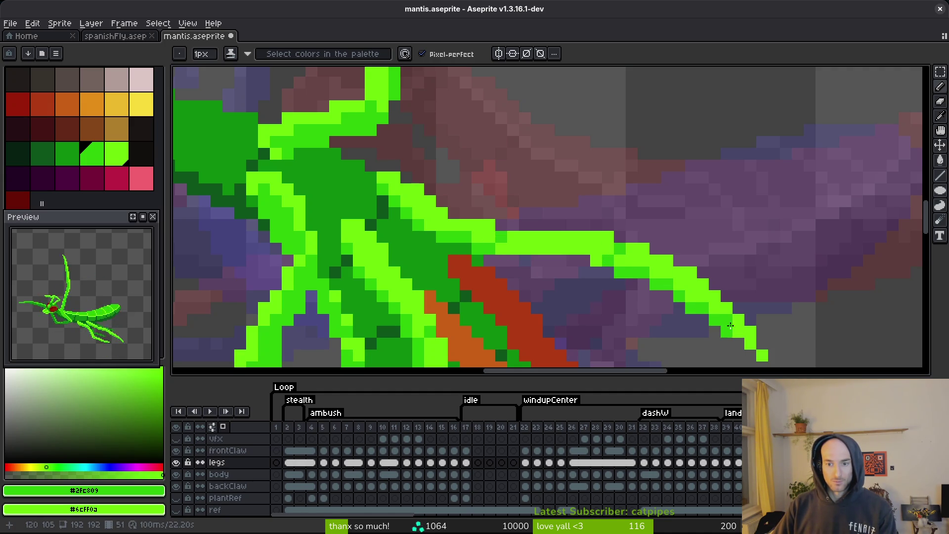
pyautogui.hotkey('ctrl', 'z')
pyautogui.click(661, 286)
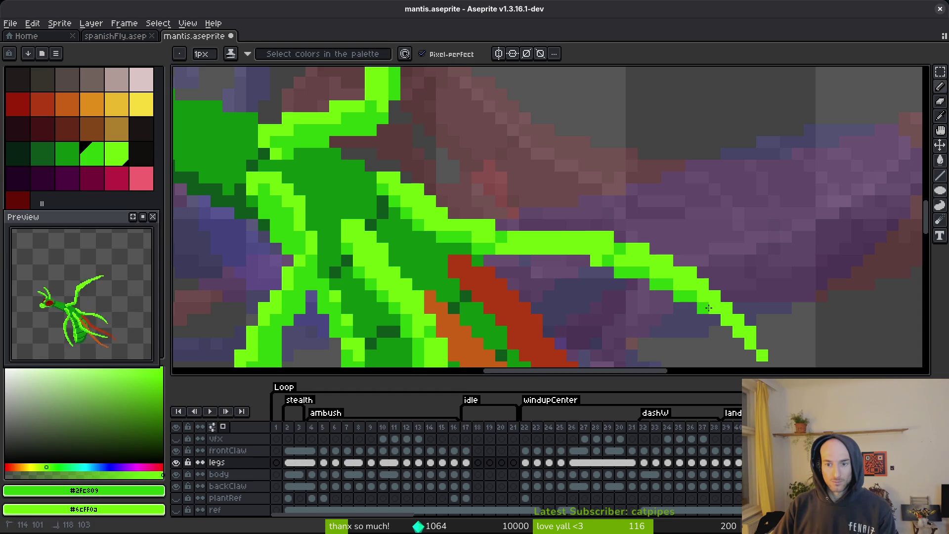
pyautogui.hotkey('ctrl', 'z')
pyautogui.moveTo(739, 343); pyautogui.dragTo(751, 342)
pyautogui.moveTo(592, 261); pyautogui.dragTo(572, 257)
pyautogui.scroll(-3, 572, 253)
pyautogui.scroll(3, 588, 275)
pyautogui.hotkey('ctrl', 'z')
pyautogui.hotkey('ctrl', 'z')
pyautogui.click(598, 269)
# Save mantis.aseprite and pick the dark green #0c8b0c.
pyautogui.hotkey('ctrl', 's')
pyautogui.scroll(-5, 599, 271)
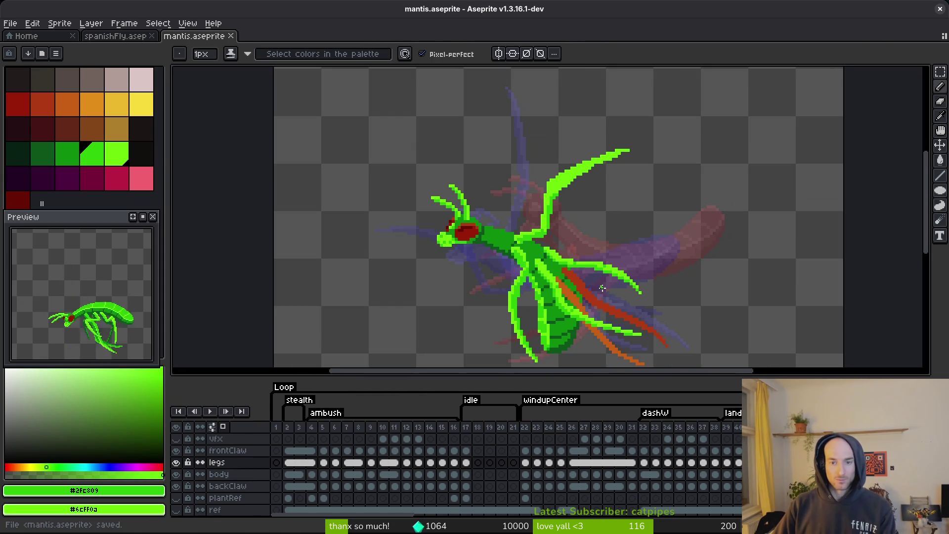
pyautogui.scroll(5, 602, 288)
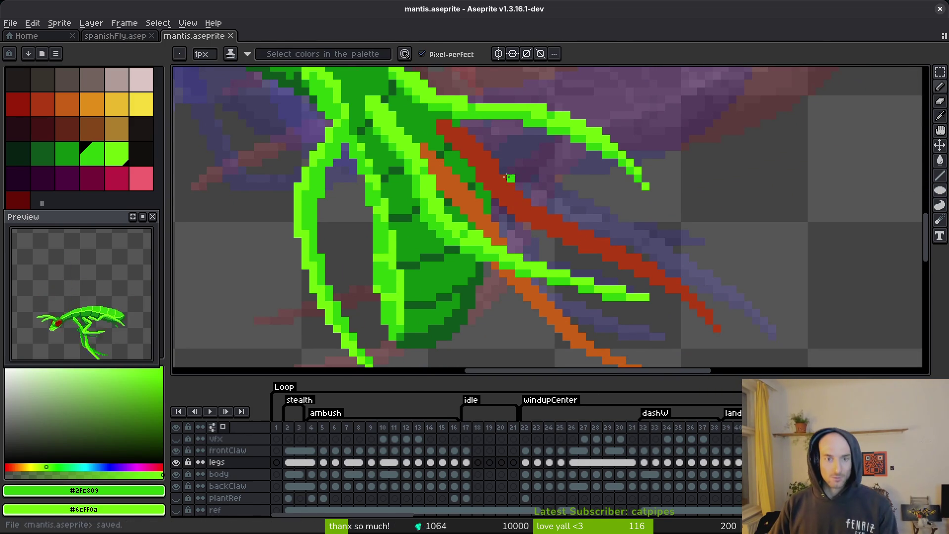
pyautogui.keyDown('alt'); pyautogui.click(436, 122); pyautogui.keyUp('alt')
# Bucket-fill the red and orange leg stripes and the red leg-tip pixel with green.
pyautogui.press('g')
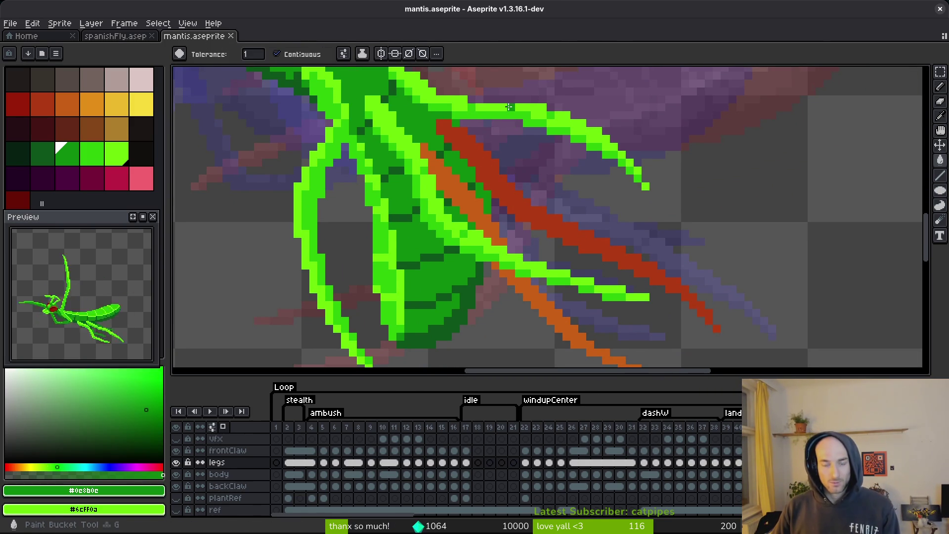
pyautogui.keyDown('alt'); pyautogui.click(508, 120); pyautogui.keyUp('alt')
pyautogui.click(487, 158)
pyautogui.click(476, 212)
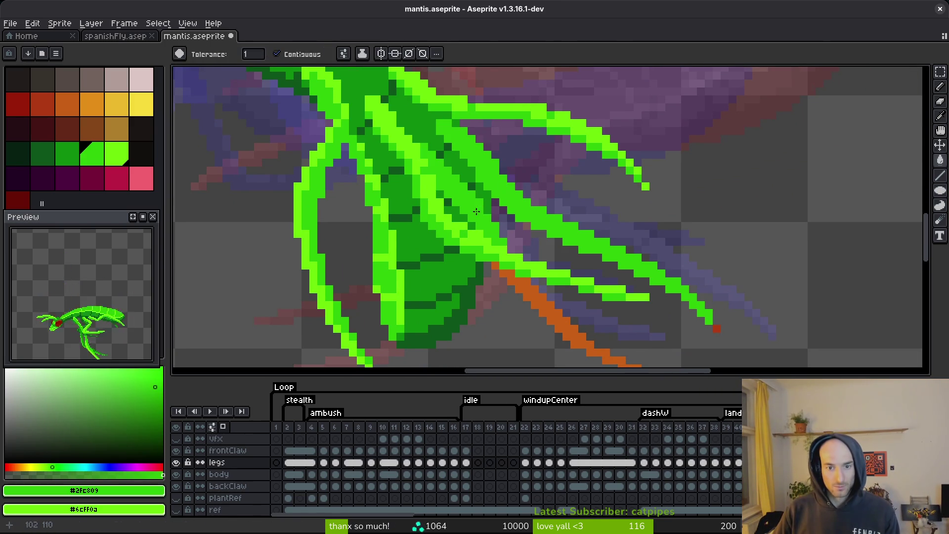
pyautogui.click(534, 283)
pyautogui.moveTo(712, 306); pyautogui.dragTo(635, 216)
pyautogui.click(641, 239)
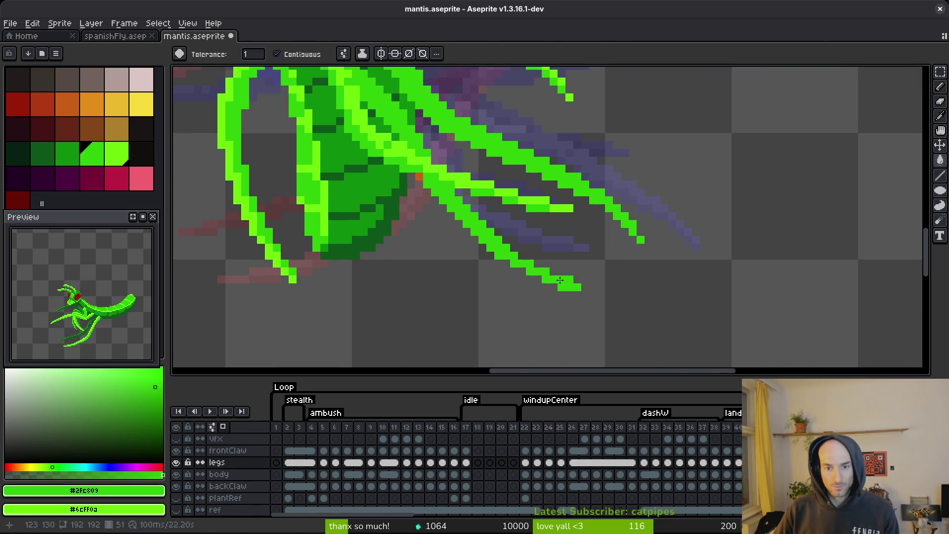
pyautogui.scroll(-5, 419, 177)
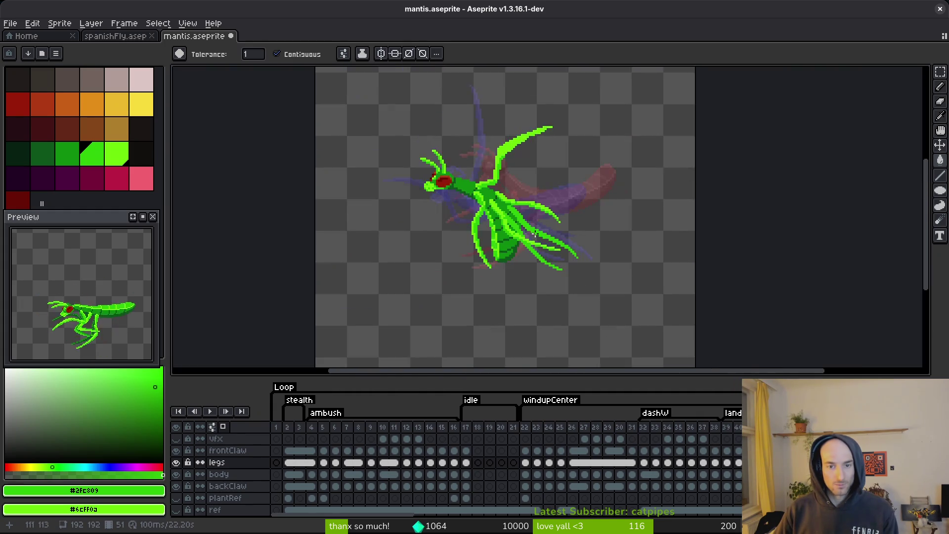
pyautogui.scroll(5, 480, 203)
# Draw dark green shading lines along the legs, the lower leg and the leg tip.
pyautogui.press('b')
pyautogui.keyDown('alt'); pyautogui.click(480, 203); pyautogui.keyUp('alt')
pyautogui.scroll(2, 480, 203)
pyautogui.click(501, 193)
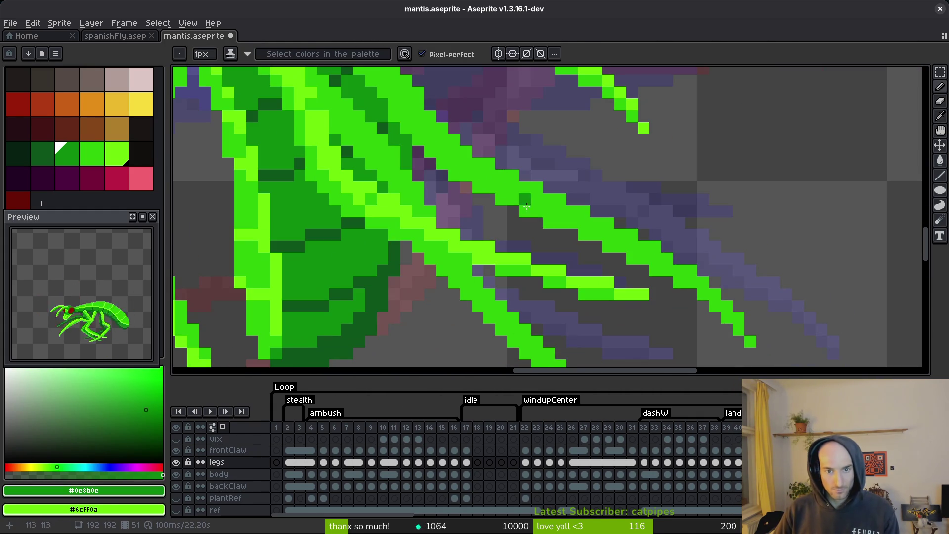
pyautogui.moveTo(446, 166); pyautogui.dragTo(502, 194)
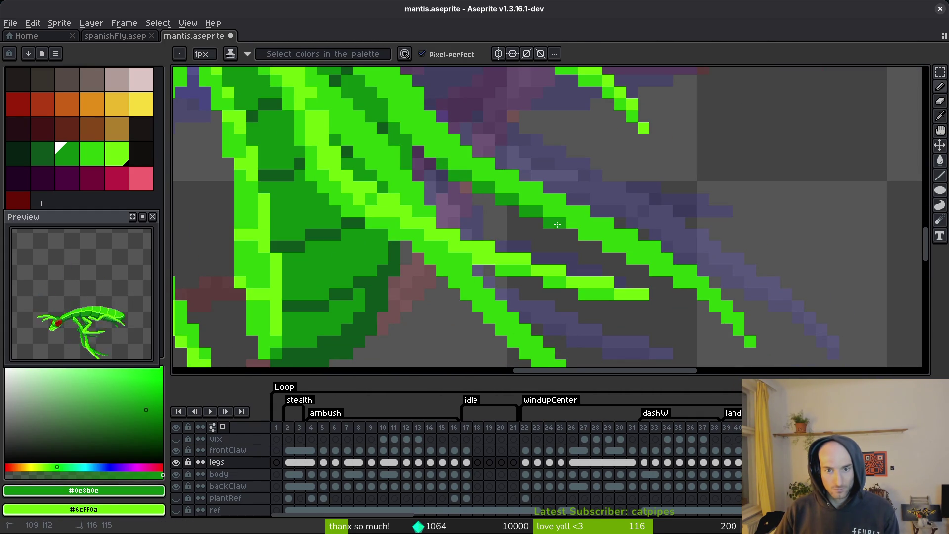
pyautogui.moveTo(593, 236); pyautogui.dragTo(706, 286)
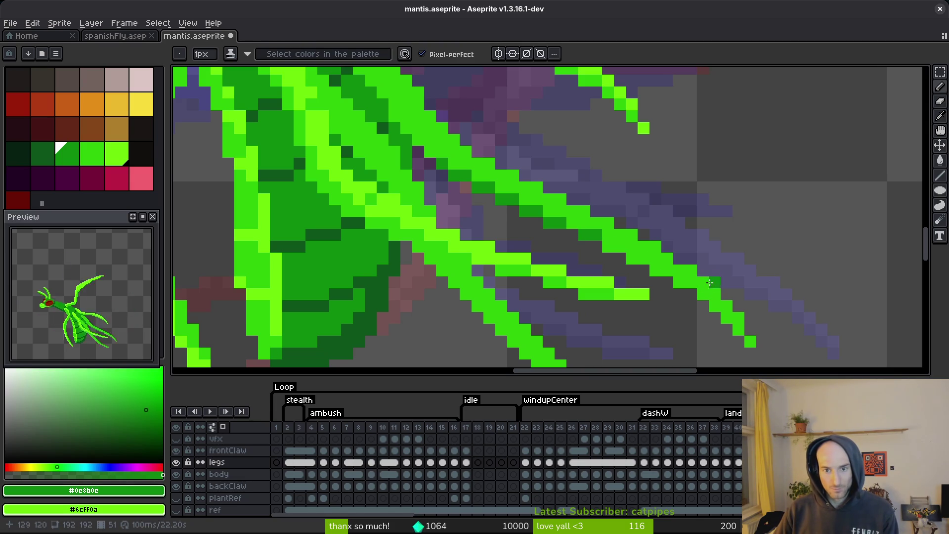
pyautogui.moveTo(615, 246); pyautogui.dragTo(635, 253)
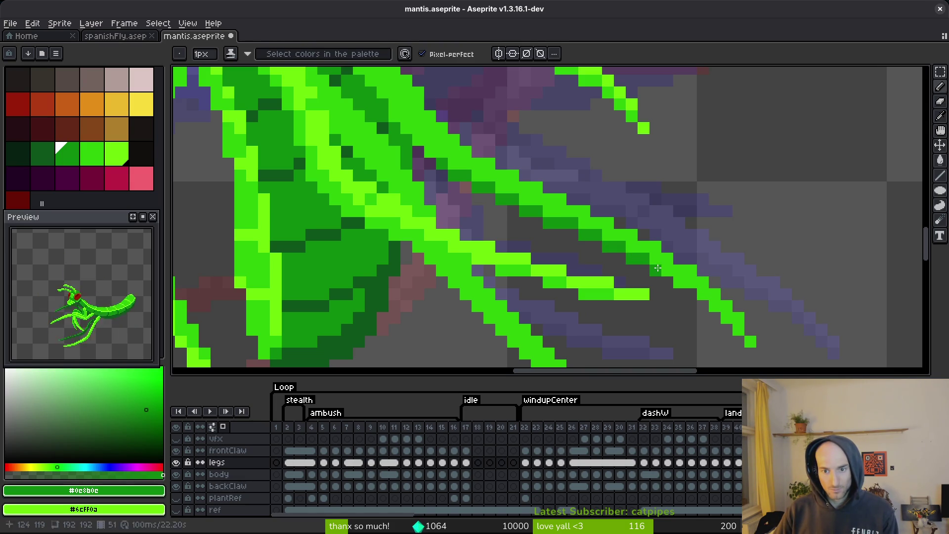
pyautogui.moveTo(731, 324); pyautogui.dragTo(740, 340)
pyautogui.scroll(-3, 473, 199)
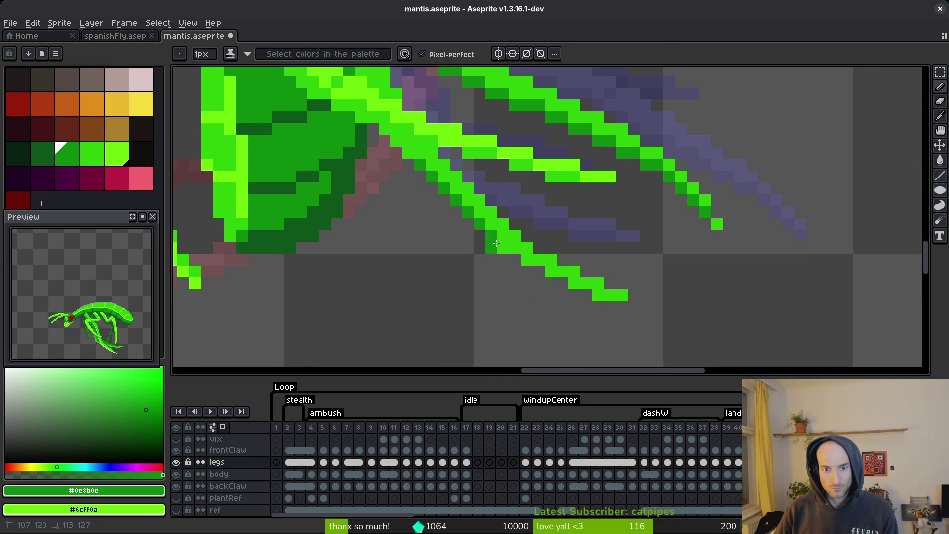
pyautogui.moveTo(495, 242); pyautogui.dragTo(512, 252)
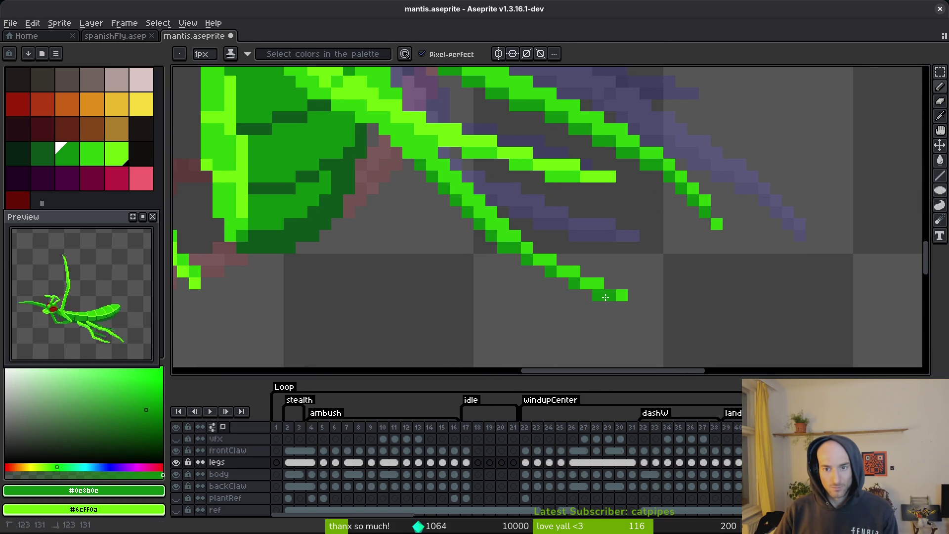
# Save mantis.aseprite and repaint a few more leg pixels.
pyautogui.scroll(-3, 605, 297)
pyautogui.scroll(3, 543, 237)
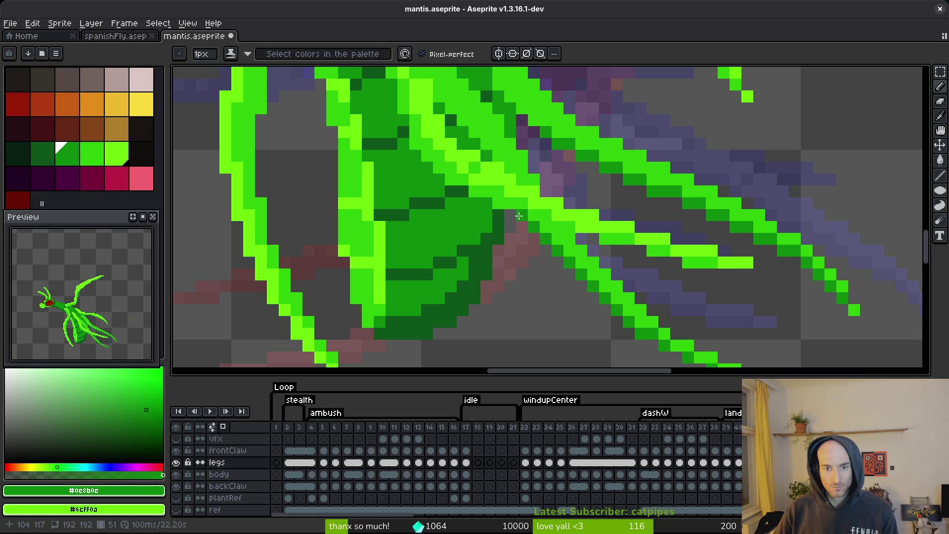
pyautogui.hotkey('ctrl', 's')
pyautogui.scroll(-3, 511, 168)
pyautogui.scroll(3, 509, 177)
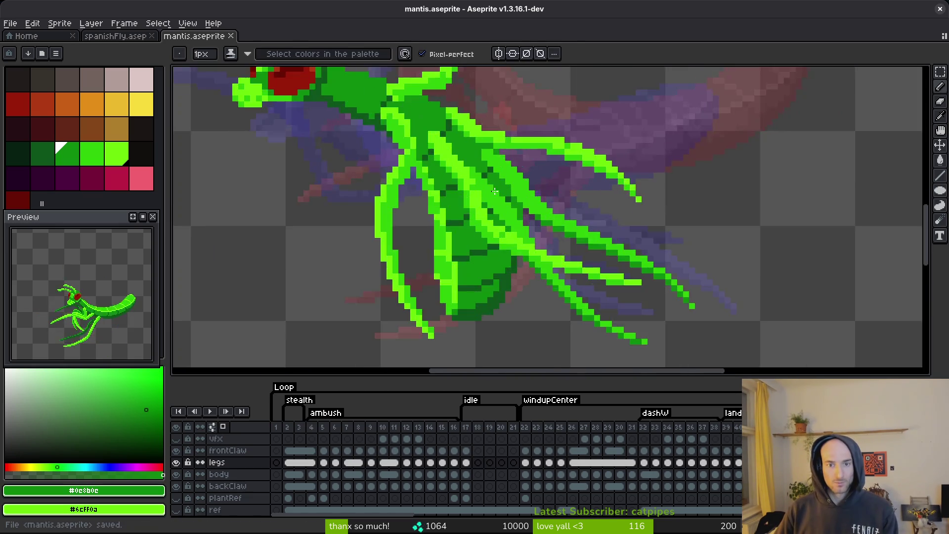
pyautogui.scroll(3, 509, 176)
pyautogui.click(510, 220)
# Undo the last shading stroke and save the sprite.
pyautogui.hotkey('ctrl', 'z')
pyautogui.hotkey('ctrl', 's')
pyautogui.scroll(-3, 511, 207)
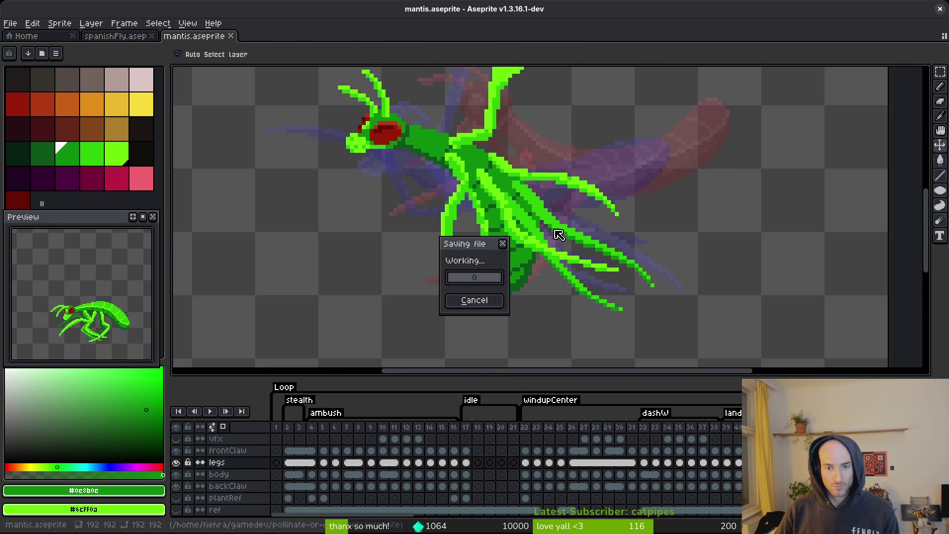
pyautogui.scroll(3, 494, 217)
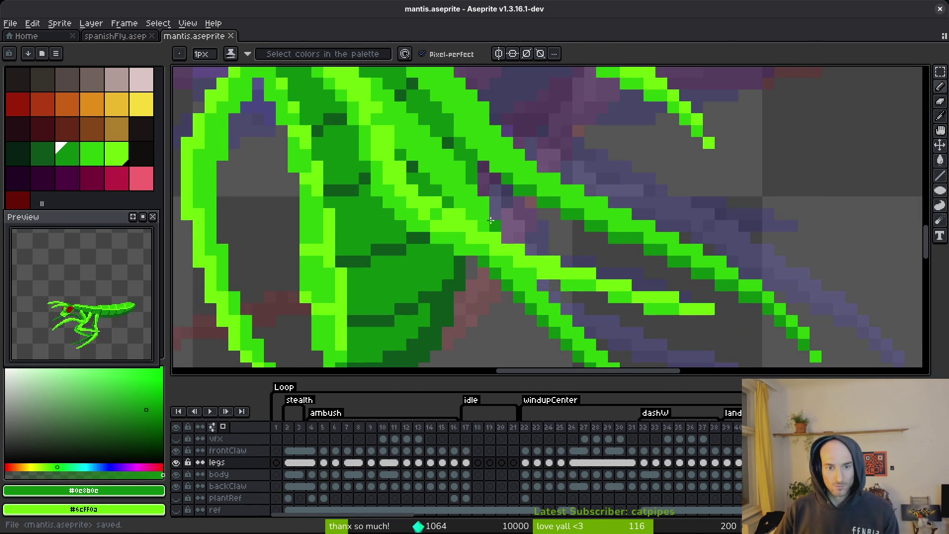
pyautogui.scroll(-3, 491, 220)
pyautogui.scroll(3, 492, 221)
# Add a short dark green stroke and two dark green pixels on the legs.
pyautogui.moveTo(470, 213); pyautogui.dragTo(492, 222)
pyautogui.scroll(-3, 541, 189)
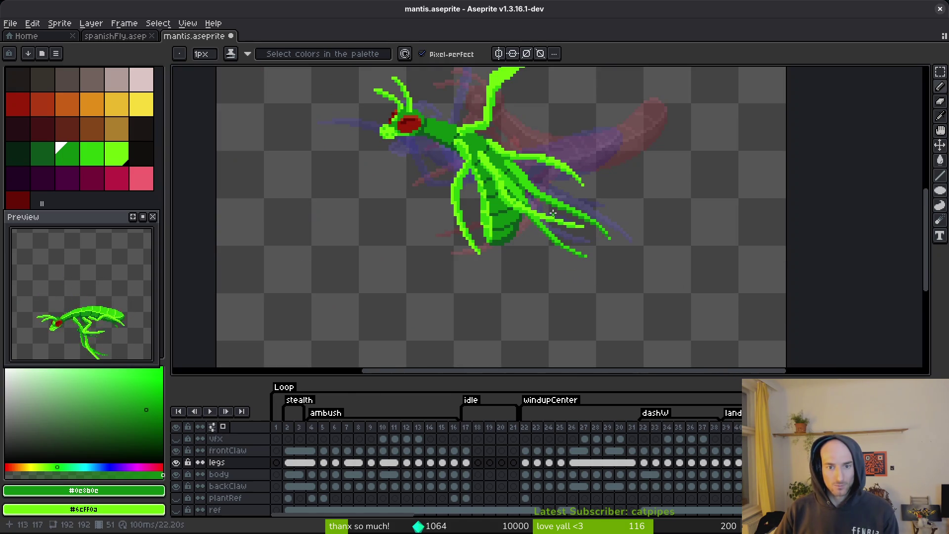
pyautogui.hotkey('ctrl', 's')
pyautogui.scroll(3, 536, 227)
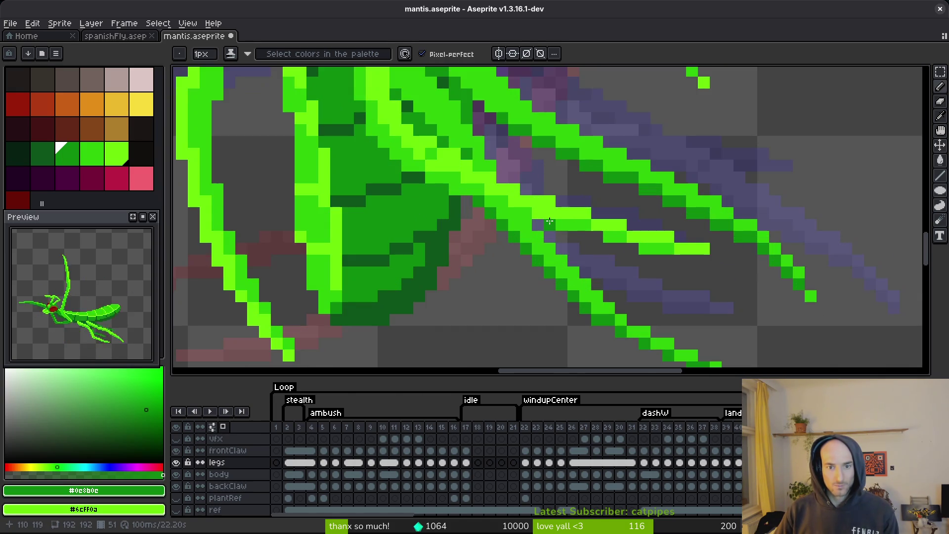
pyautogui.scroll(2, 514, 208)
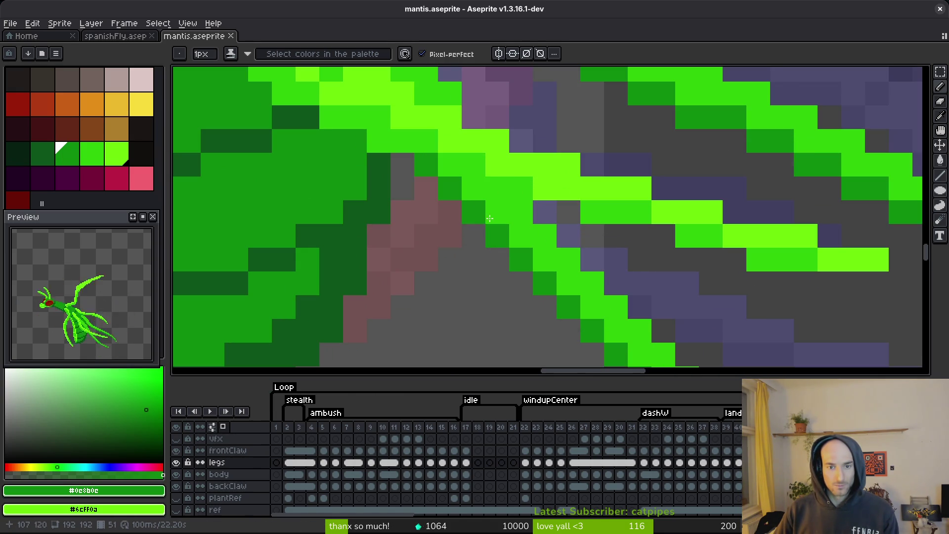
pyautogui.click(520, 212)
pyautogui.click(475, 188)
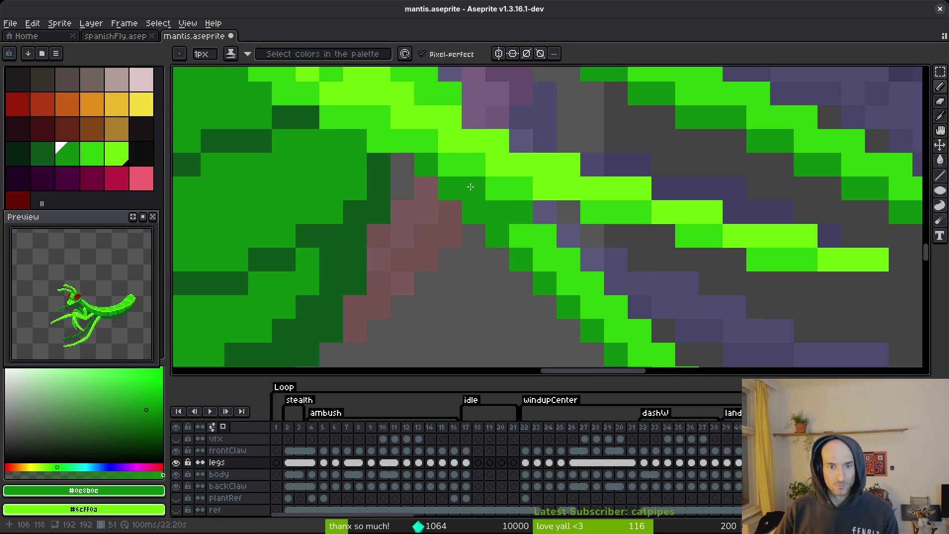
pyautogui.scroll(-5, 613, 262)
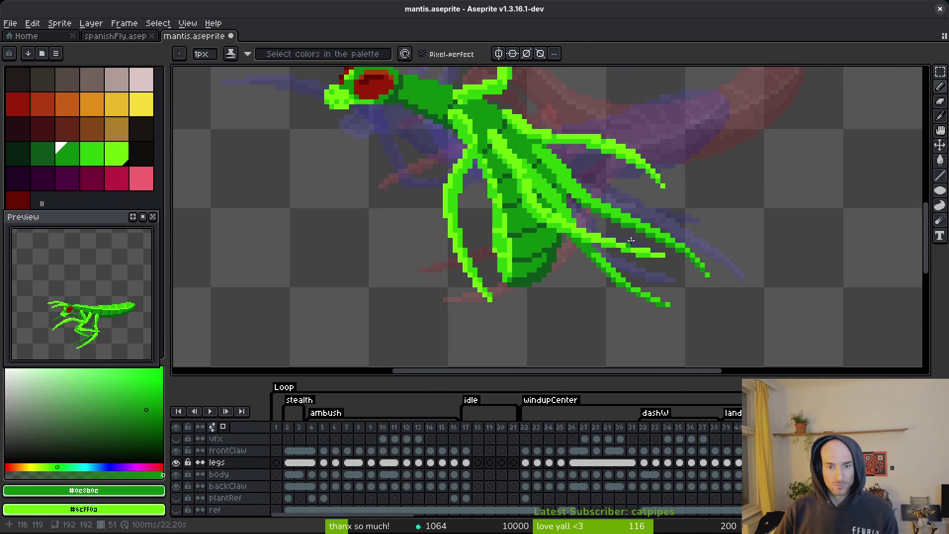
pyautogui.scroll(2, 581, 166)
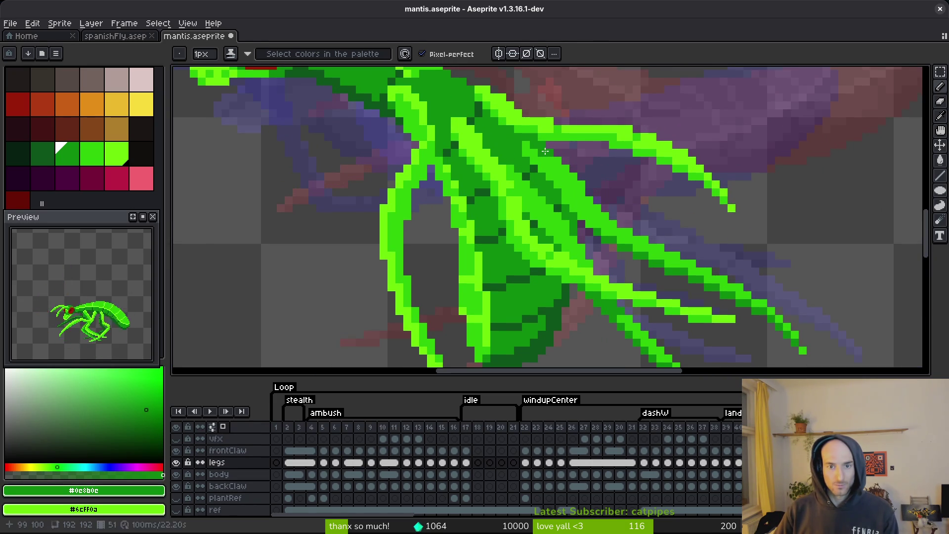
# Return to the Pencil and save mantis.aseprite again.
pyautogui.press('v')
pyautogui.press('b')
pyautogui.hotkey('ctrl', 's')
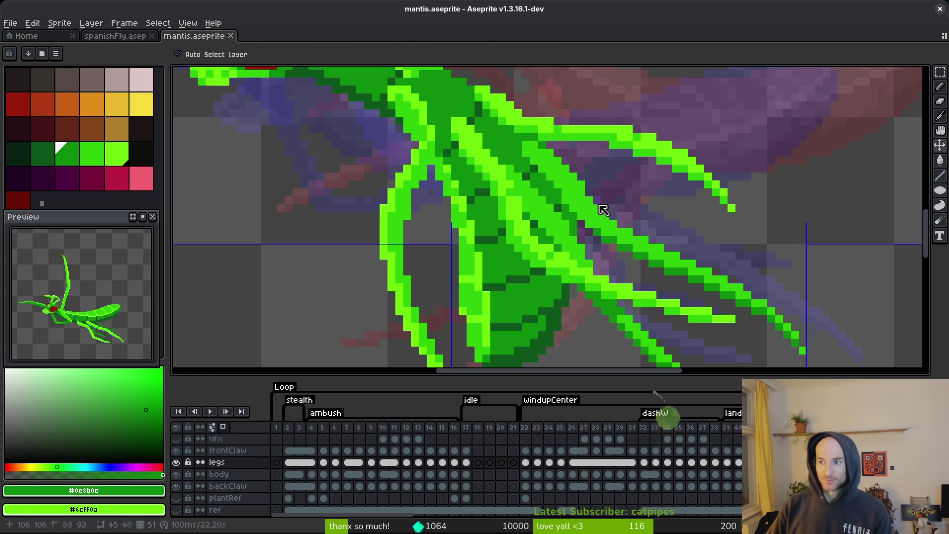
pyautogui.scroll(-2, 567, 218)
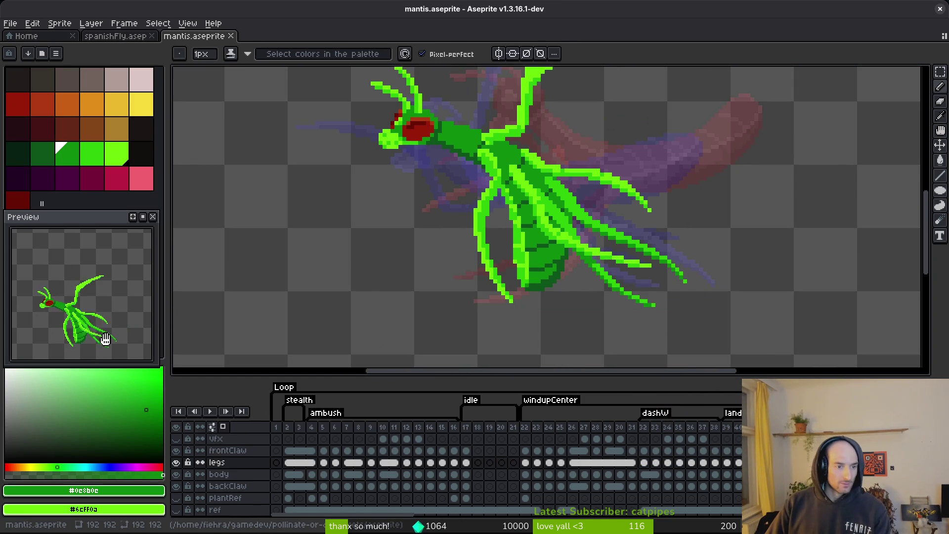
# Jump to the first frame, then view frames showing the full green mantis and a later animation.
pyautogui.click(276, 427)
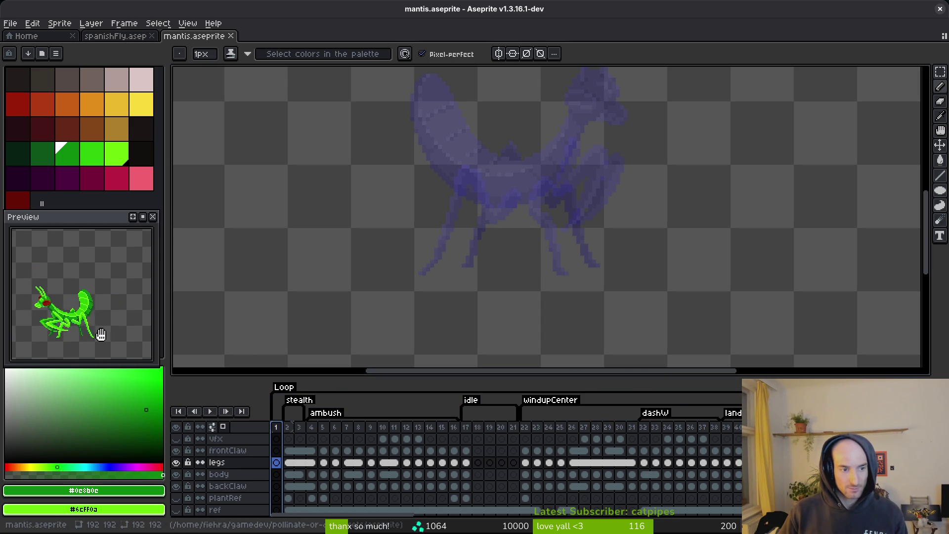
pyautogui.click(713, 485)
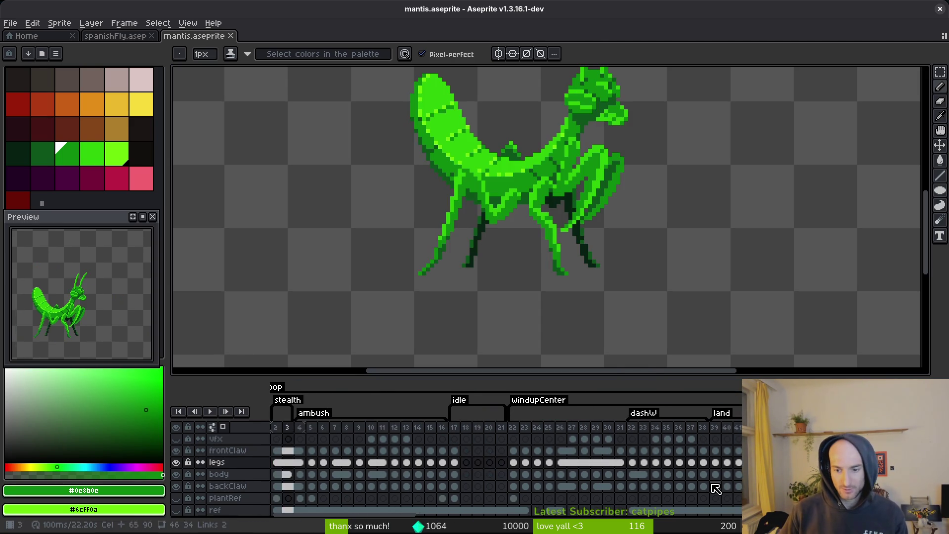
pyautogui.hscroll(5, 668, 496)
pyautogui.hscroll(5, 668, 495)
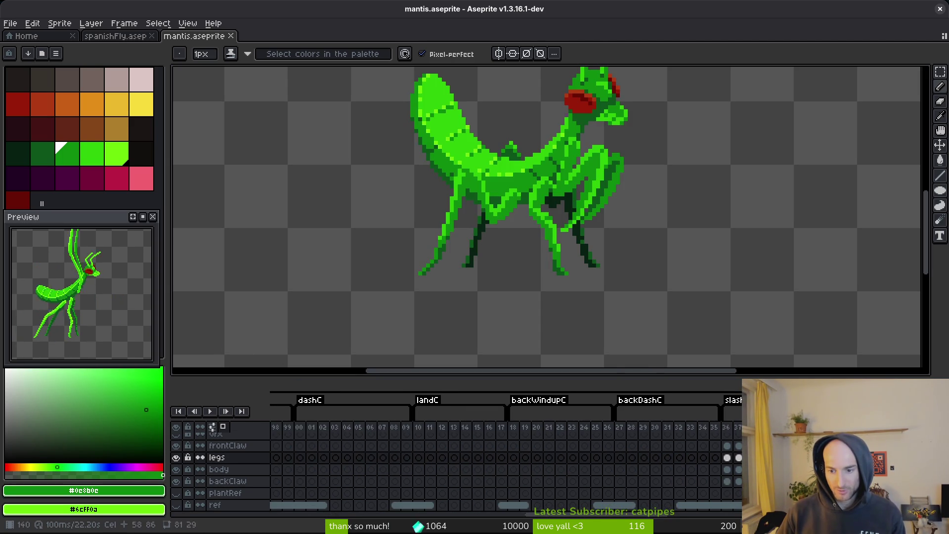
pyautogui.click(513, 486)
# Scroll across the summon, slash and scream tags and select frame 1 on the vfx layer.
pyautogui.hscroll(-5, 430, 479)
pyautogui.hscroll(-5, 642, 486)
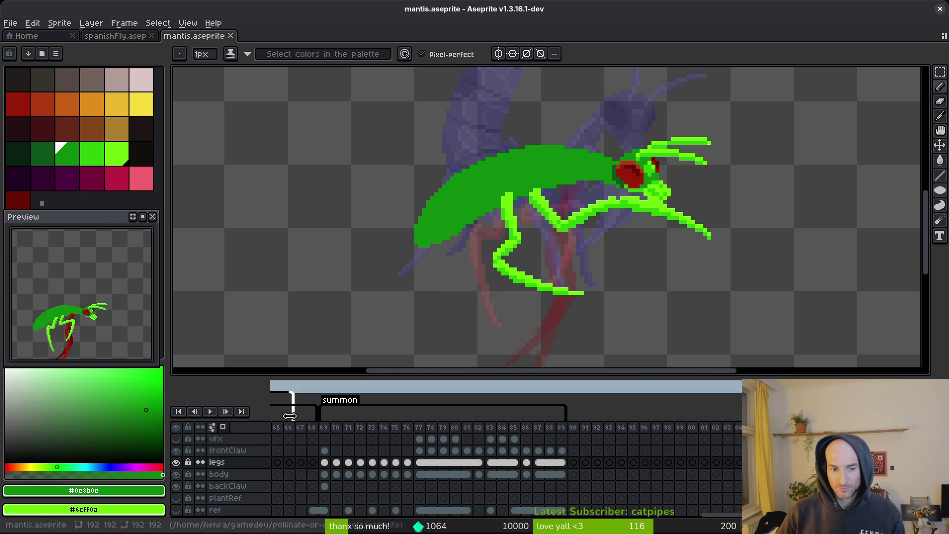
pyautogui.hscroll(-5, 277, 405)
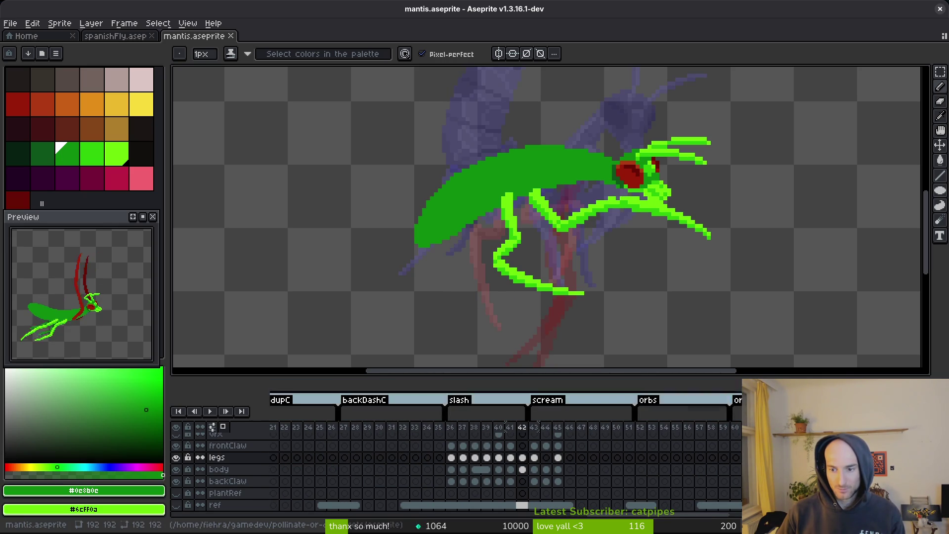
pyautogui.hscroll(8, 323, 424)
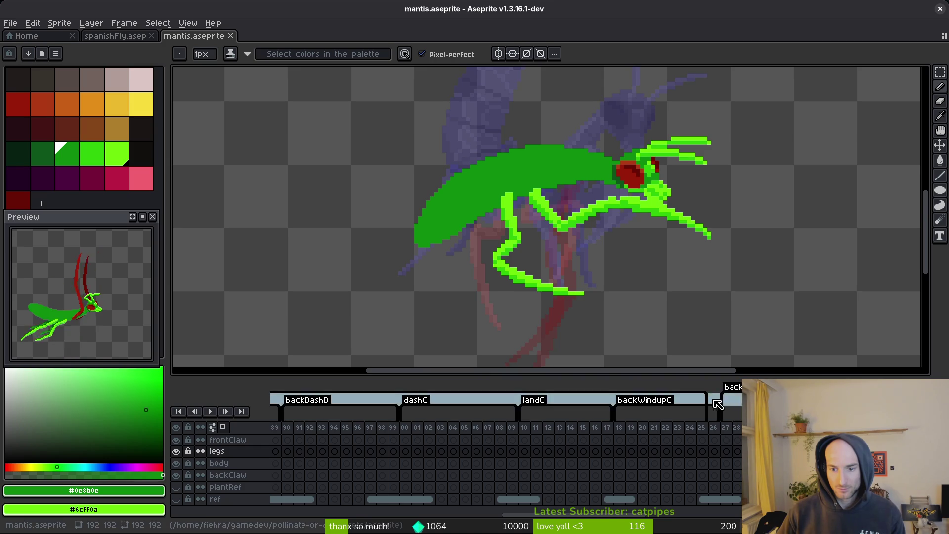
pyautogui.hscroll(-4, 279, 419)
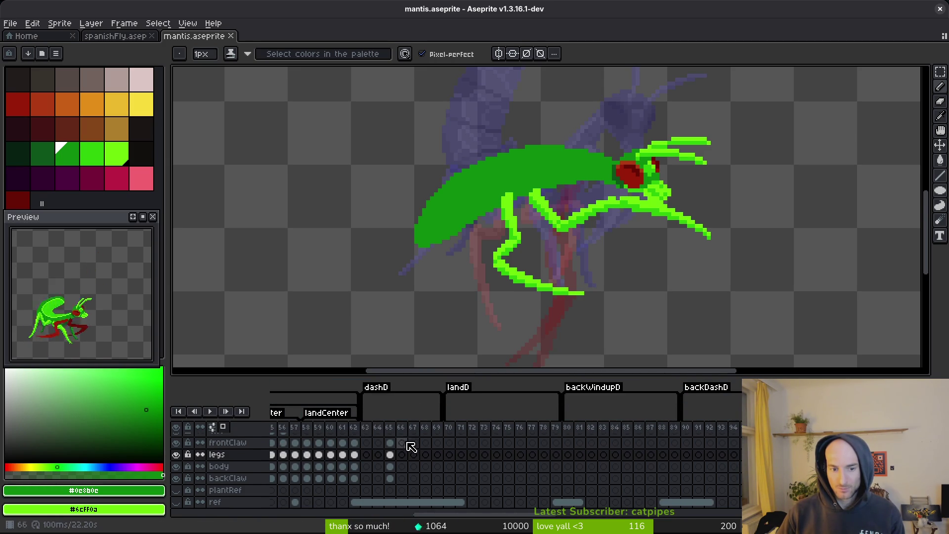
pyautogui.hscroll(-5, 732, 430)
pyautogui.hscroll(-1, 733, 431)
pyautogui.scroll(1, 297, 444)
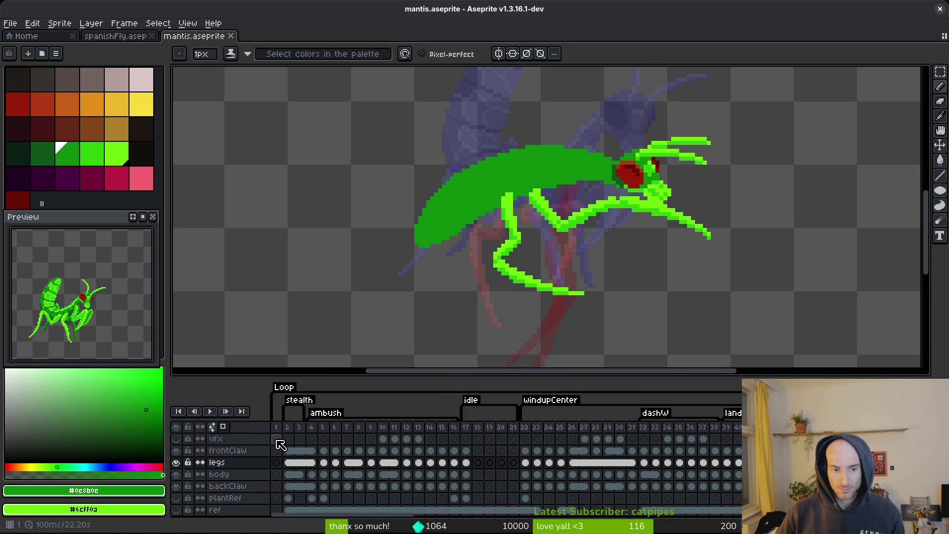
pyautogui.click(275, 438)
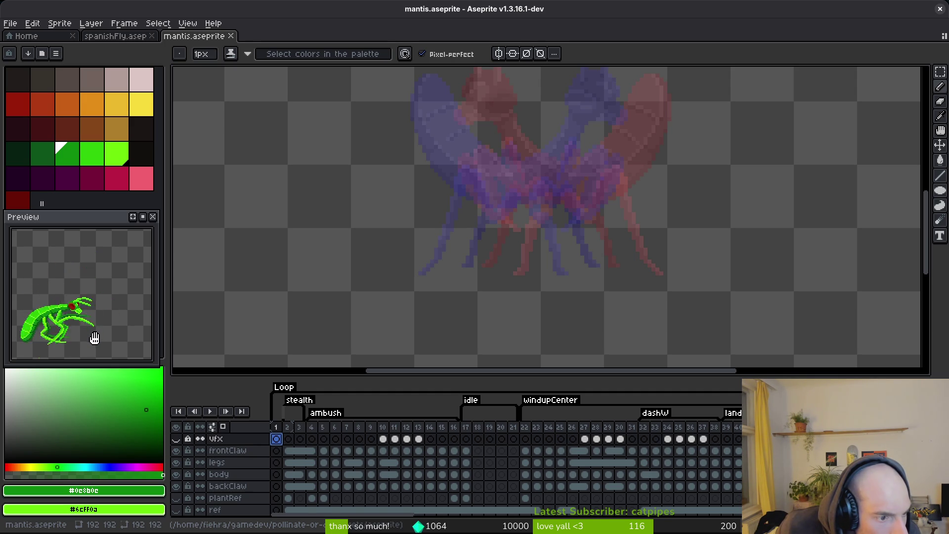
# Play the frontClaw animation from frame 7 with onion skinning turned off.
pyautogui.scroll(-2, 571, 281)
pyautogui.click(346, 450)
pyautogui.press('i')
pyautogui.press('Return')
pyautogui.press('Return')
pyautogui.click(223, 428)
pyautogui.press('Return')
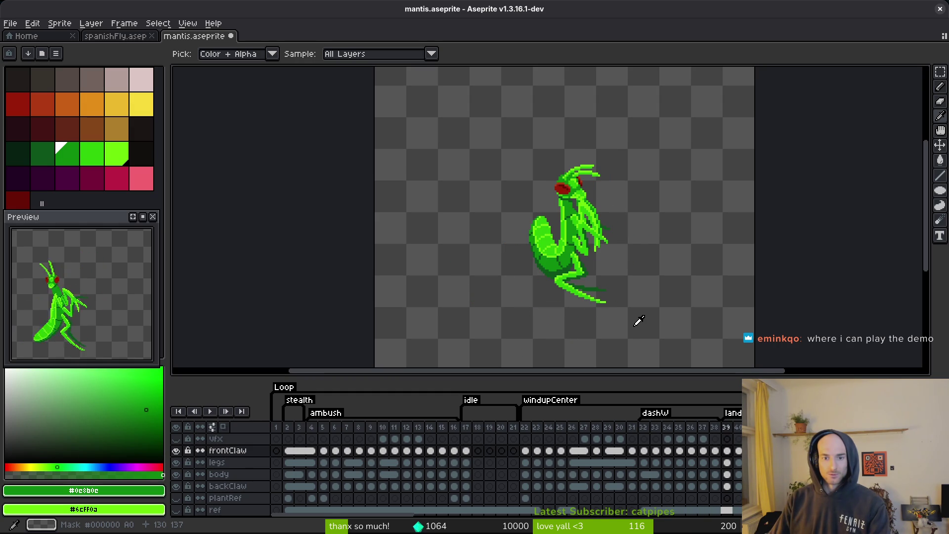
# Save mantis.aseprite and move over to Godot Engine.
pyautogui.press('b')
pyautogui.hotkey('ctrl', 's')
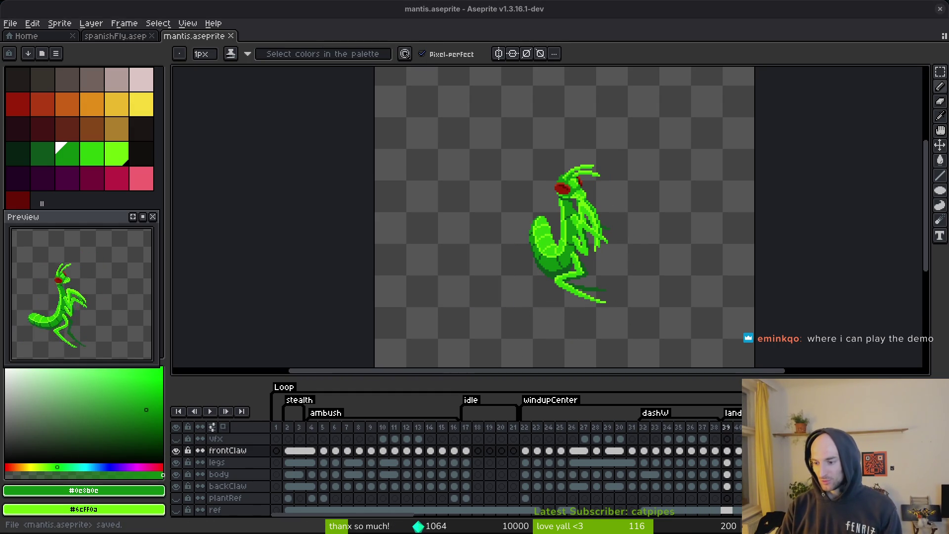
pyautogui.hscroll(3, 566, 278)
pyautogui.press('i')
pyautogui.press('b')
pyautogui.hotkey('ctrl', 's')
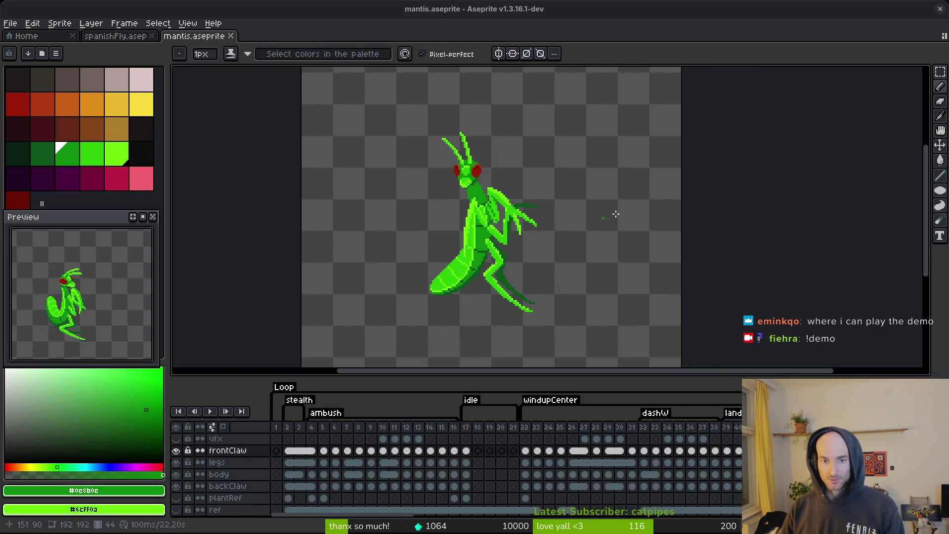
pyautogui.hotkey('alt', 'Tab')
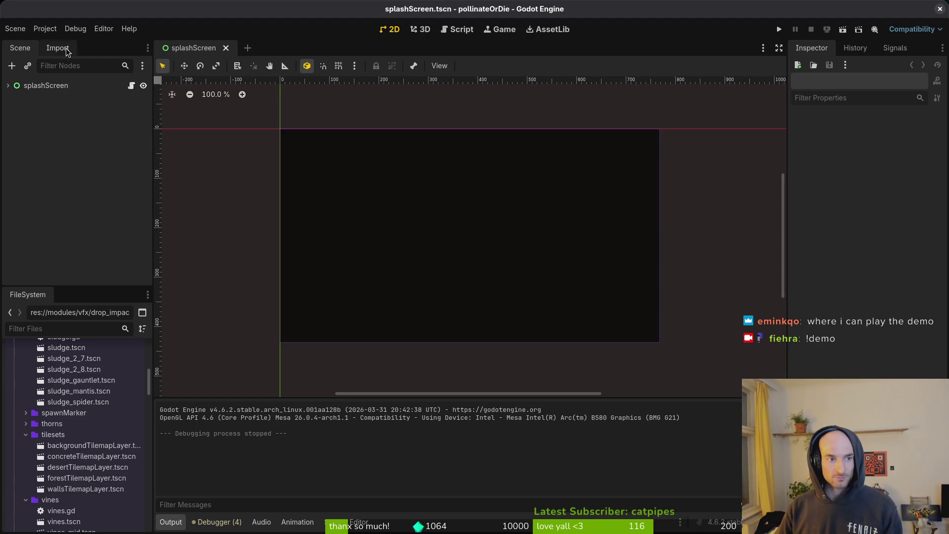
# Leave the Godot editor for the mantis.aseprite window in Aseprite.
pyautogui.hotkey('alt', 'Tab')
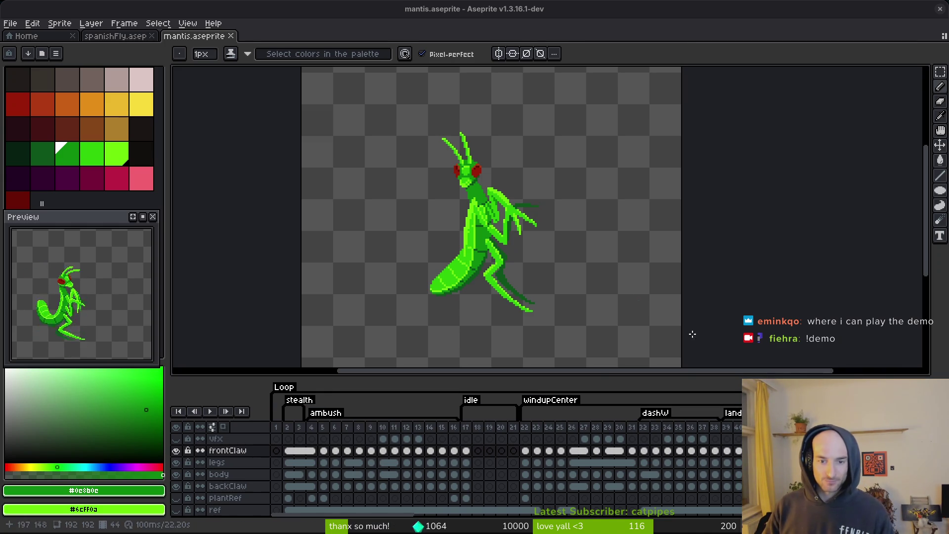
# Export the mantis sprite sheet and close the generated sheet tab.
pyautogui.scroll(-5, 556, 298)
pyautogui.scroll(5, 534, 267)
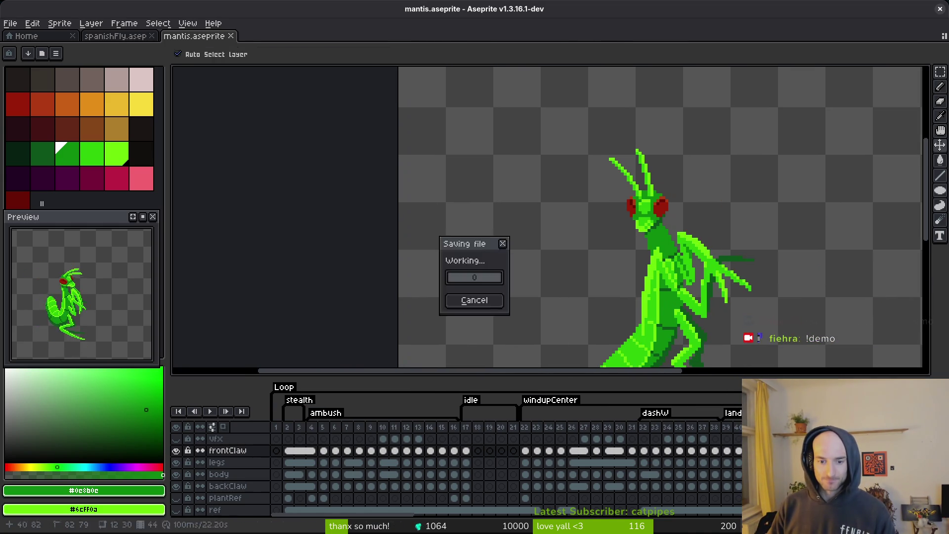
pyautogui.hotkey('ctrl', 'e')
pyautogui.click(302, 177)
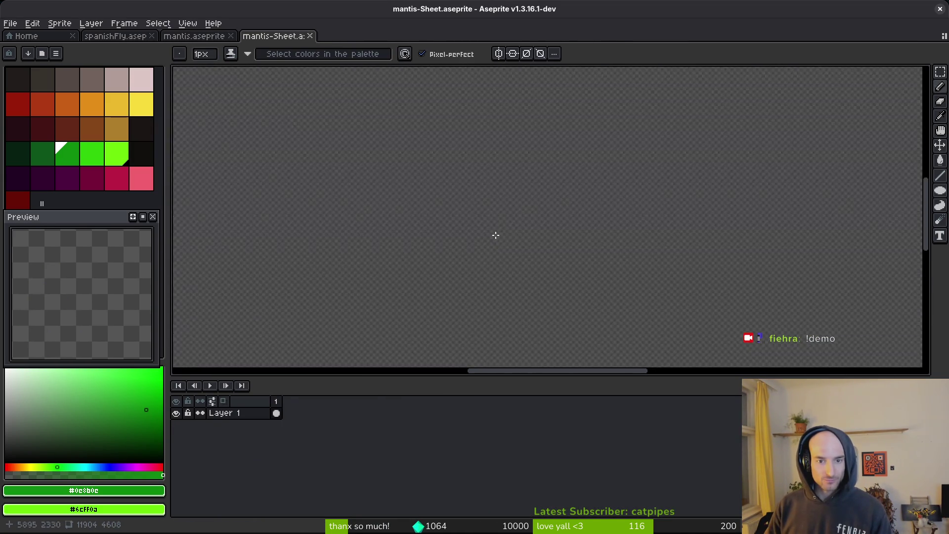
pyautogui.scroll(-4, 400, 182)
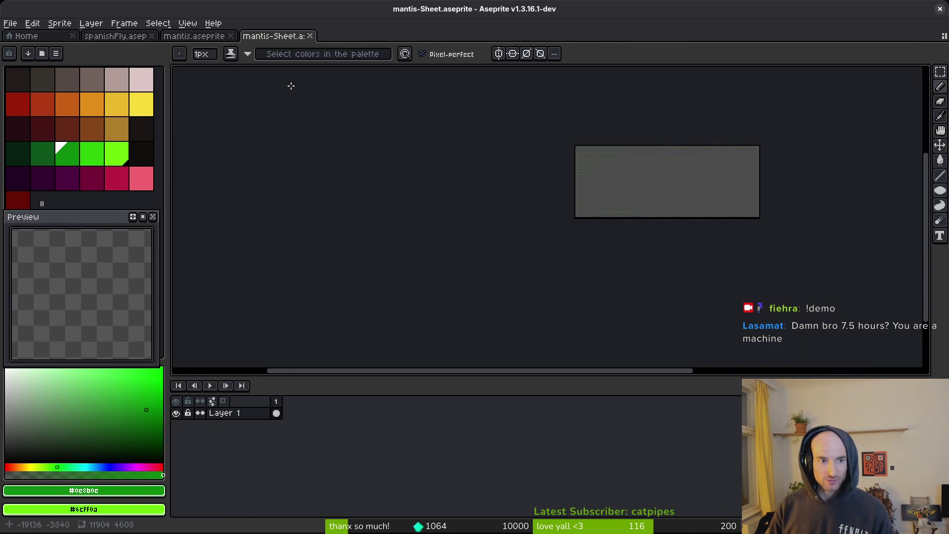
pyautogui.scroll(1, 664, 165)
pyautogui.click(309, 36)
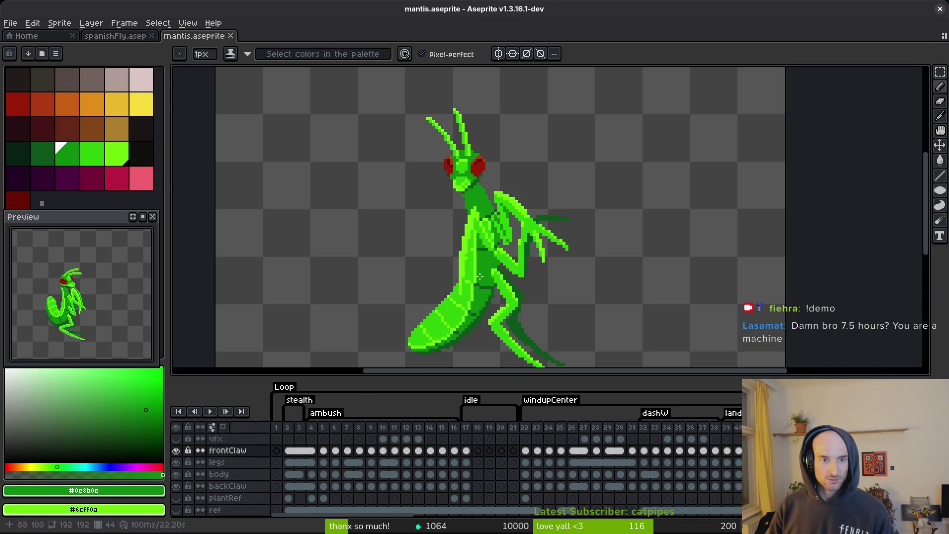
# Delete the Loop tag, then re-export the sprite sheet and close its preview tab.
pyautogui.rightClick(284, 387)
pyautogui.click(316, 401)
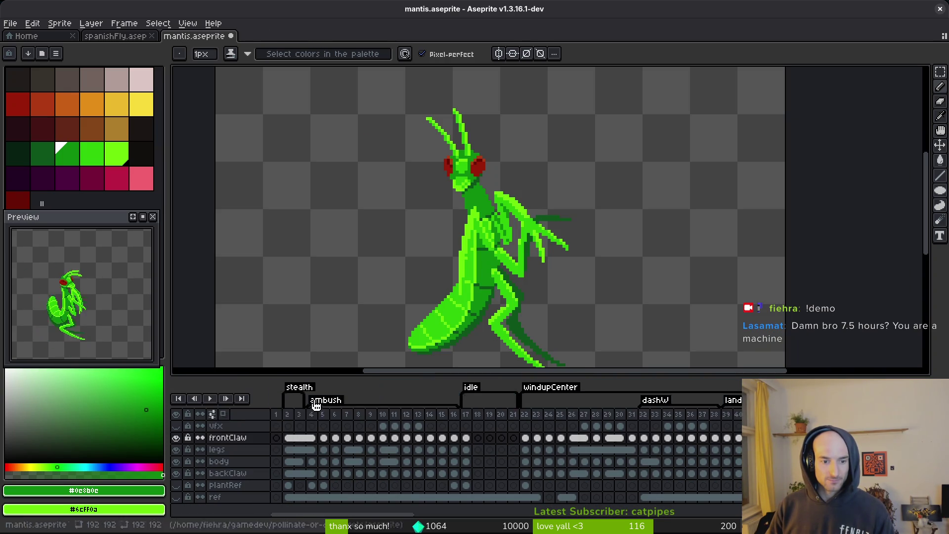
pyautogui.click(276, 415)
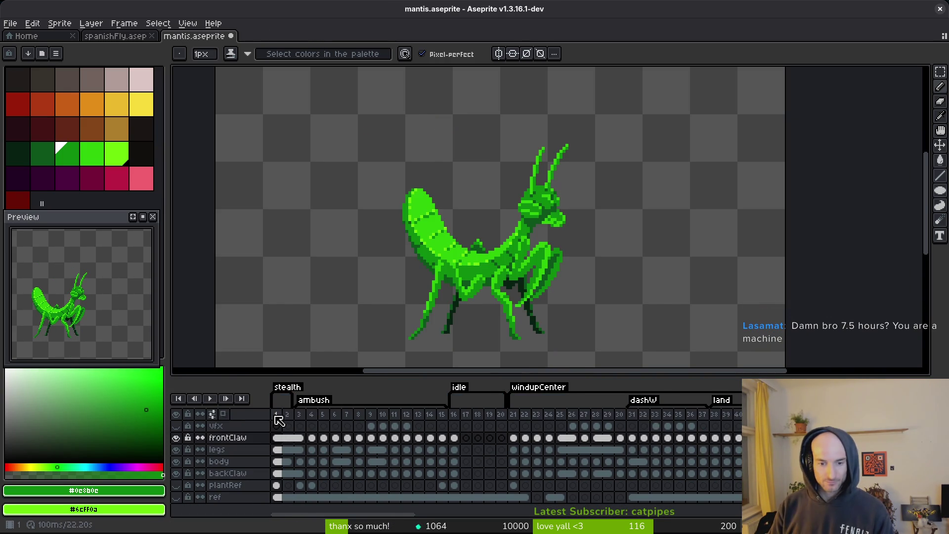
pyautogui.hotkey('ctrl', 'e')
pyautogui.click(303, 175)
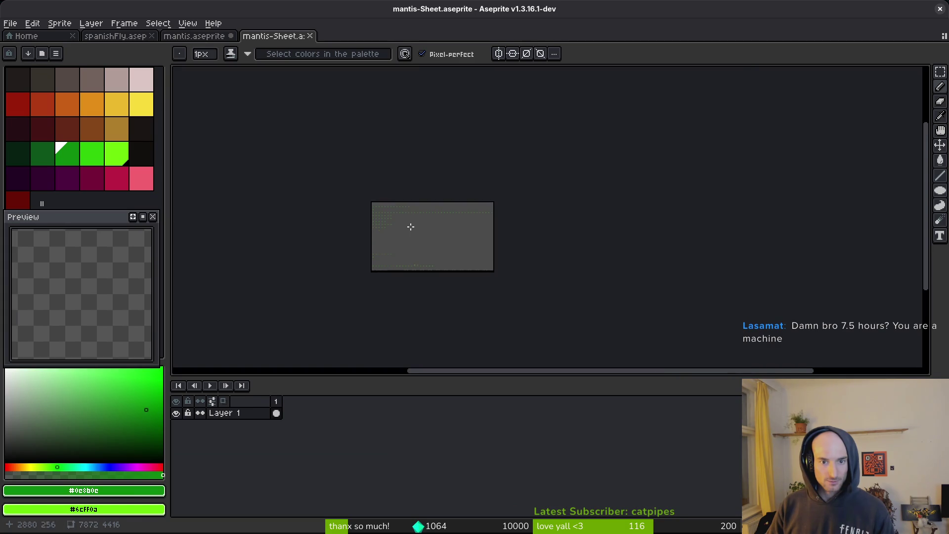
pyautogui.scroll(5, 410, 225)
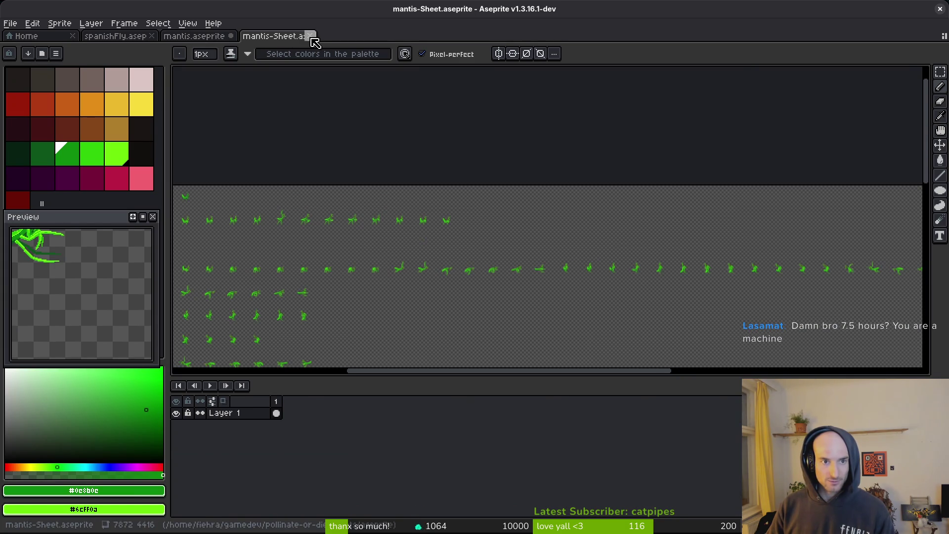
pyautogui.click(310, 35)
# Save mantis.aseprite and bring up the Export Sprite Sheet dialog again.
pyautogui.hscroll(4, 545, 439)
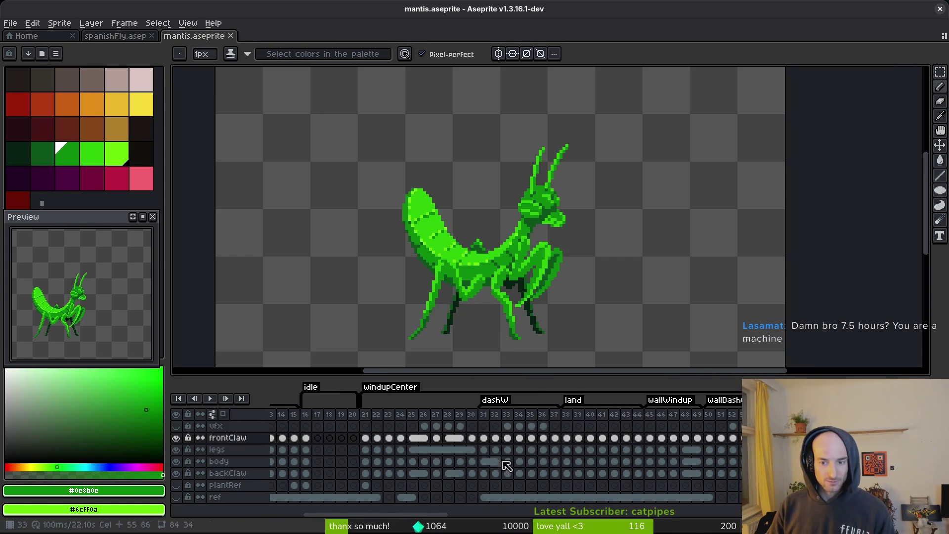
pyautogui.hotkey('ctrl', 's')
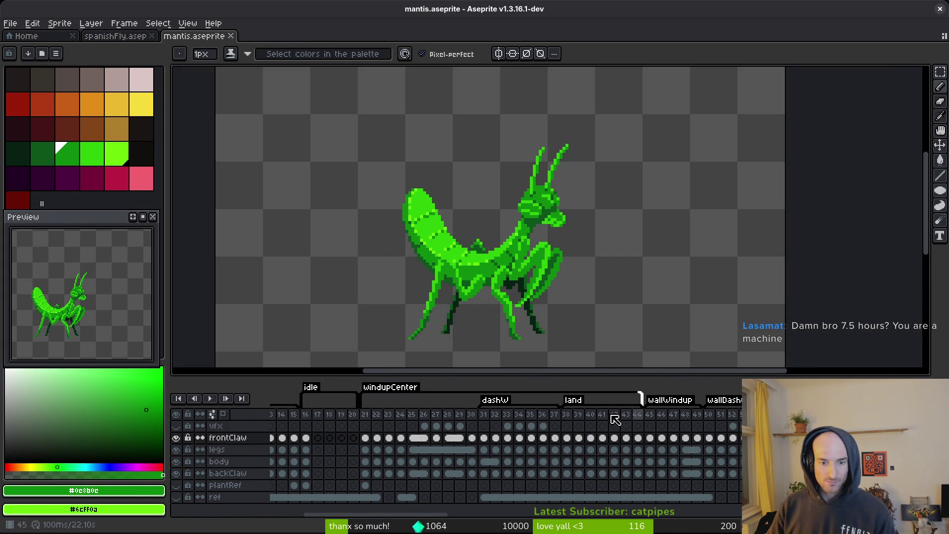
pyautogui.press('v')
pyautogui.hotkey('ctrl', 'e')
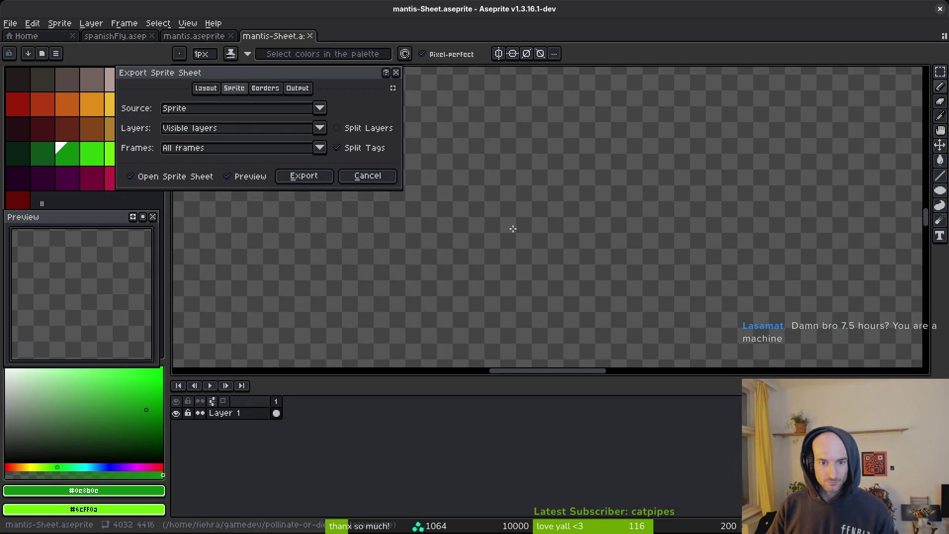
# Choose art/enemies/mantis-Sheet.png as the output file for the sheet export.
pyautogui.scroll(2, 608, 229)
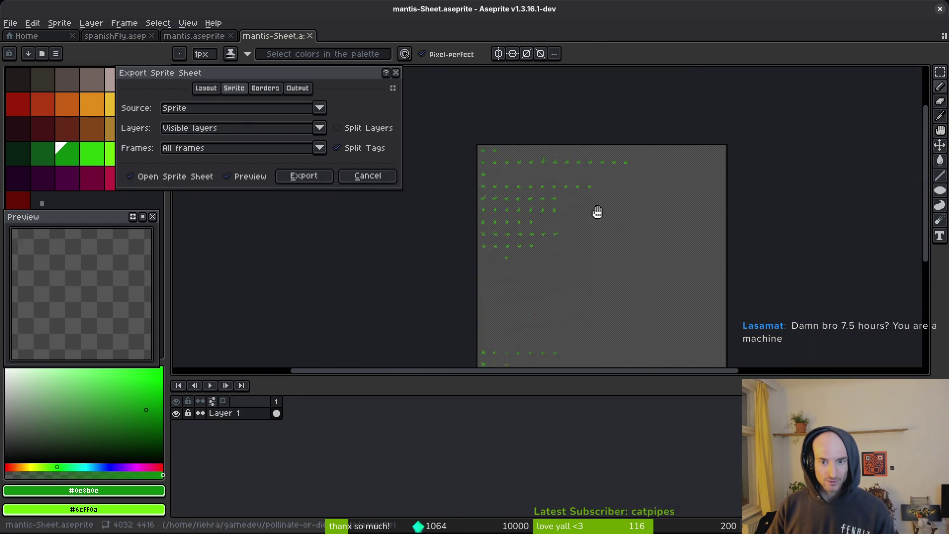
pyautogui.click(302, 176)
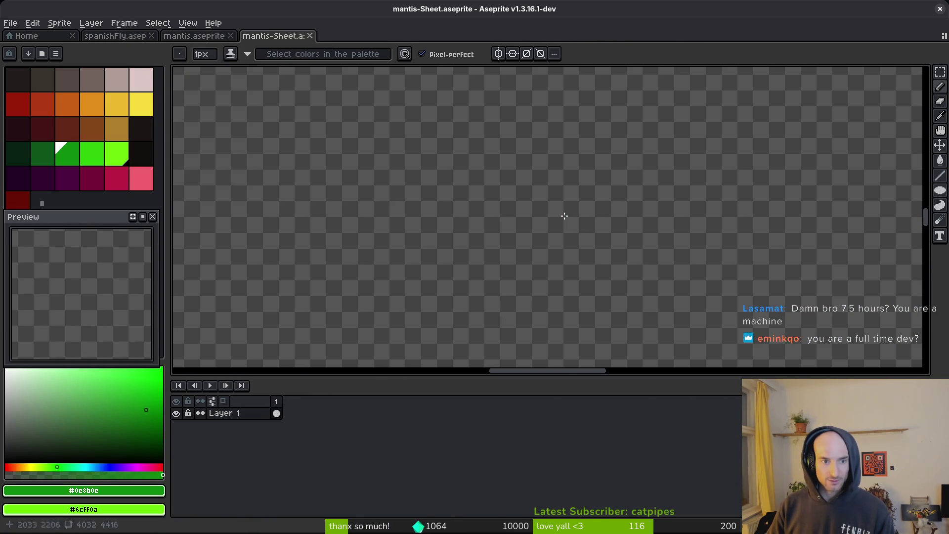
pyautogui.hotkey('ctrl', 'shift', 'e')
pyautogui.click(241, 47)
pyautogui.click(242, 61)
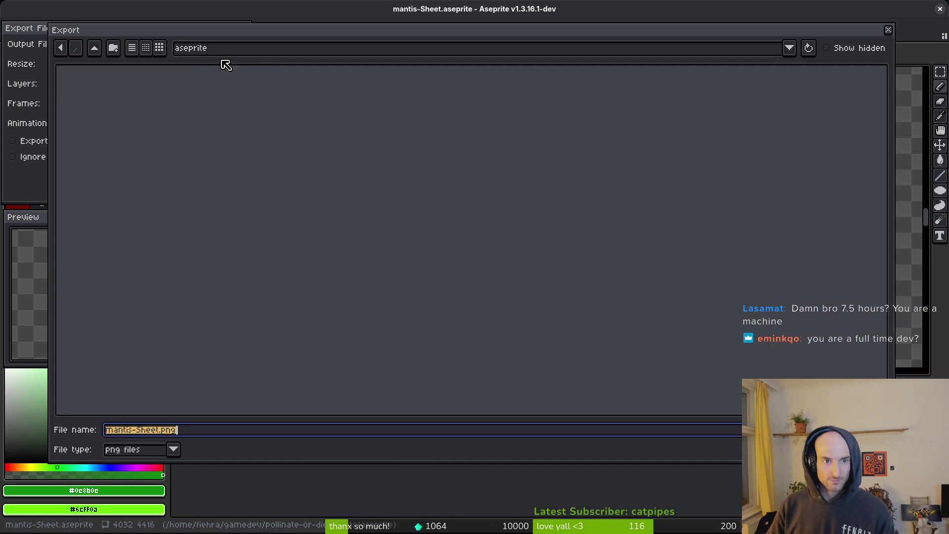
pyautogui.click(94, 48)
pyautogui.doubleClick(321, 114)
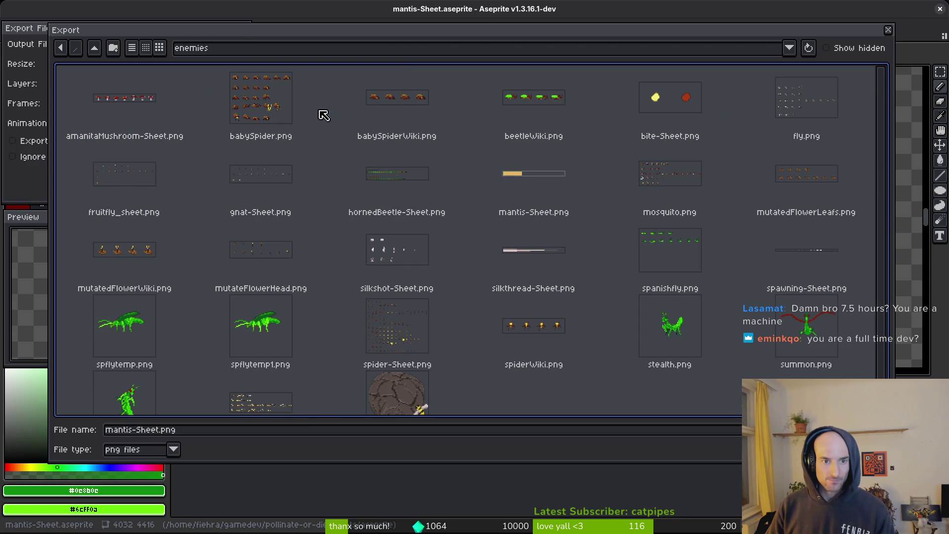
pyautogui.click(533, 203)
pyautogui.press('Return')
pyautogui.press('Return')
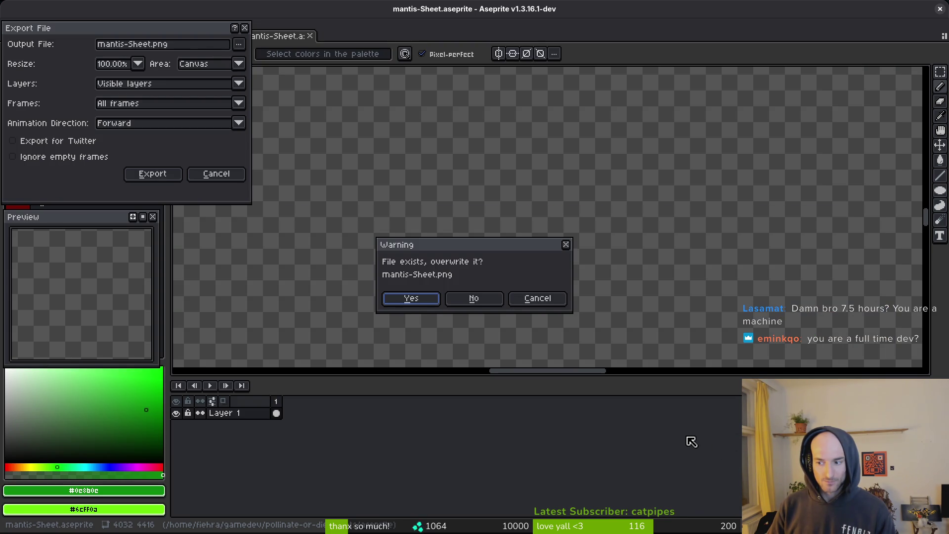
# Confirm overwriting the old mantis-Sheet.png, export it, and switch to Godot.
pyautogui.click(424, 304)
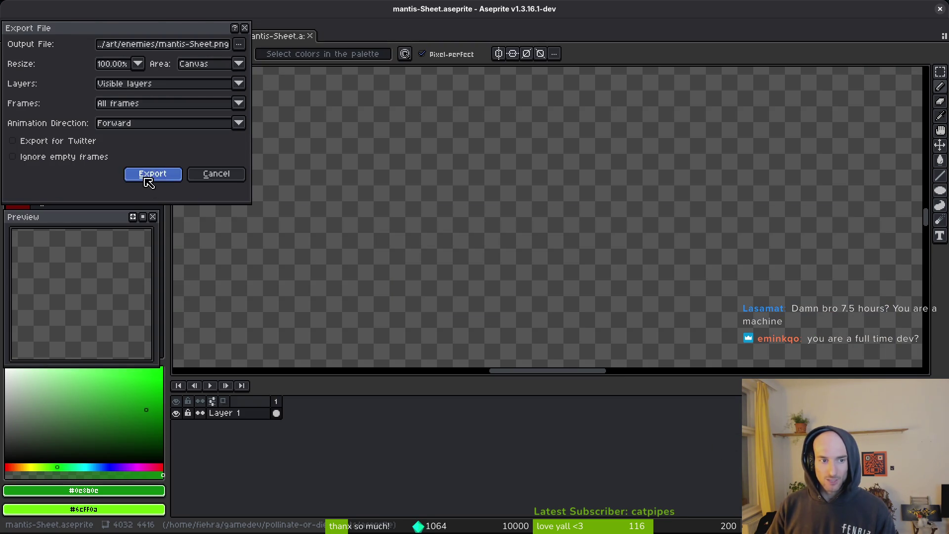
pyautogui.click(146, 176)
pyautogui.hotkey('alt', 'Tab')
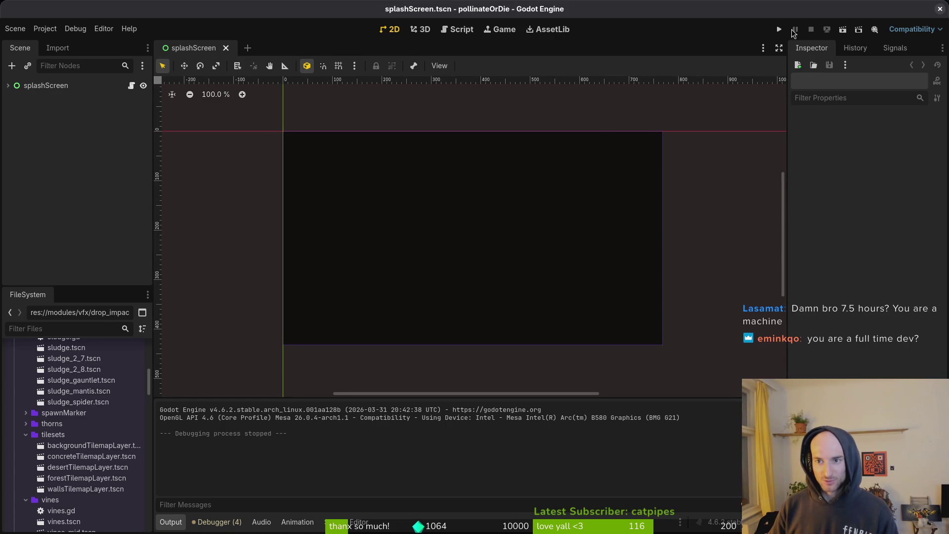
# Run the game, enter the Mantis boss level from the debug list, then pause and stop it.
pyautogui.press('F5')
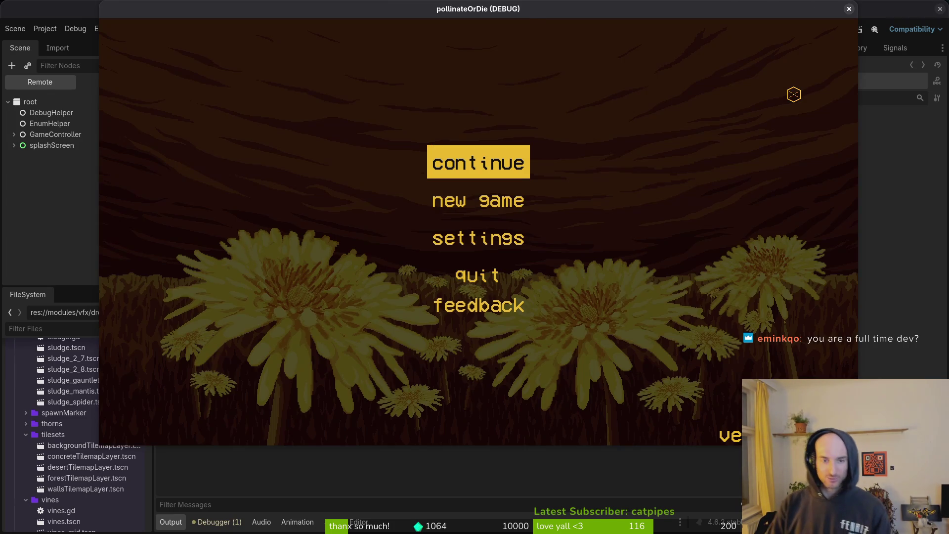
pyautogui.press('Return')
pyautogui.press('Escape')
pyautogui.press('Down')
pyautogui.press('Return')
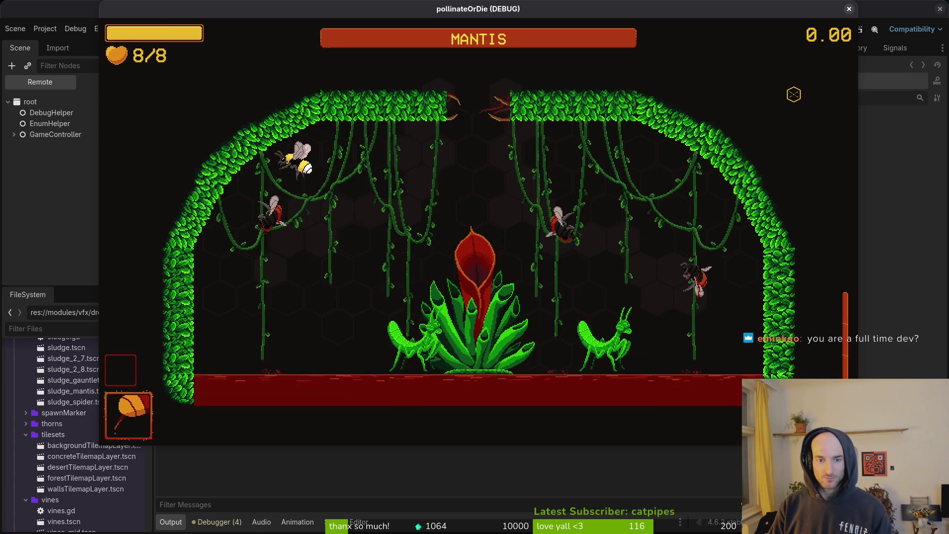
pyautogui.press('Escape')
pyautogui.press('F8')
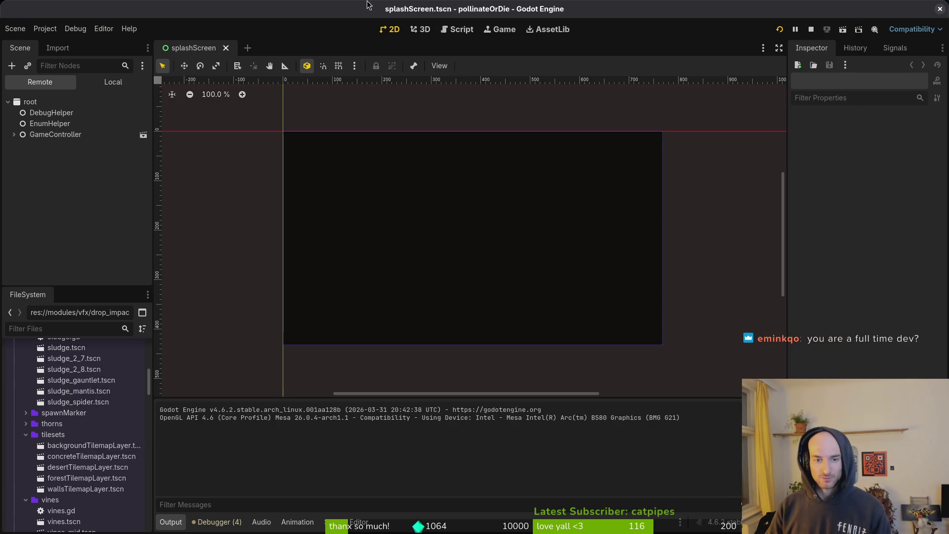
# Return to the mantis.aseprite tab in Aseprite.
pyautogui.hotkey('alt', 'Tab')
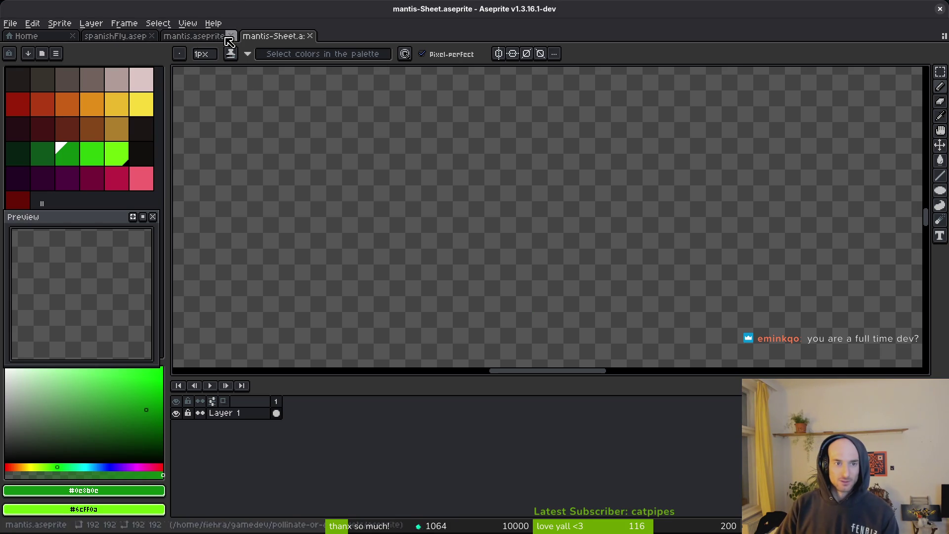
pyautogui.hotkey('alt', 'Tab')
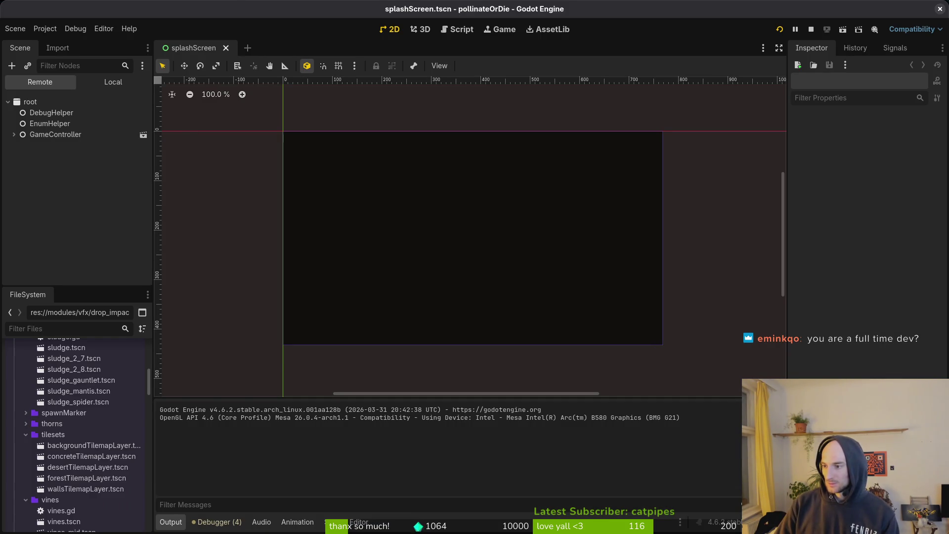
pyautogui.hotkey('alt', 'Tab')
pyautogui.click(193, 36)
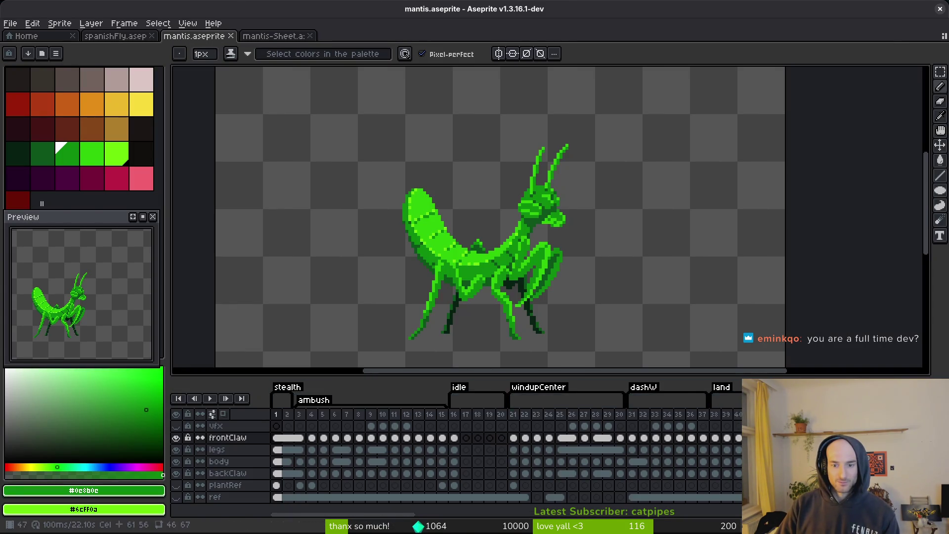
# Play the summon animation from one of its frames, then save mantis.aseprite twice.
pyautogui.hscroll(10, 688, 463)
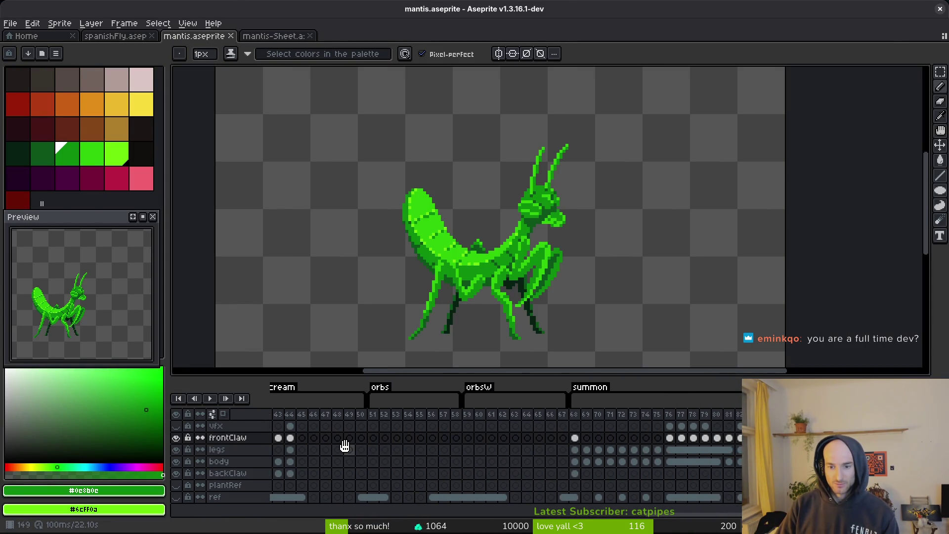
pyautogui.click(669, 458)
pyautogui.press('Return')
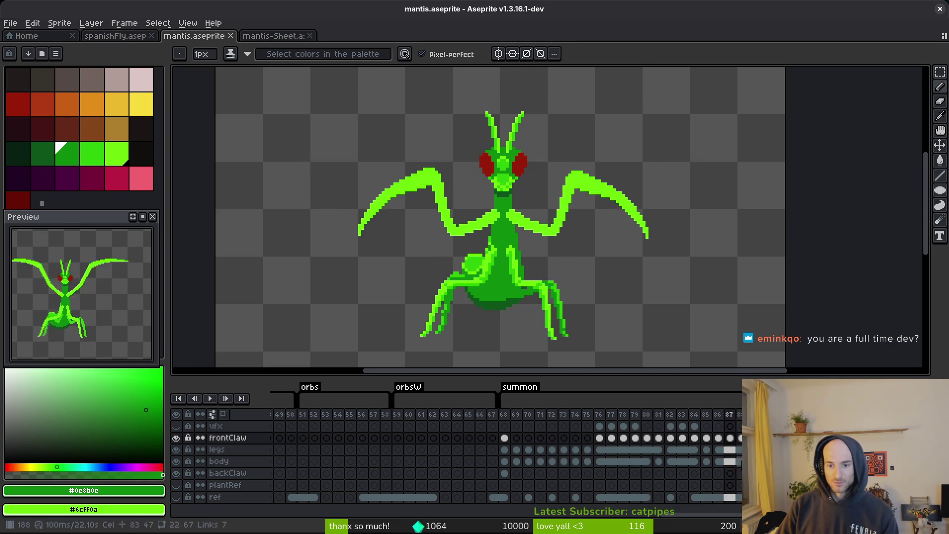
pyautogui.scroll(-5, 627, 333)
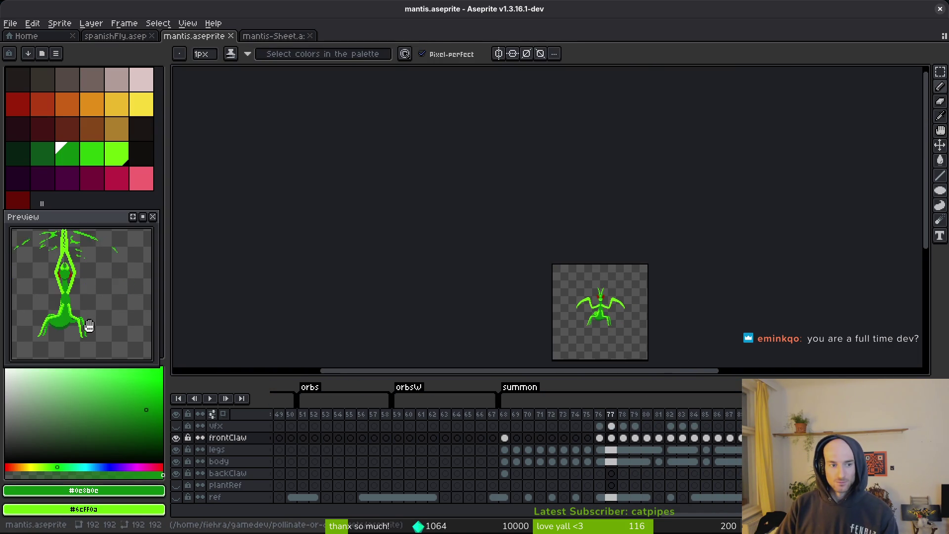
pyautogui.hotkey('ctrl', 's')
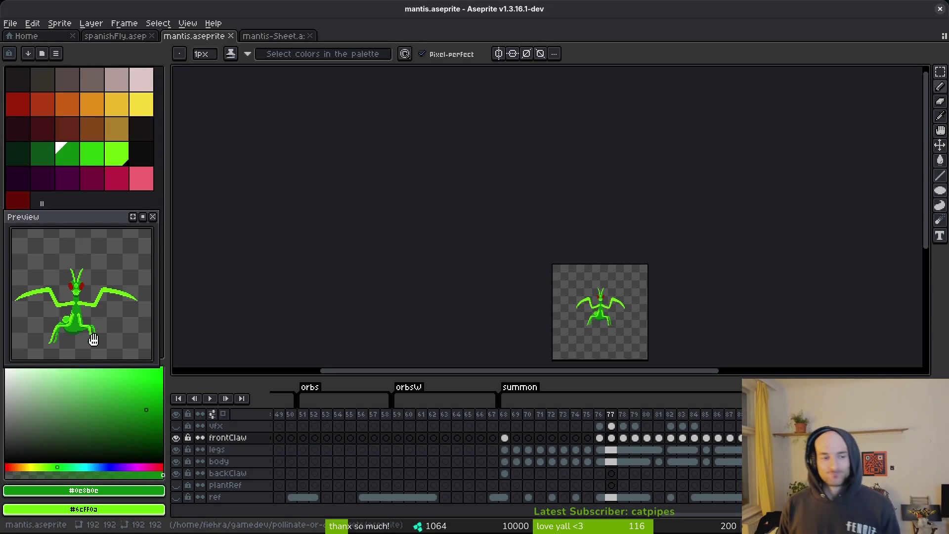
pyautogui.hotkey('ctrl', 's')
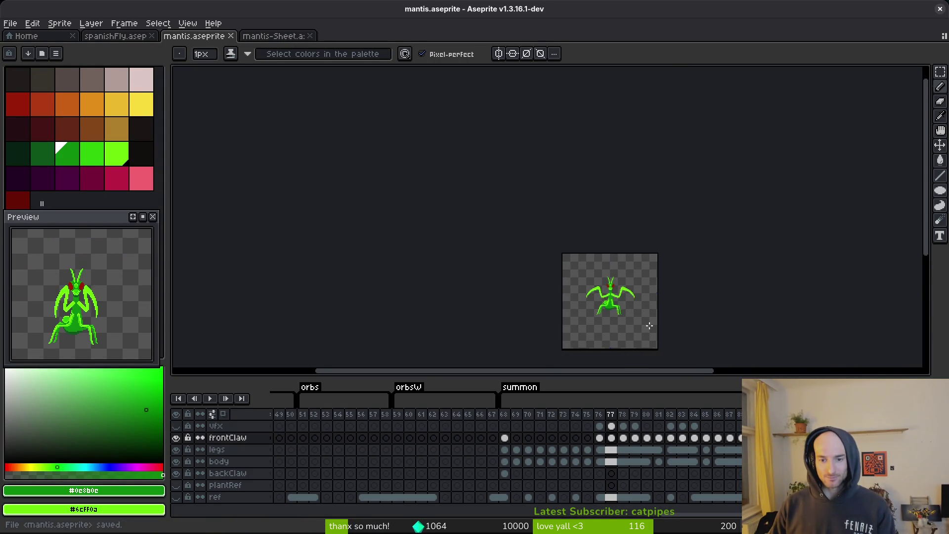
pyautogui.scroll(3, 574, 292)
pyautogui.scroll(-2, 555, 278)
pyautogui.scroll(2, 498, 279)
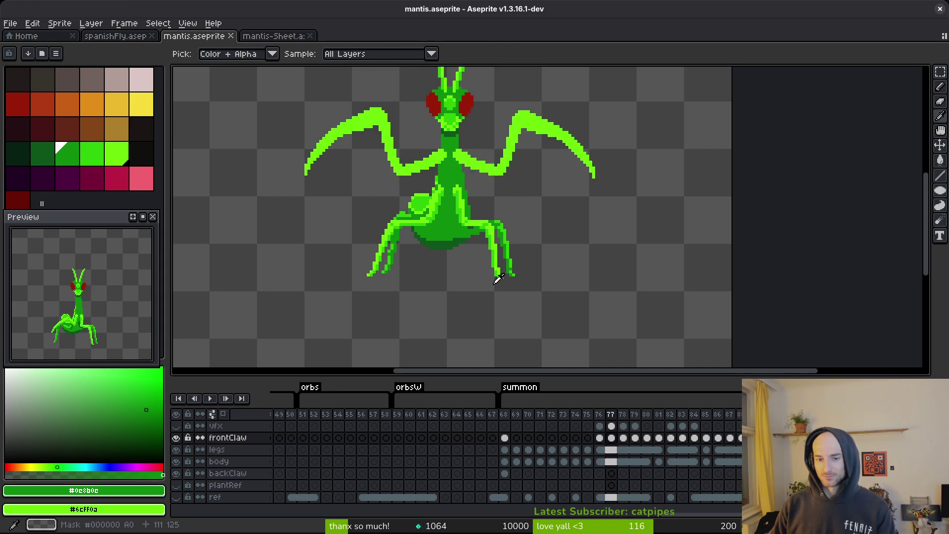
# Save mantis.aseprite with the reworked summon frames and pan across the mantis.
pyautogui.press('b')
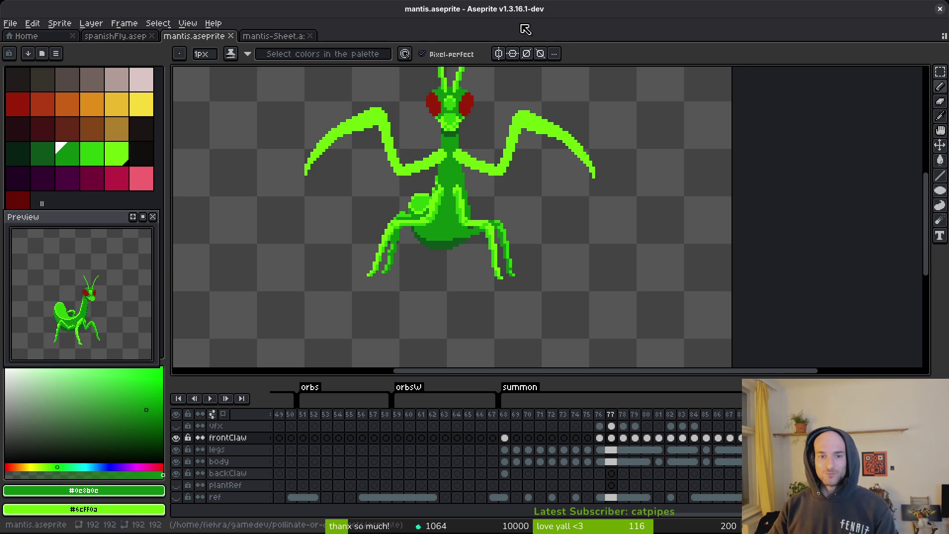
pyautogui.hotkey('ctrl', 's')
pyautogui.moveTo(456, 240); pyautogui.dragTo(500, 244)
pyautogui.moveTo(576, 233); pyautogui.dragTo(486, 209)
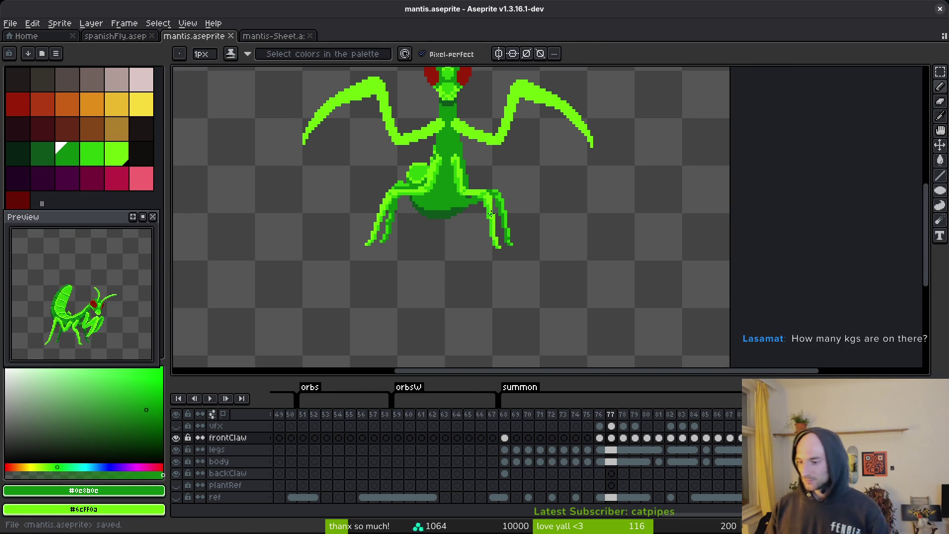
pyautogui.scroll(-5, 485, 228)
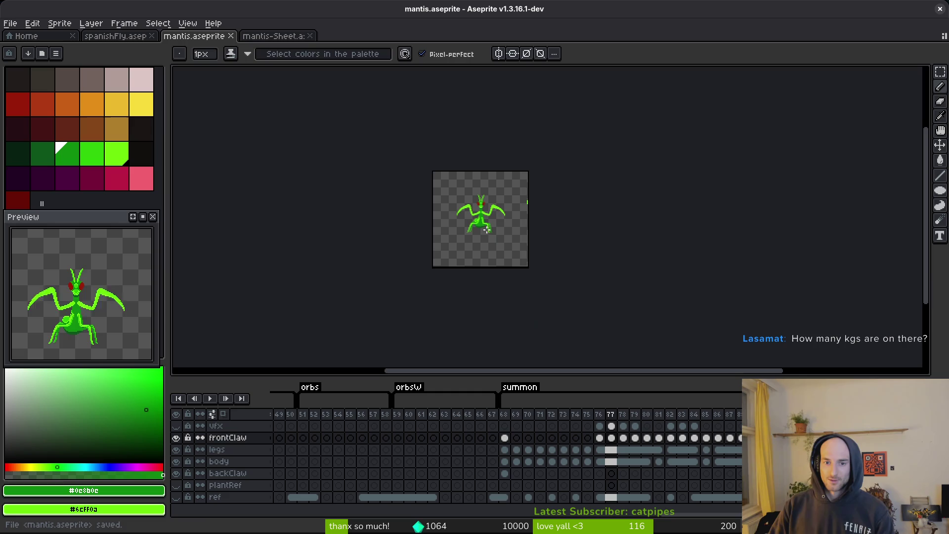
pyautogui.scroll(5, 485, 229)
# Step back to summon frame 68, then bring up the mantis-Sheet document.
pyautogui.press('Left')
pyautogui.press('alt')
pyautogui.press('Left')
pyautogui.press('Left')
pyautogui.press('Left')
pyautogui.moveTo(332, 252)
pyautogui.mouseDown()
pyautogui.moveTo(528, 258)
pyautogui.moveTo(401, 258)
pyautogui.mouseUp()
pyautogui.click(287, 37)
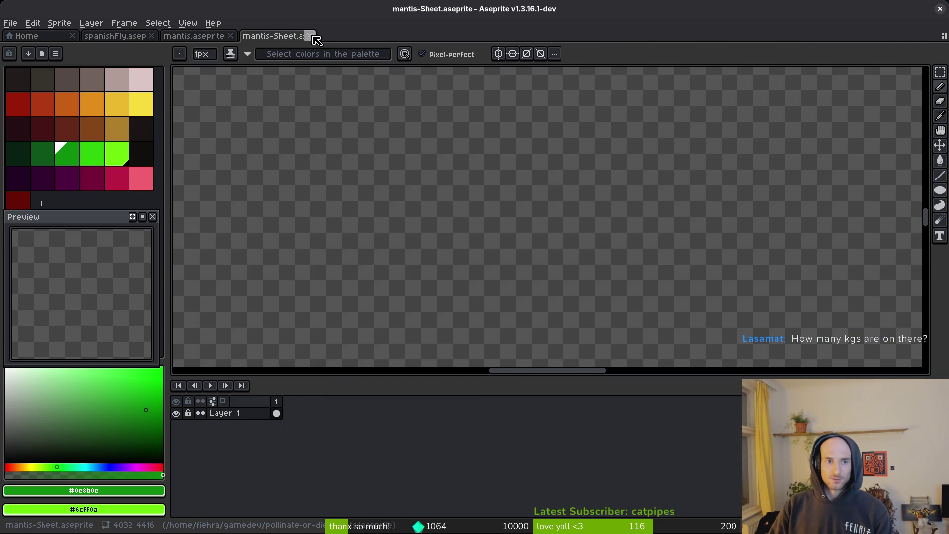
# Close the mantis-Sheet document and save the mantis sprite.
pyautogui.click(315, 39)
pyautogui.hotkey('ctrl', 's')
pyautogui.scroll(-2, 581, 254)
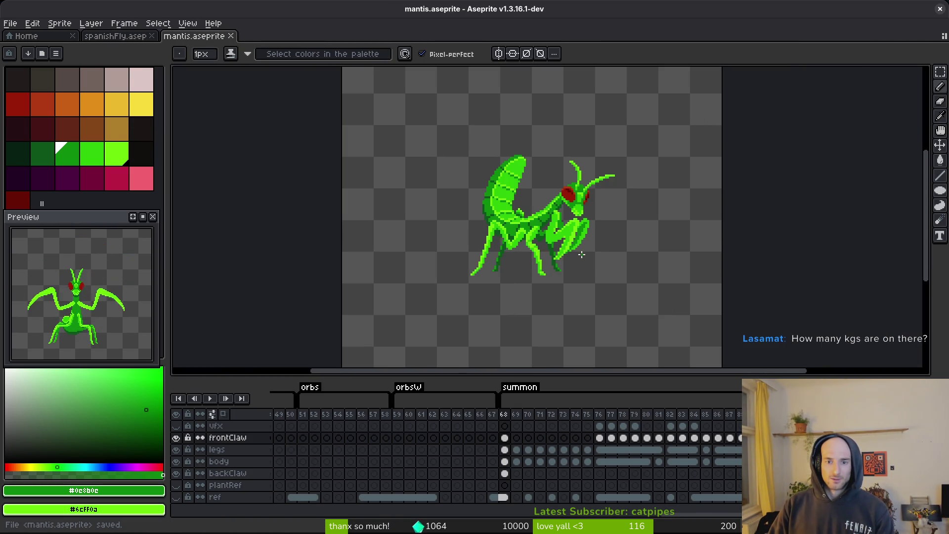
pyautogui.scroll(2, 581, 255)
pyautogui.scroll(-1, 578, 250)
pyautogui.scroll(2, 587, 237)
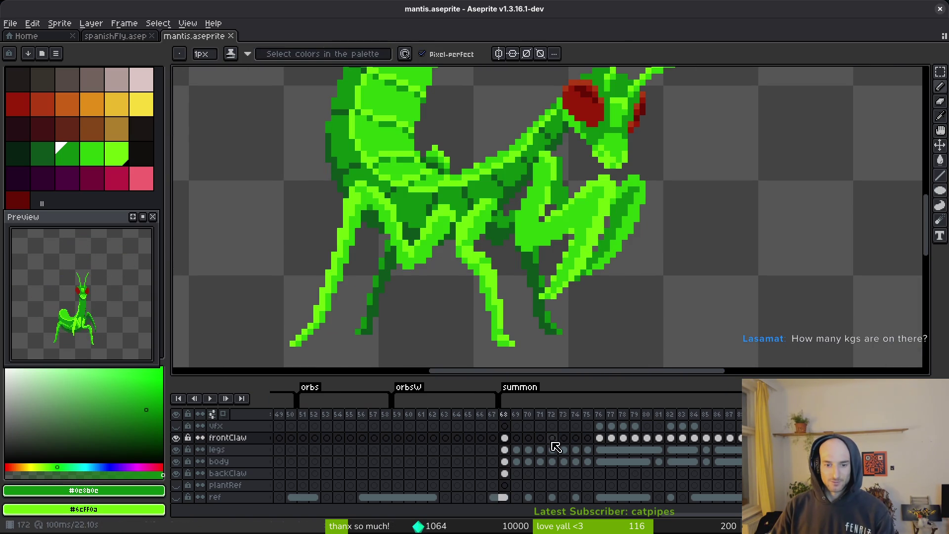
# Scroll across the mantis timeline tags, then close mantis.aseprite to reveal spanishFly.
pyautogui.hscroll(-5, 386, 430)
pyautogui.hscroll(-10, 385, 430)
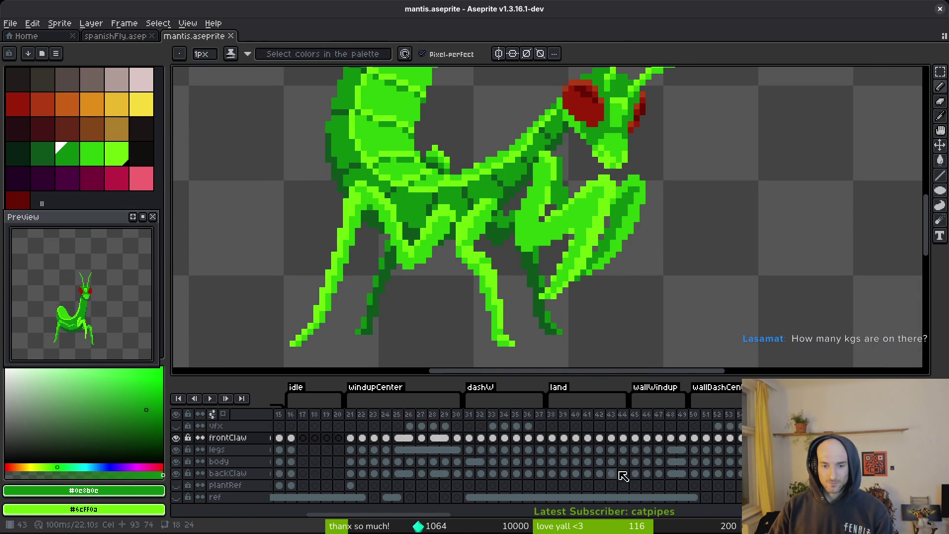
pyautogui.hscroll(2, 619, 471)
pyautogui.hscroll(-4, 610, 471)
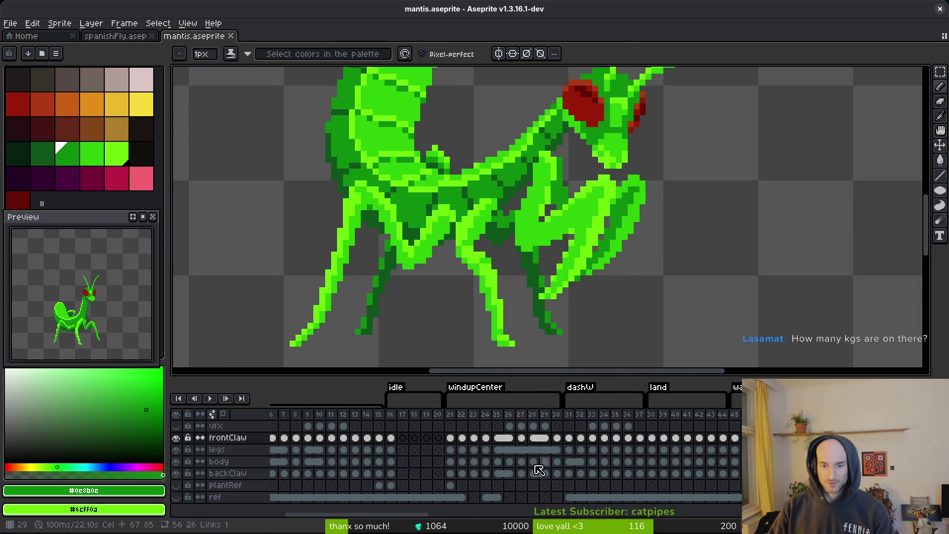
pyautogui.hscroll(-1, 459, 466)
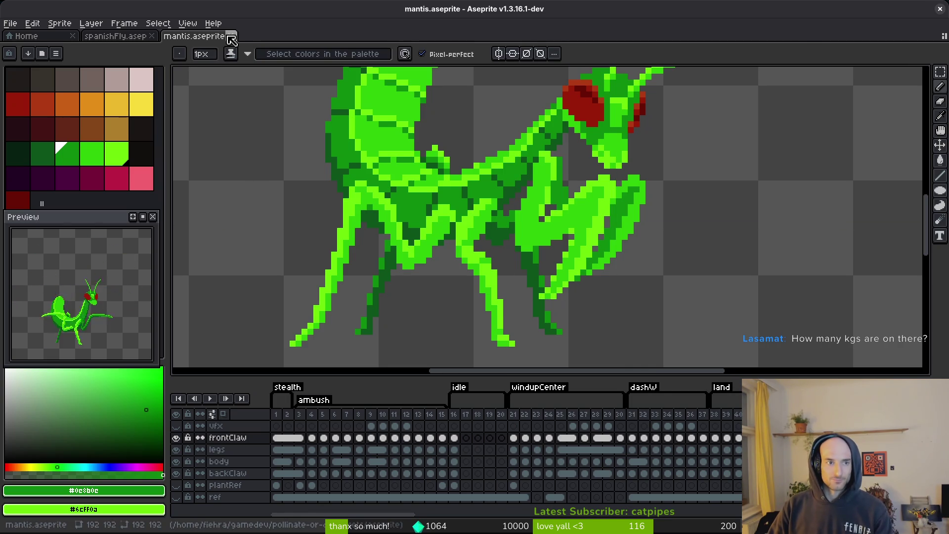
pyautogui.click(231, 38)
# Step through the spanish fly frames to frame 19.
pyautogui.press('i')
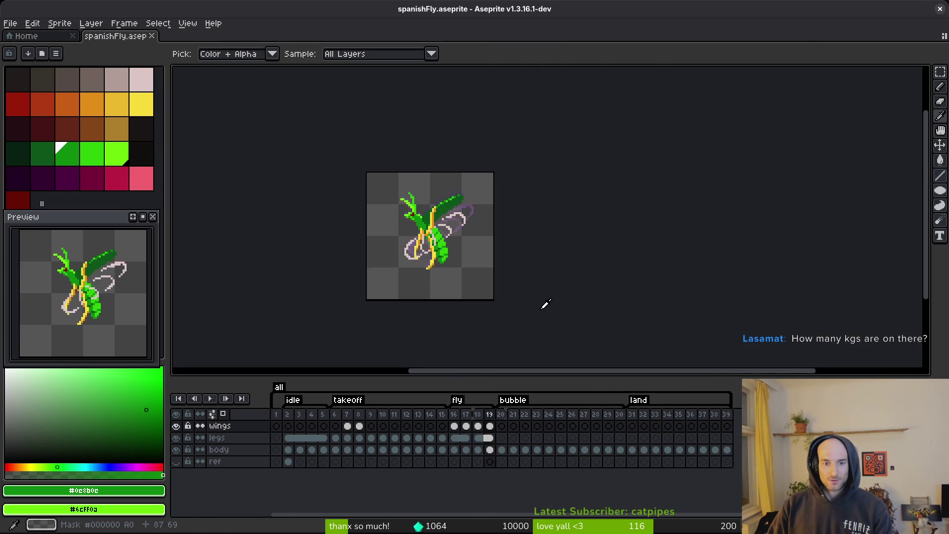
pyautogui.press('Left')
pyautogui.press('Right')
pyautogui.press('Left')
pyautogui.press('Left')
pyautogui.press('b')
pyautogui.press('Right')
pyautogui.press('Right')
pyautogui.scroll(3, 462, 260)
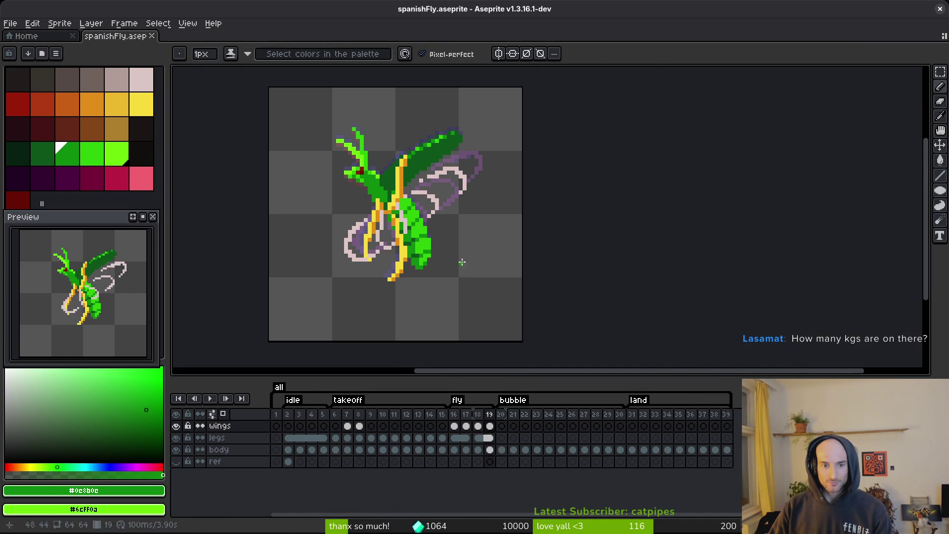
# Paste the yellow legs into frames 20 and 21 on the legs layer.
pyautogui.click(489, 437)
pyautogui.click(501, 437)
pyautogui.hotkey('ctrl', 'v')
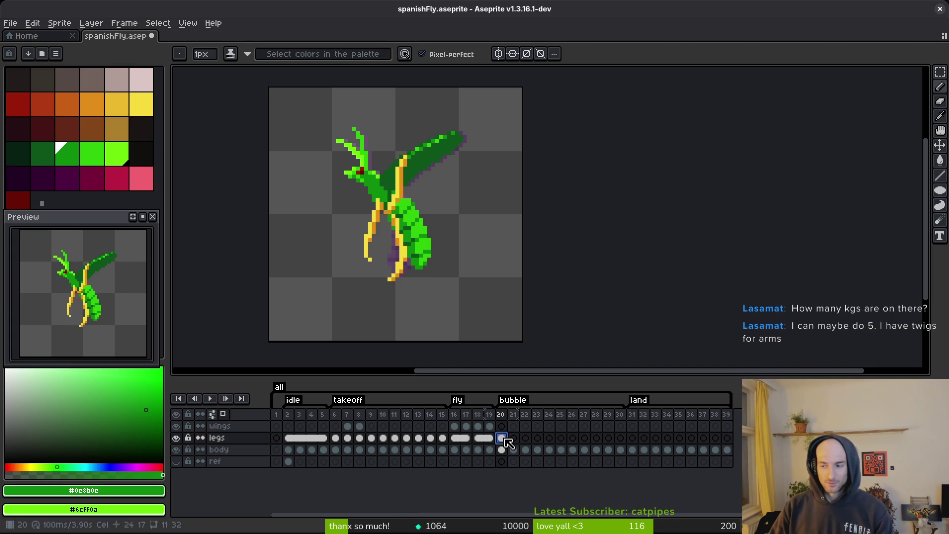
pyautogui.press('Right')
pyautogui.press('i')
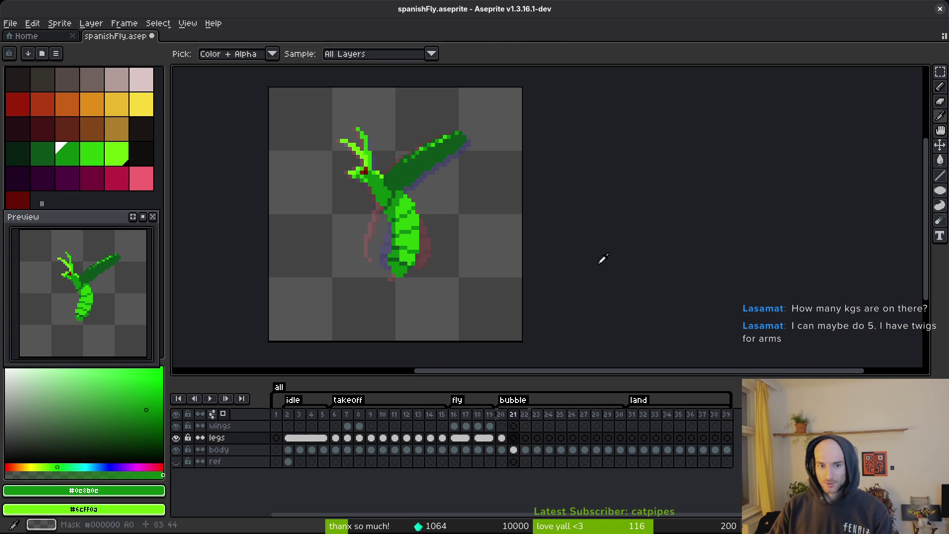
pyautogui.hotkey('ctrl', 'v')
pyautogui.press('b')
# Link the legs cels across frames 20–25, undo the cel copy, and close spanishFly.aseprite.
pyautogui.press('i')
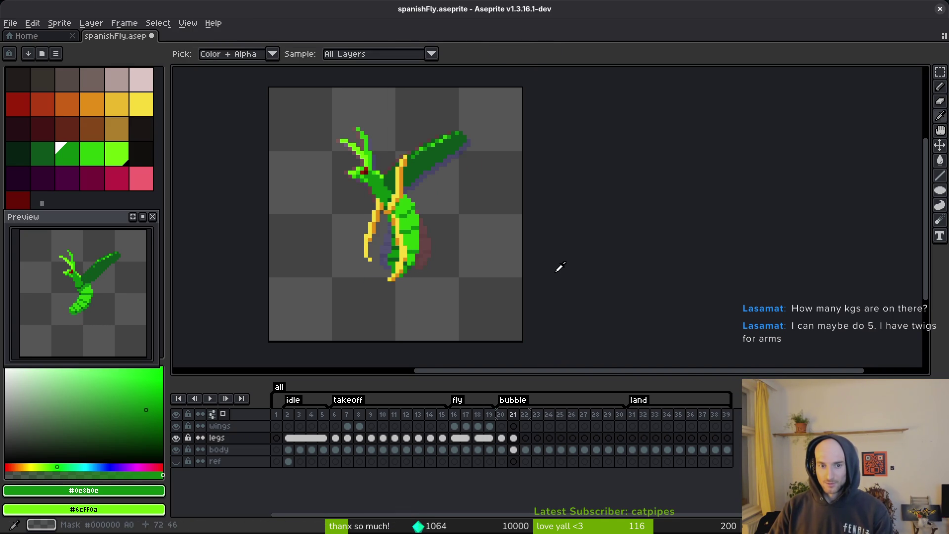
pyautogui.moveTo(500, 438); pyautogui.dragTo(572, 443)
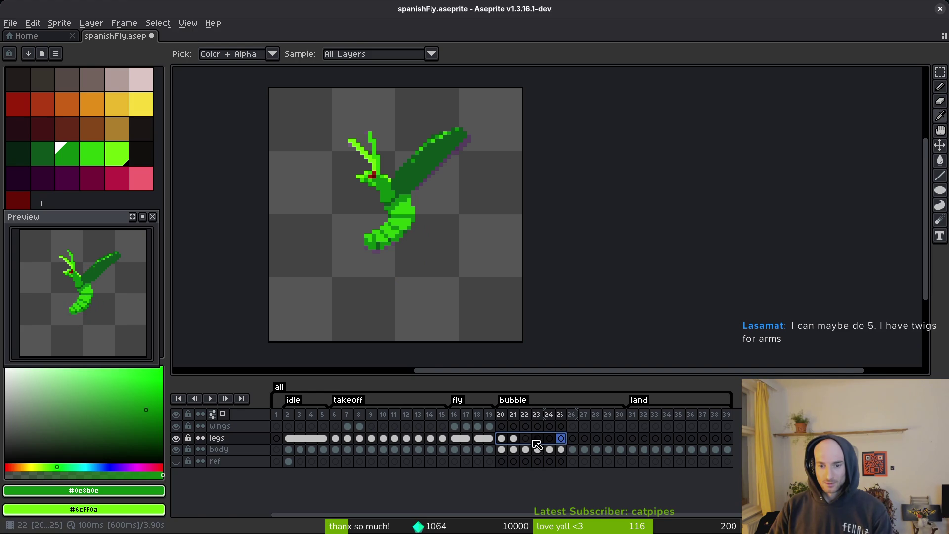
pyautogui.rightClick(504, 441)
pyautogui.click(550, 484)
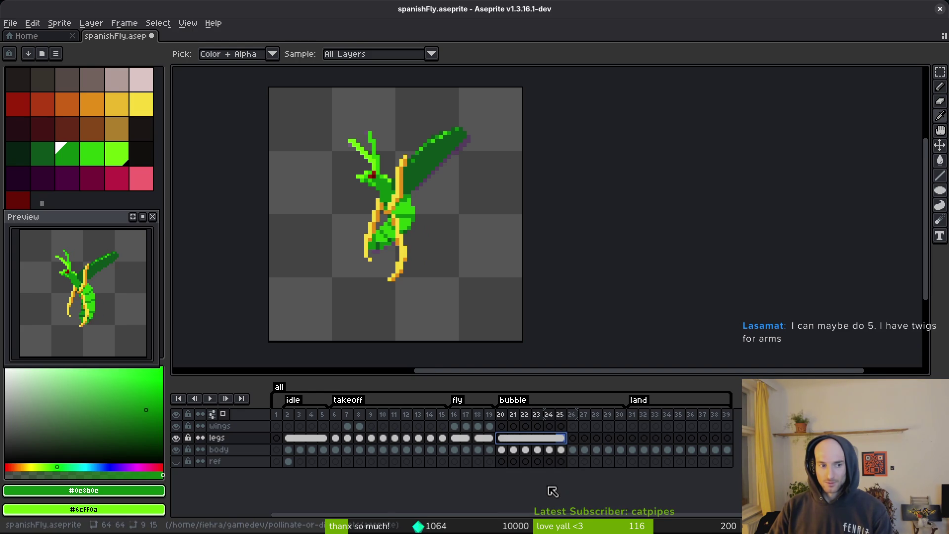
pyautogui.press('b')
pyautogui.hotkey('ctrl', 'z')
pyautogui.hotkey('ctrl', 'z')
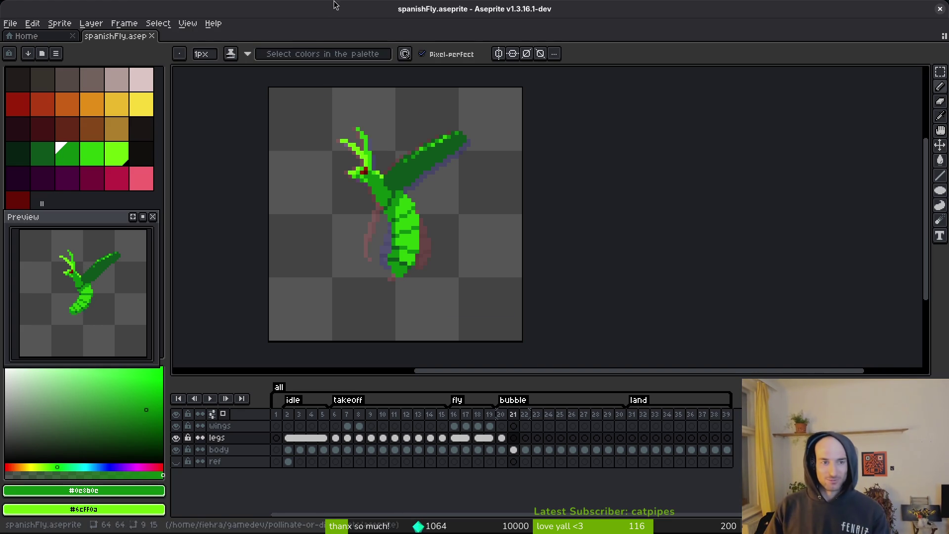
pyautogui.click(152, 36)
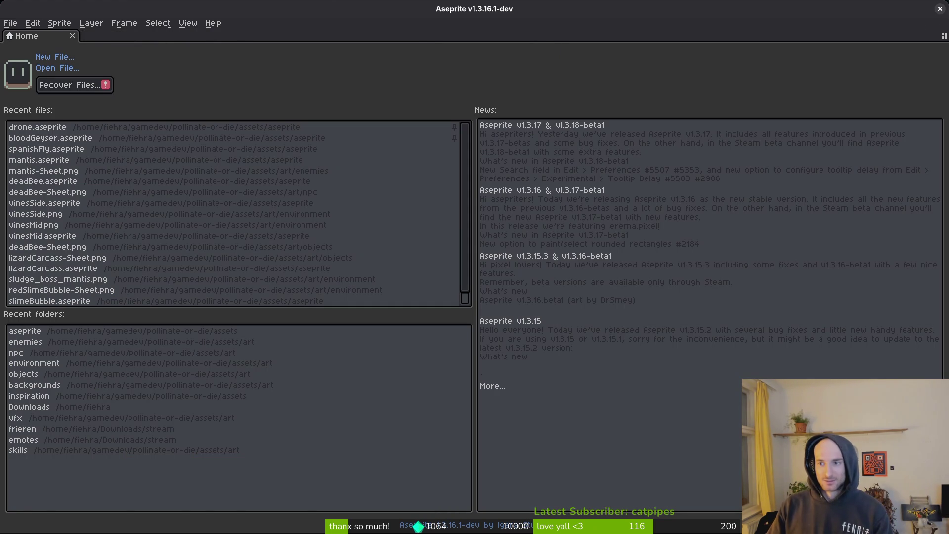
# Close Aseprite, restart the game in Godot and fly through the hive portal into the Mantis level.
pyautogui.click(939, 9)
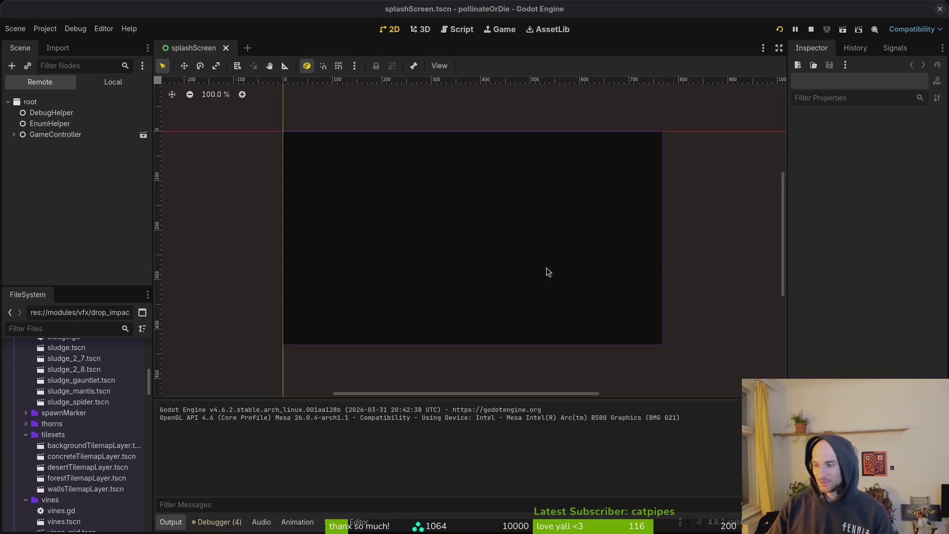
pyautogui.click(811, 29)
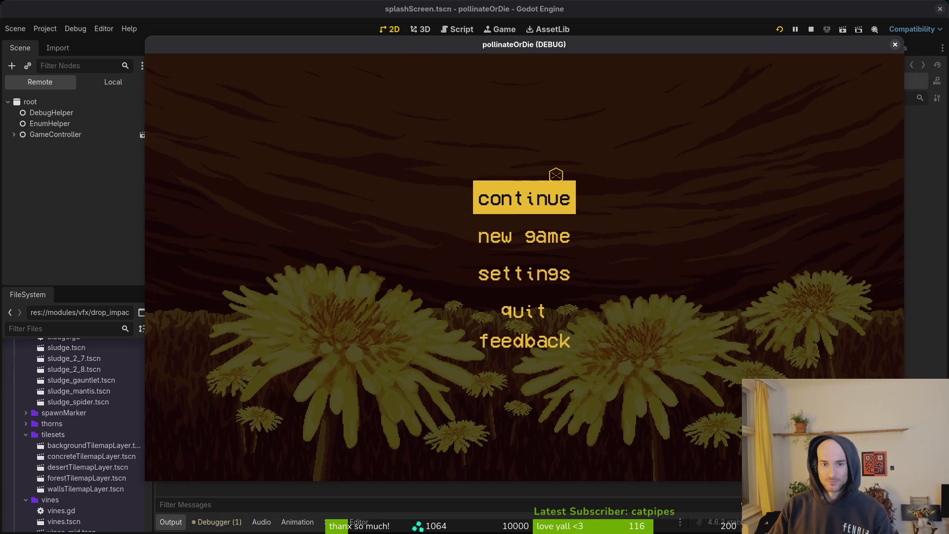
pyautogui.press('Return')
pyautogui.press('w')
pyautogui.press('a')
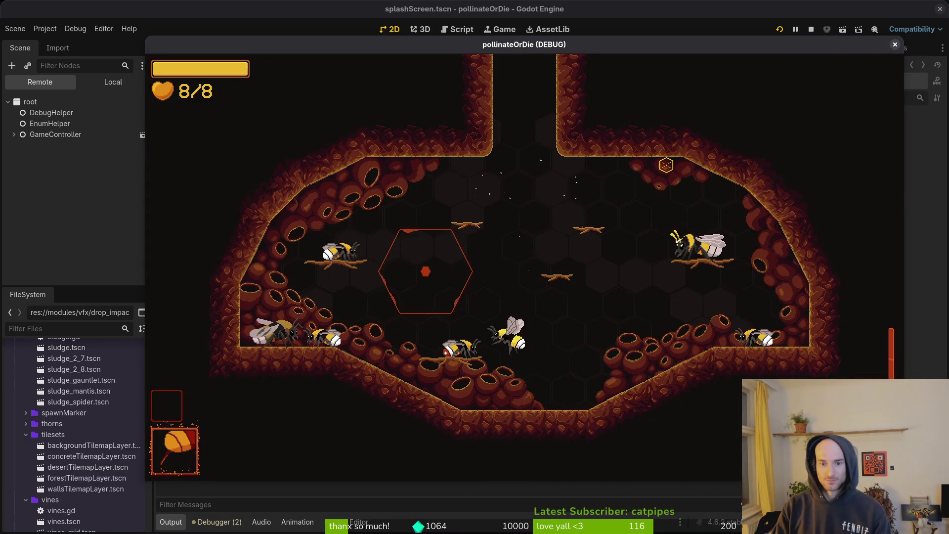
pyautogui.press('Return')
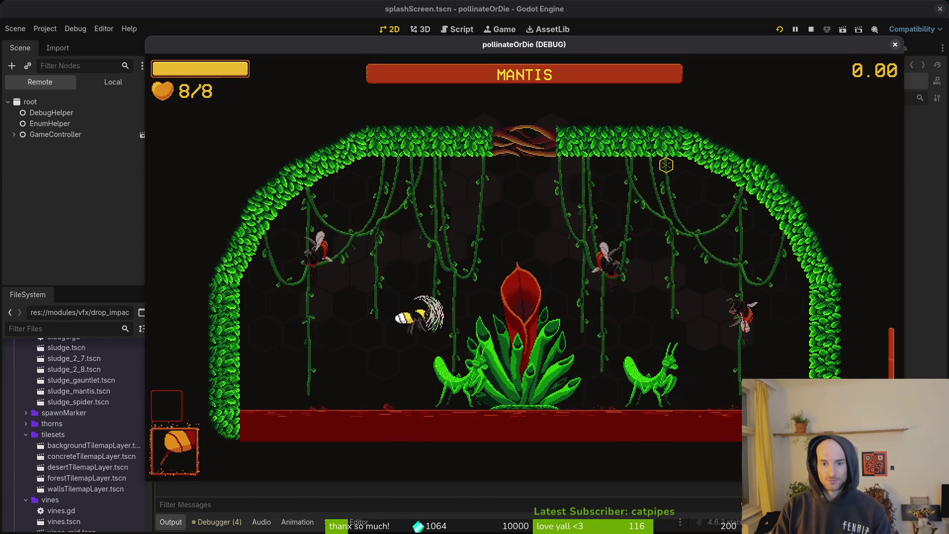
# Dash across the Mantis arena, pause, close the game window and return to Aseprite.
pyautogui.press('a')
pyautogui.press('Escape')
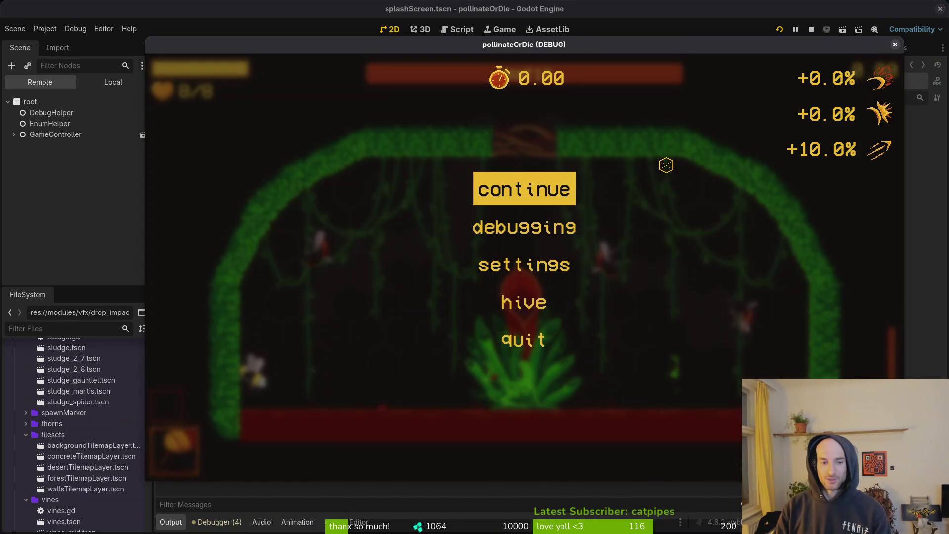
pyautogui.click(895, 45)
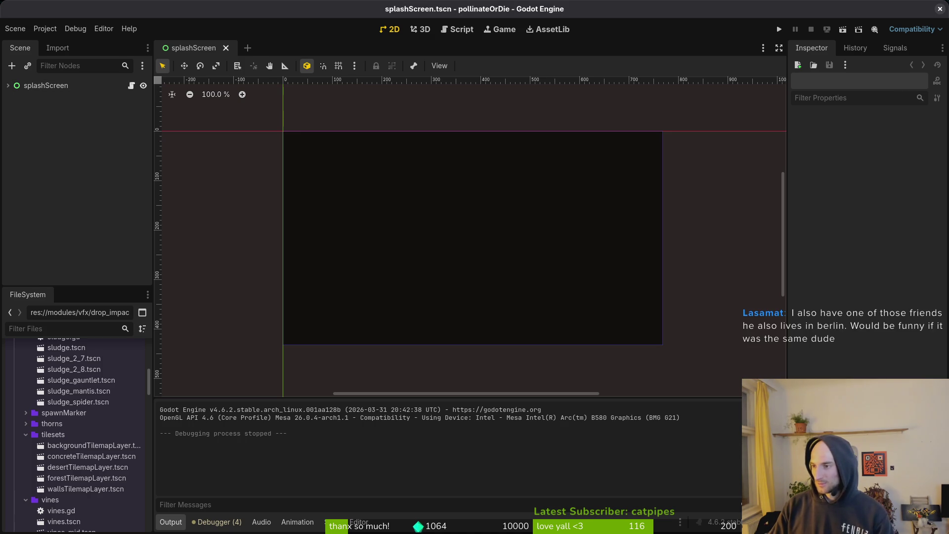
pyautogui.hotkey('alt', 'Tab')
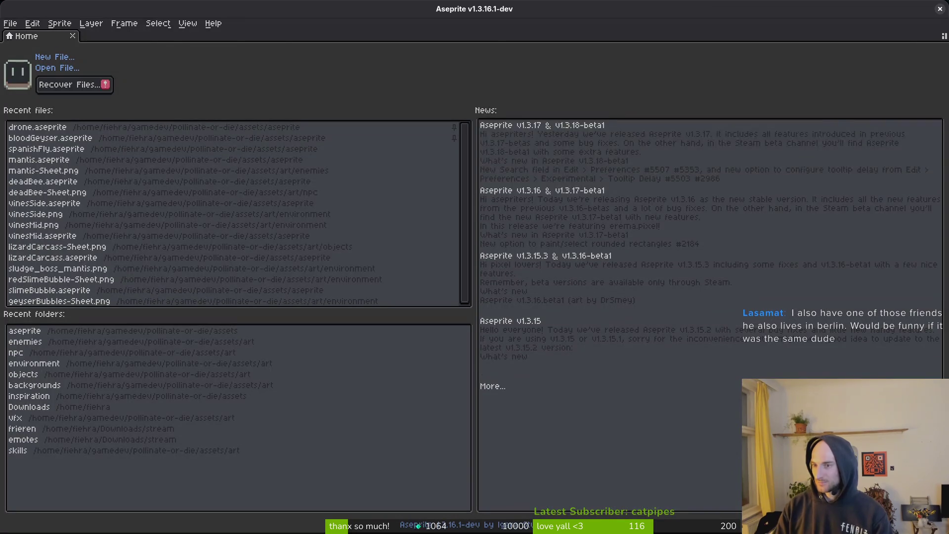
# Open mantis.aseprite from Recent files and select summon frames 68–73 in the timeline.
pyautogui.click(48, 160)
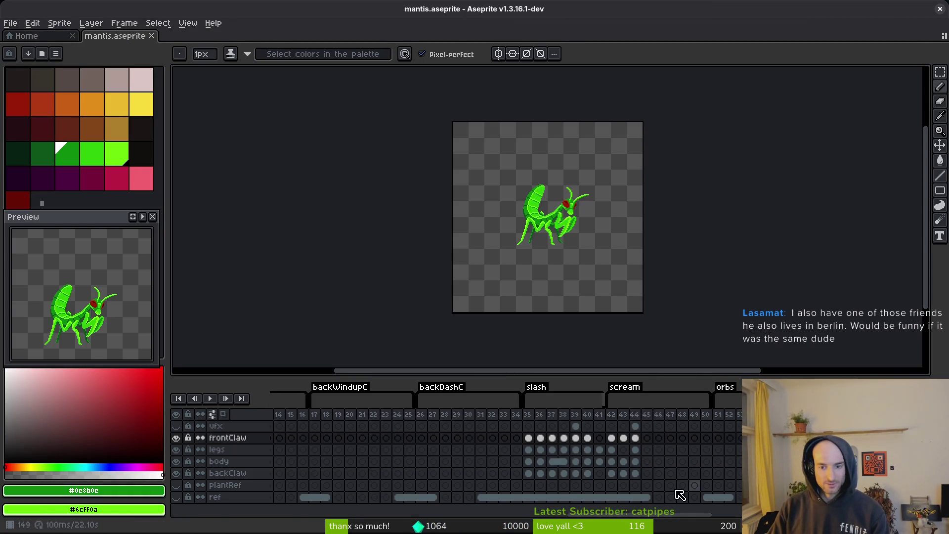
pyautogui.hscroll(5, 445, 444)
pyautogui.moveTo(391, 416); pyautogui.dragTo(583, 417)
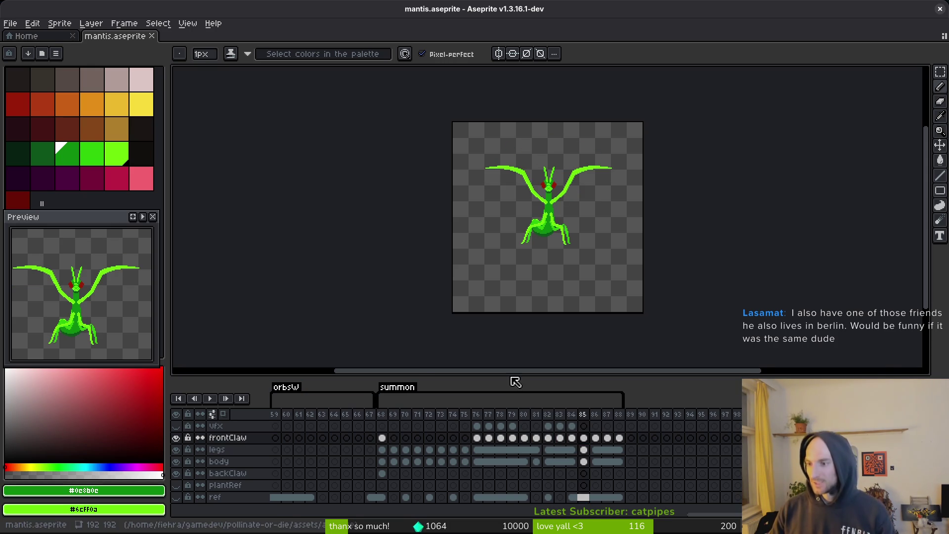
pyautogui.hotkey('alt', 'Tab')
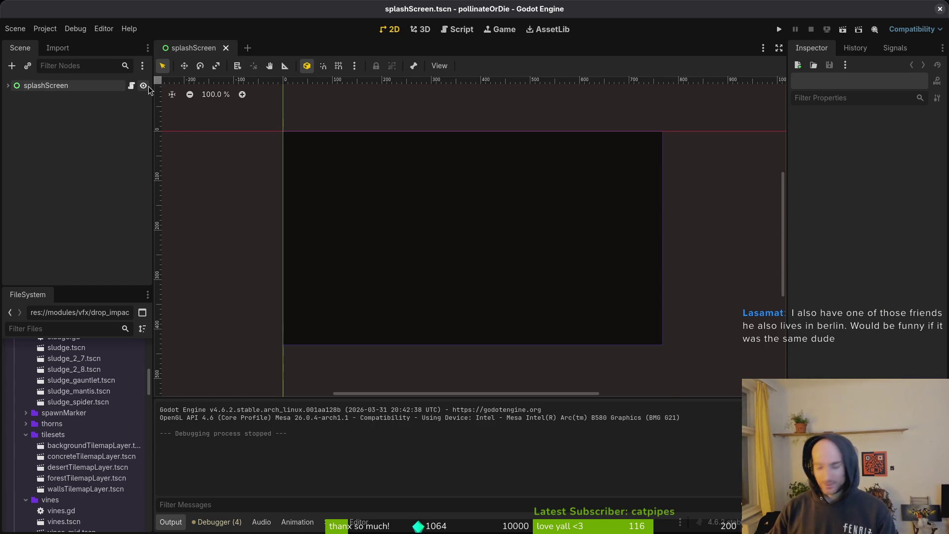
# Open mantis.tscn via quick search, set the Sprite2D Hframes to 21 and save.
pyautogui.hotkey('shift', 'alt', 'o')
pyautogui.write('matnis')
pyautogui.press('Down')
pyautogui.press('Return')
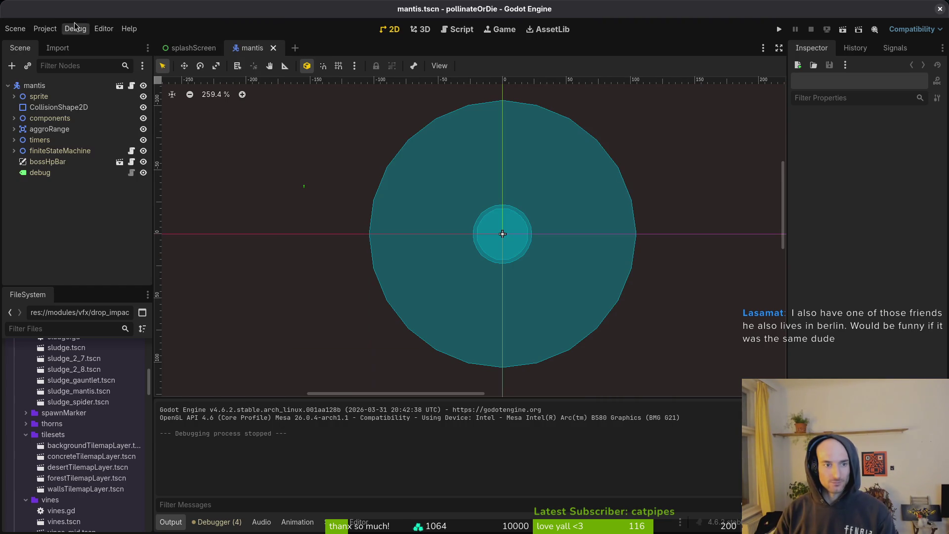
pyautogui.click(14, 95)
pyautogui.click(50, 107)
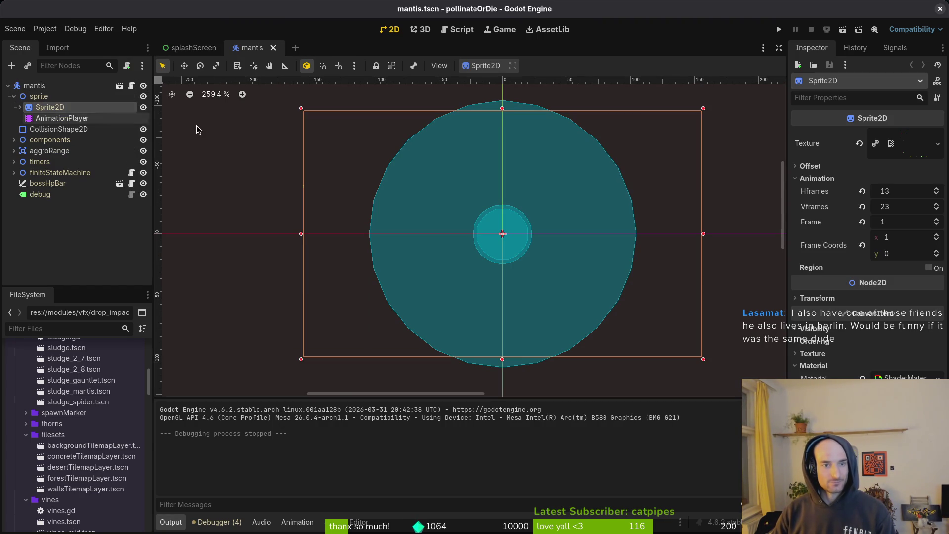
pyautogui.click(911, 191)
pyautogui.write('21')
pyautogui.press('Return')
pyautogui.hotkey('ctrl', 's')
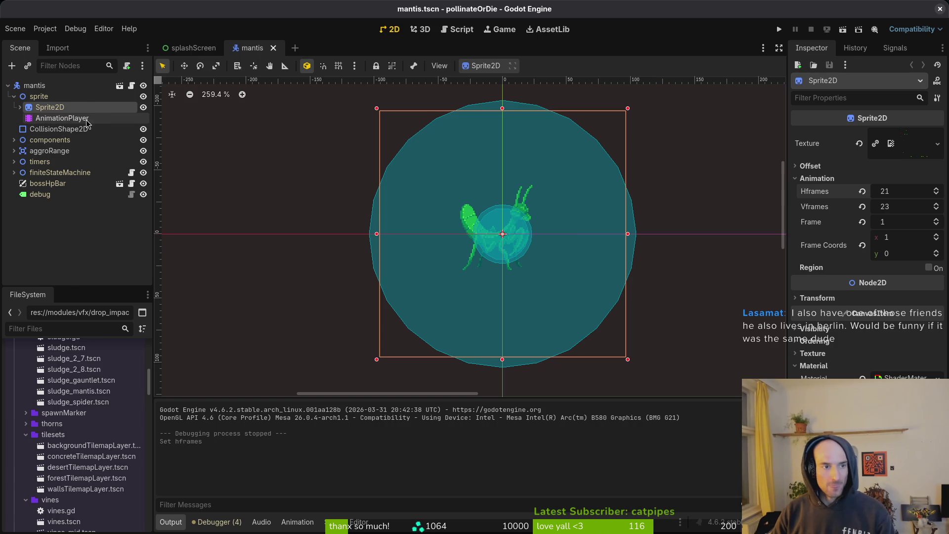
# Switch the AnimationPlayer to the summon animation and delete its old frame track.
pyautogui.click(89, 118)
pyautogui.click(388, 403)
pyautogui.click(429, 489)
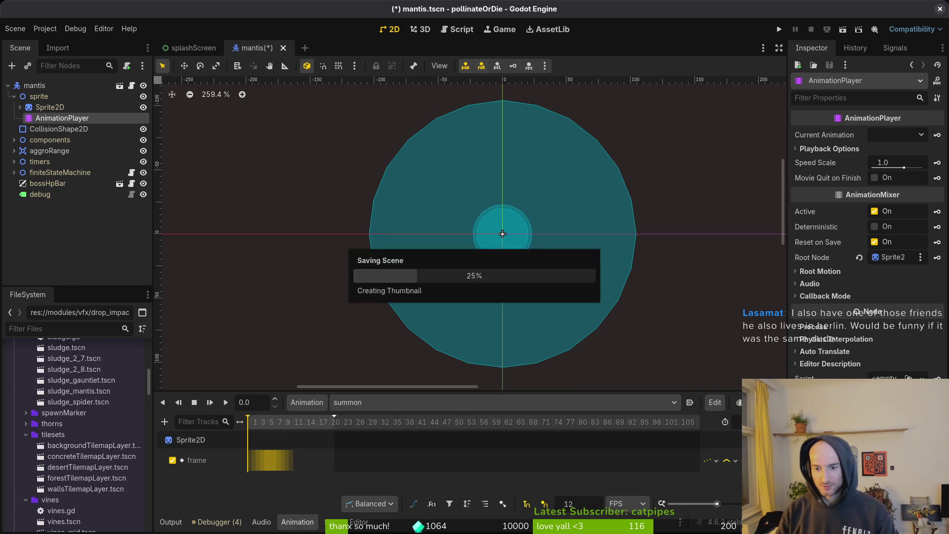
pyautogui.scroll(5, 298, 429)
pyautogui.hotkey('ctrl', 's')
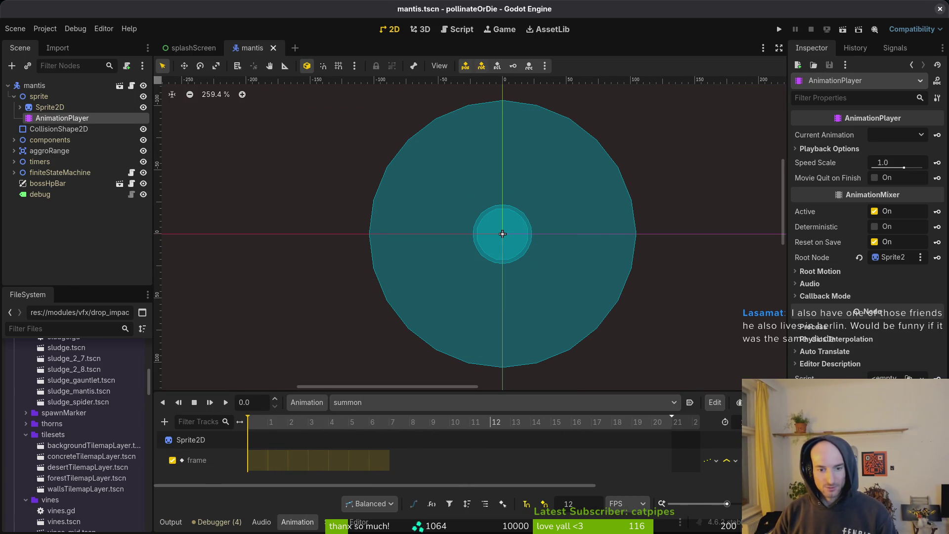
pyautogui.click(737, 460)
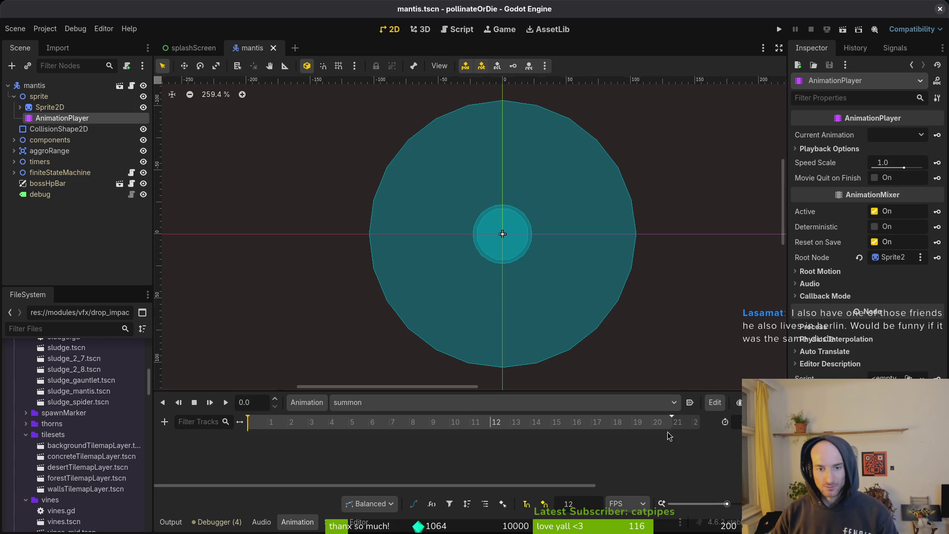
# Check in mantis.aseprite which frame starts the summon sequence.
pyautogui.press('Up')
pyautogui.click(921, 253)
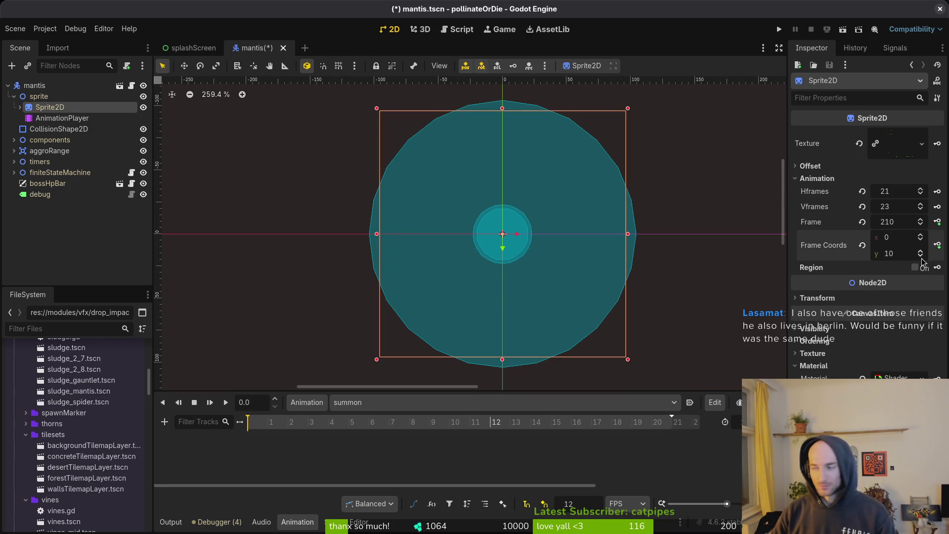
pyautogui.hotkey('alt', 'Tab')
pyautogui.click(387, 422)
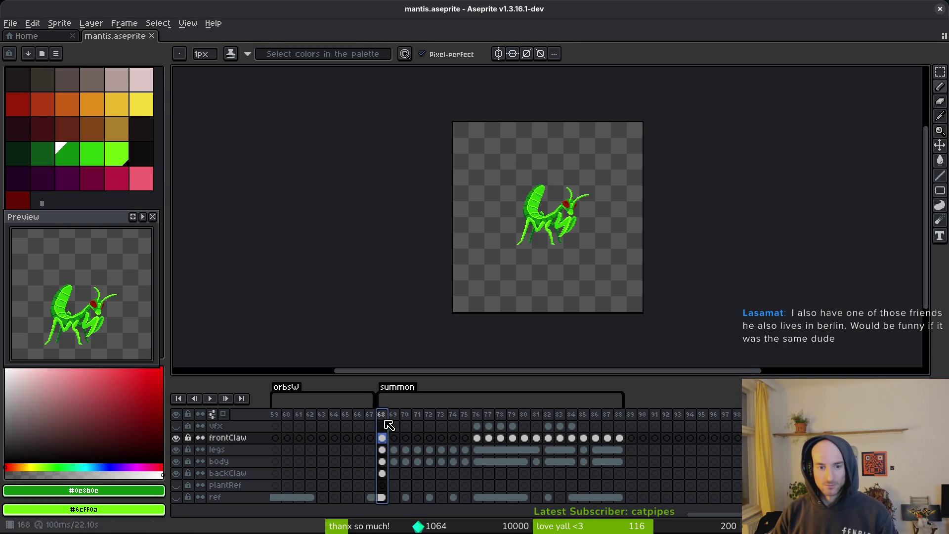
pyautogui.hotkey('alt', 'Tab')
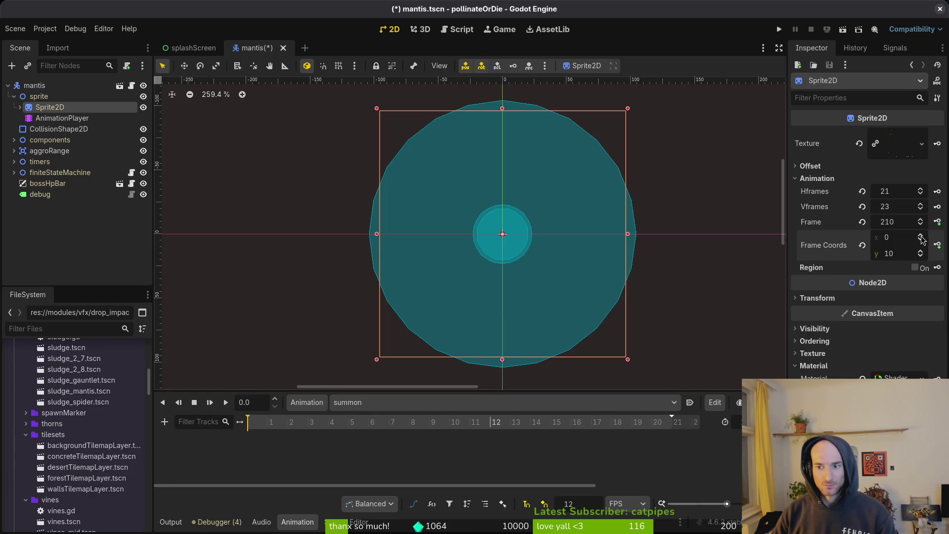
# Step the Sprite2D frame coordinates to the summon start at frame 442.
pyautogui.click(922, 259)
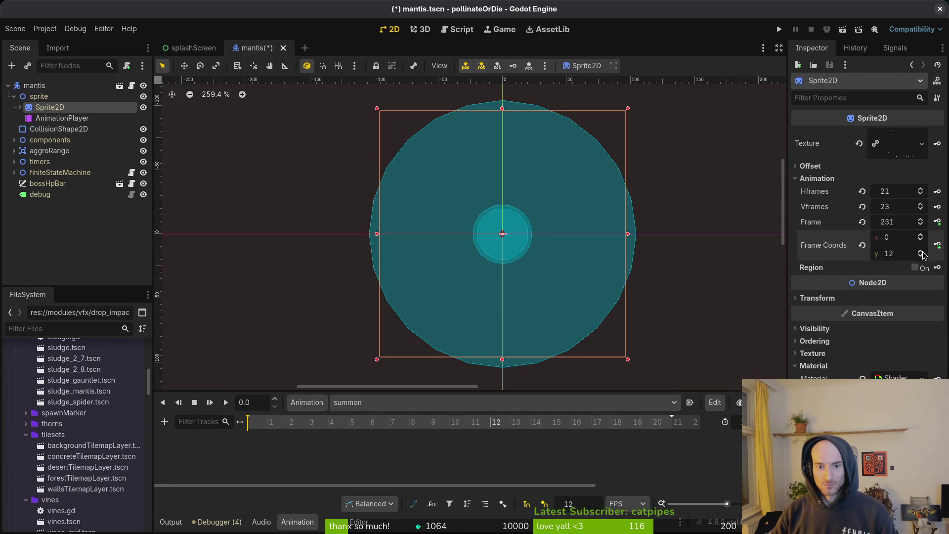
pyautogui.click(922, 251)
pyautogui.click(922, 252)
pyautogui.click(922, 251)
pyautogui.click(922, 260)
pyautogui.click(922, 252)
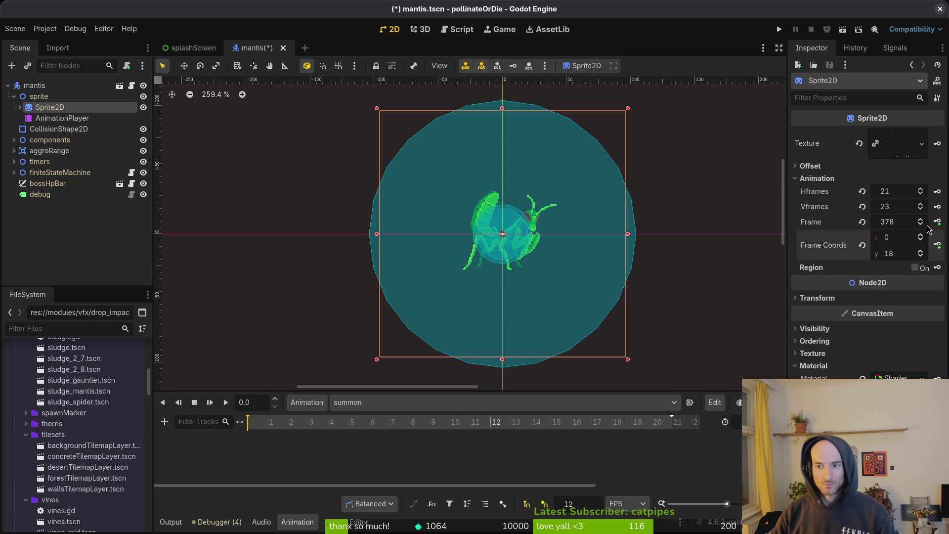
pyautogui.click(922, 219)
pyautogui.click(920, 239)
pyautogui.click(921, 251)
pyautogui.click(921, 251)
pyautogui.click(921, 251)
pyautogui.click(921, 219)
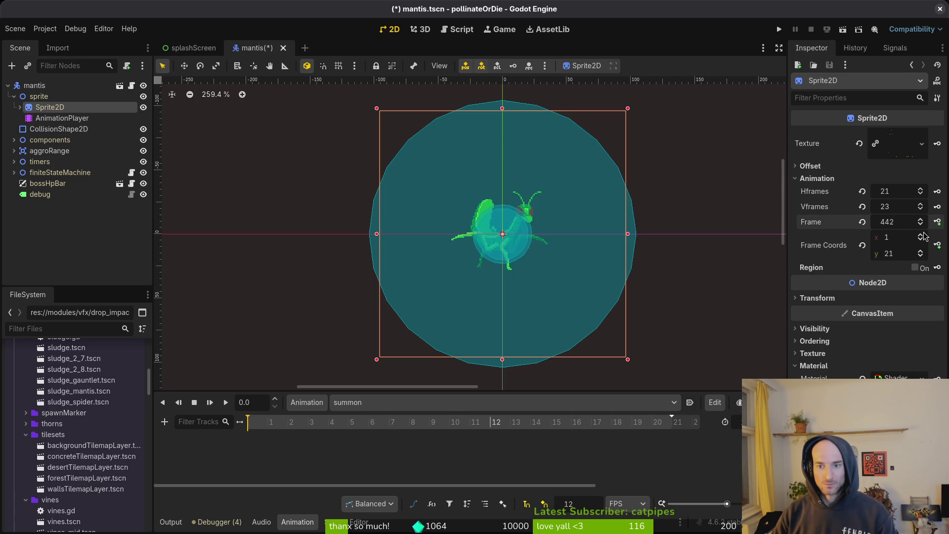
# Create a new Frame track in summon and key successive sprite frames from 442.
pyautogui.click(937, 222)
pyautogui.click(514, 296)
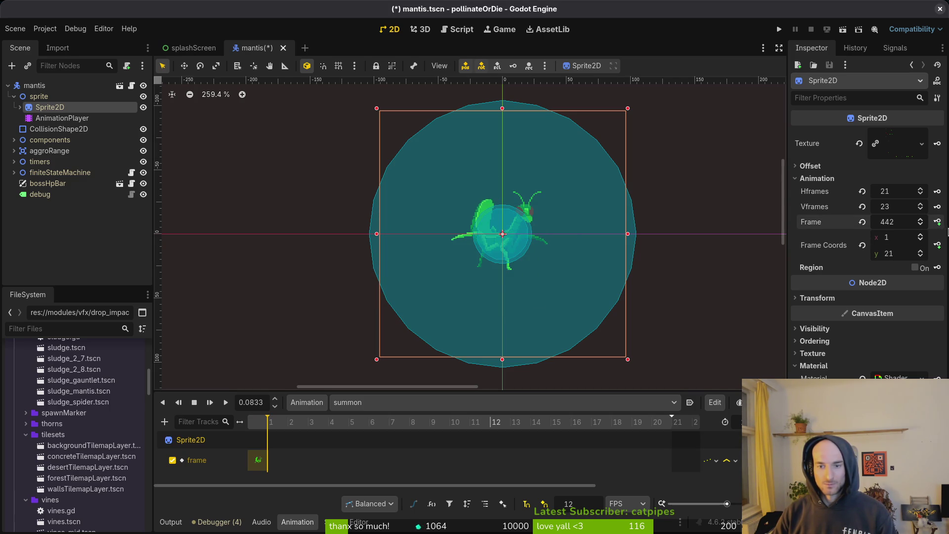
pyautogui.click(937, 223)
pyautogui.click(937, 222)
pyautogui.click(937, 223)
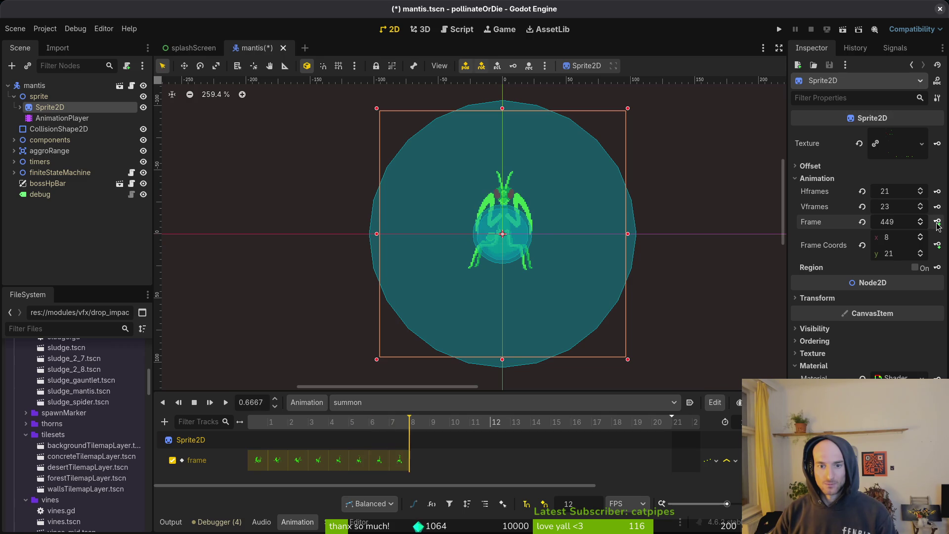
pyautogui.click(936, 223)
pyautogui.click(937, 223)
pyautogui.click(937, 222)
# Key the remaining frames through 461, save the scene, and check frame 88 in Aseprite.
pyautogui.click(936, 223)
pyautogui.click(937, 222)
pyautogui.click(937, 223)
pyautogui.click(936, 222)
pyautogui.click(937, 222)
pyautogui.click(937, 222)
pyautogui.click(937, 222)
pyautogui.click(937, 223)
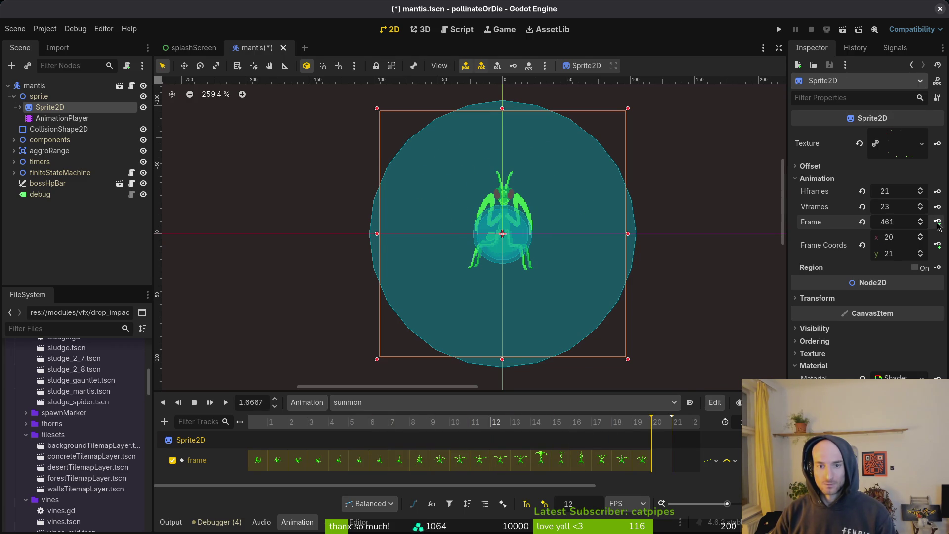
pyautogui.click(937, 222)
pyautogui.hotkey('ctrl', 's')
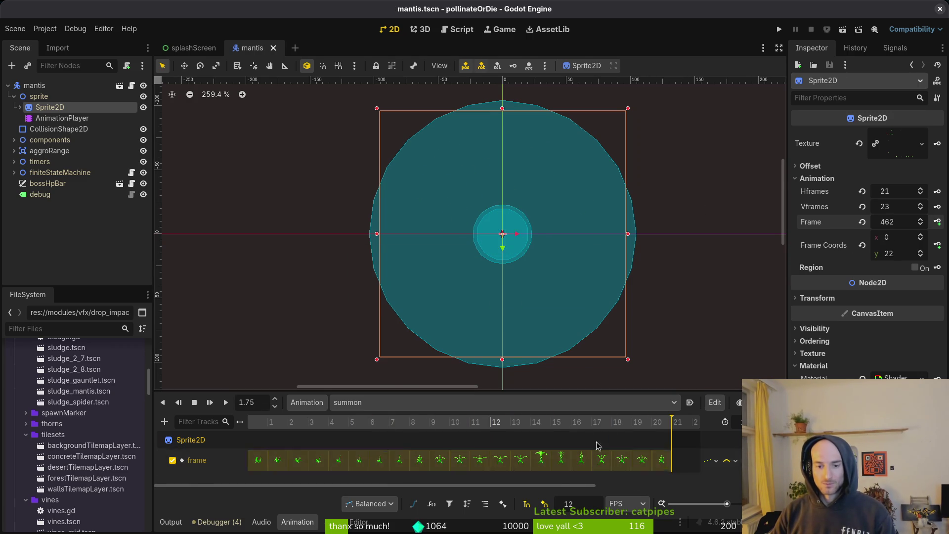
pyautogui.hotkey('alt', 'Tab')
pyautogui.click(620, 438)
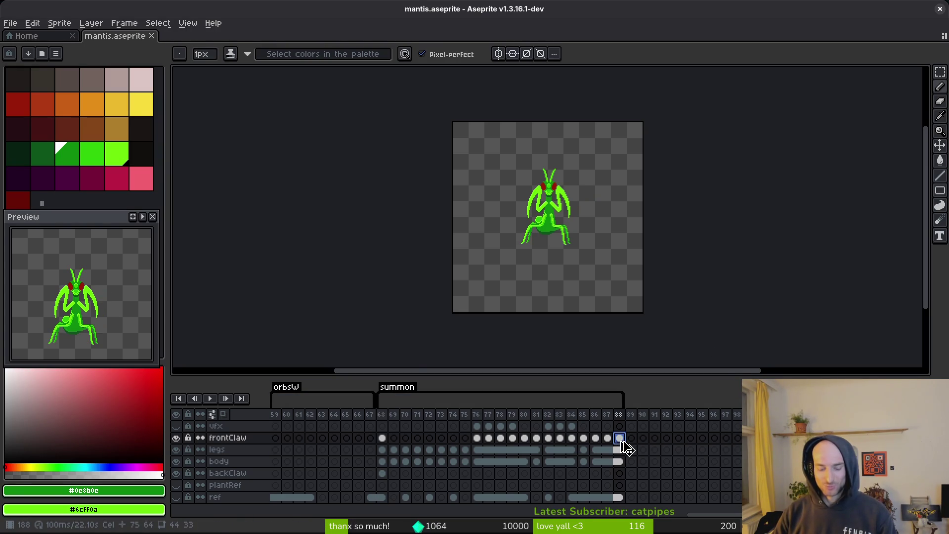
# Inspect frames 75–77, undo the extra empty frame after the summon, and save mantis.aseprite.
pyautogui.hotkey('alt', 'shift', 'n')
pyautogui.hotkey('alt', 'shift', 'n')
pyautogui.hotkey('alt', 'shift', 'n')
pyautogui.moveTo(476, 450); pyautogui.dragTo(488, 441)
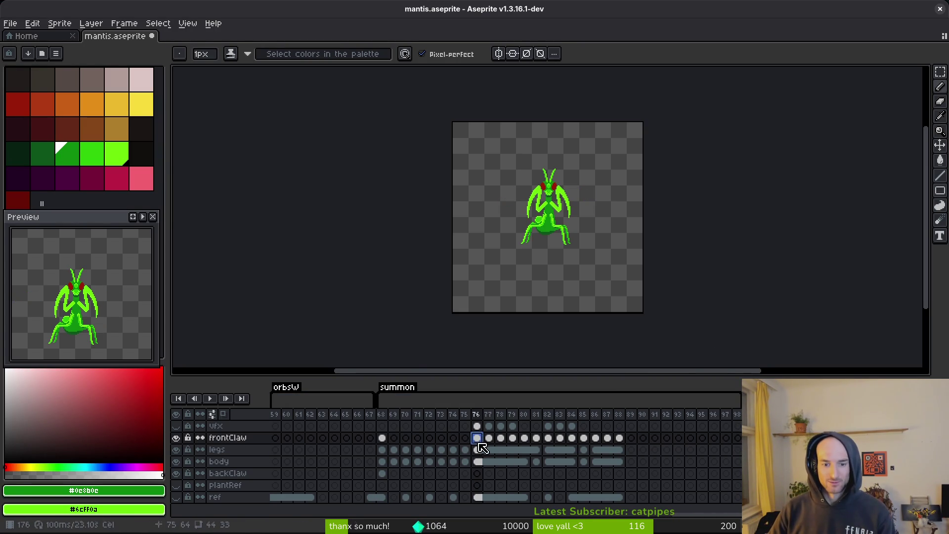
pyautogui.click(467, 449)
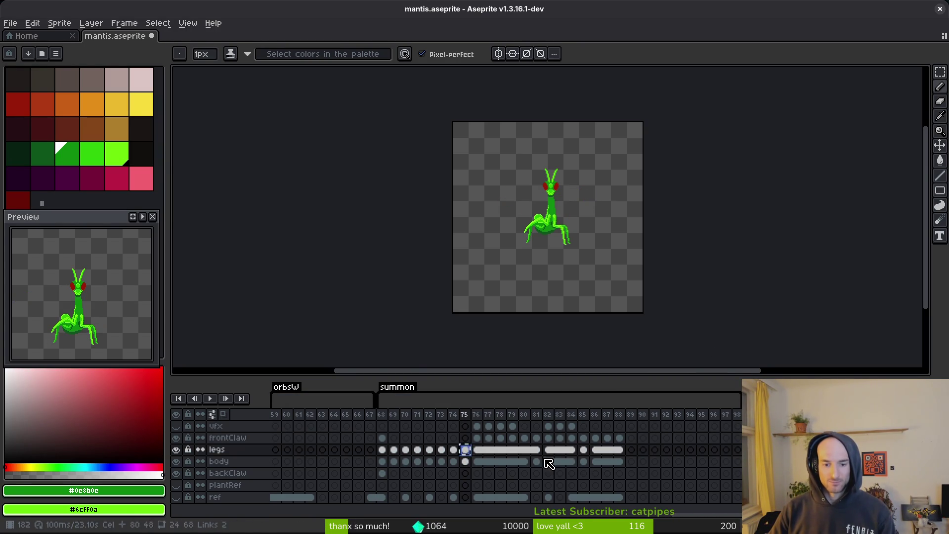
pyautogui.click(464, 414)
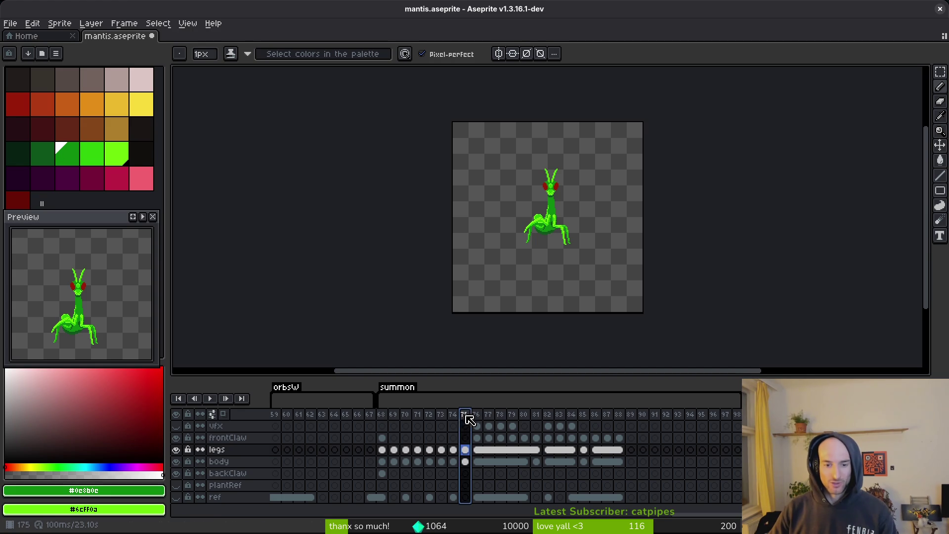
pyautogui.click(657, 416)
pyautogui.hotkey('ctrl', 'z')
pyautogui.hotkey('ctrl', 's')
pyautogui.hotkey('alt', 'Tab')
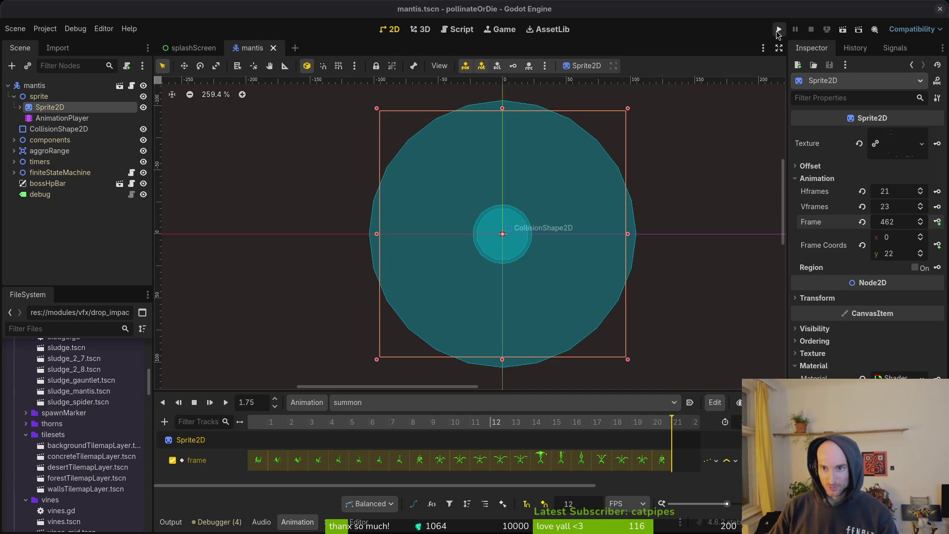
# Run the game, continue the save, load the mantis level from debug select, then pause and close.
pyautogui.click(779, 31)
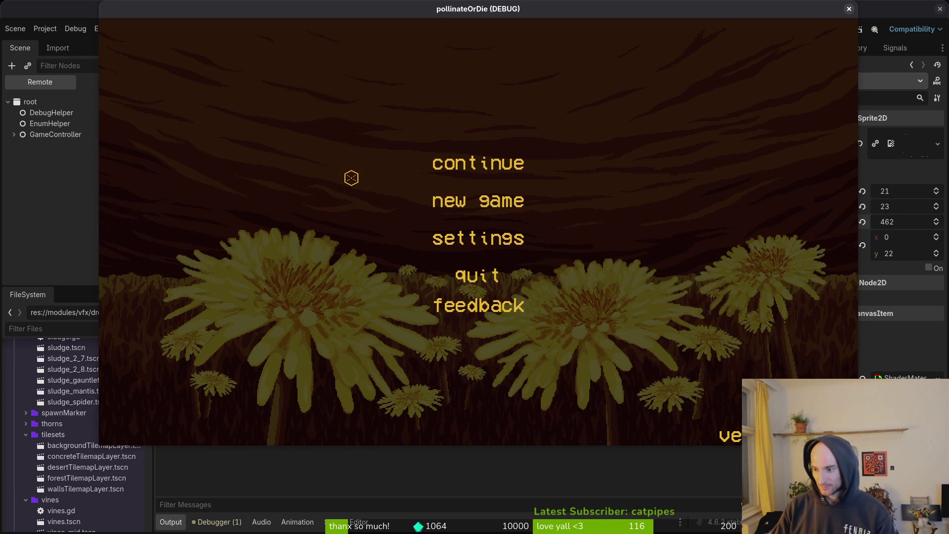
pyautogui.click(431, 164)
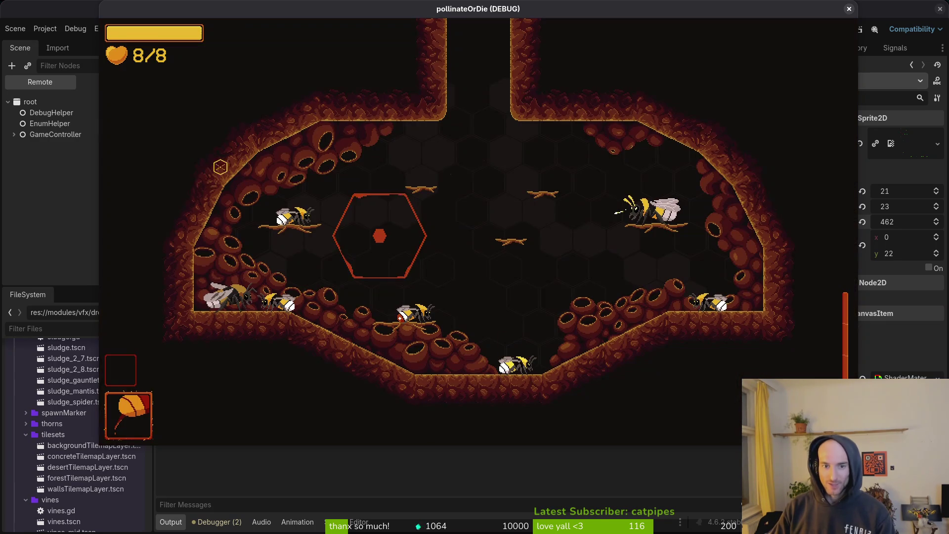
pyautogui.press('Escape')
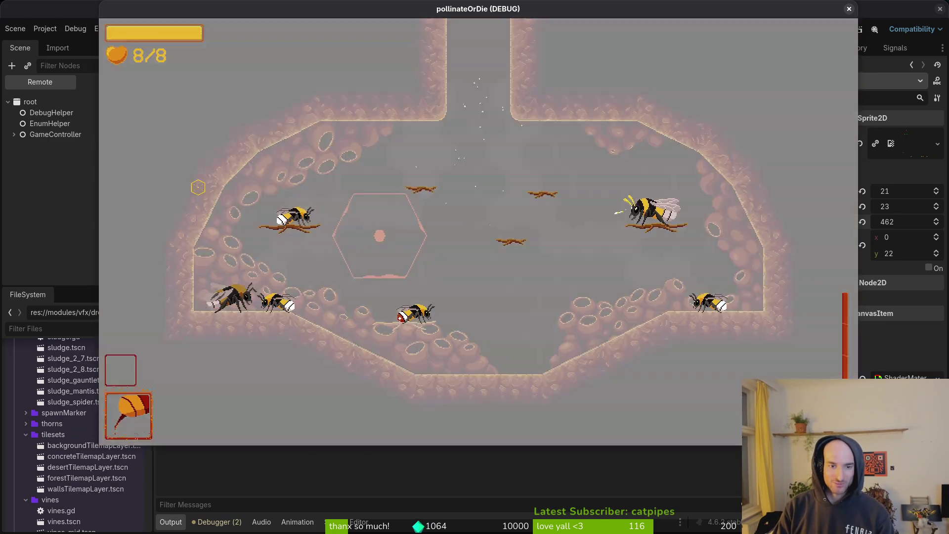
pyautogui.press('Down')
pyautogui.press('Return')
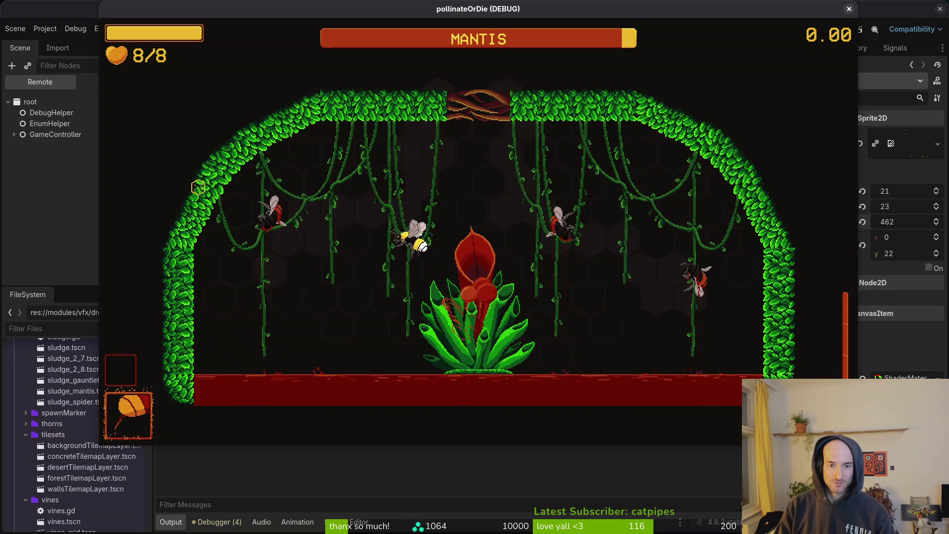
pyautogui.press('Escape')
pyautogui.click(848, 11)
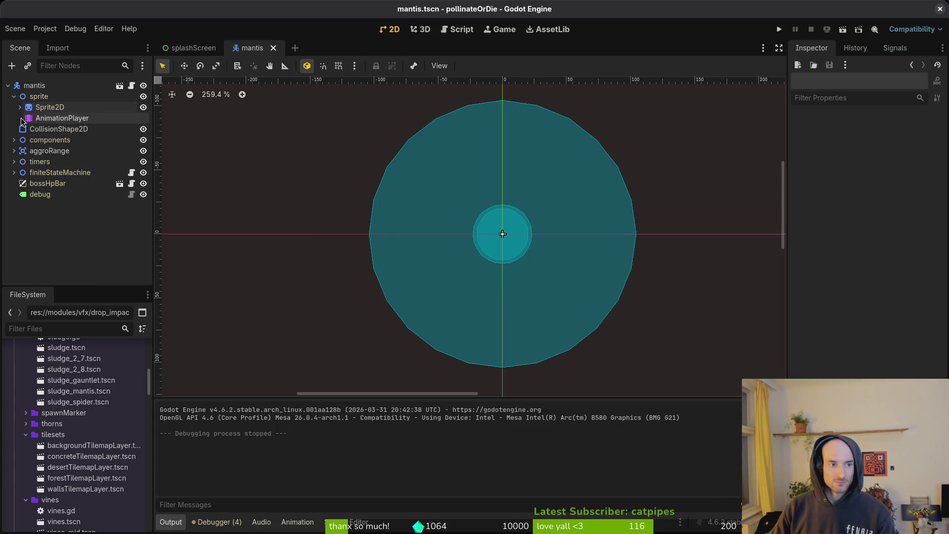
# Select the mantis AnimationPlayer, open centerDashWall, and return to mantis.aseprite.
pyautogui.click(62, 118)
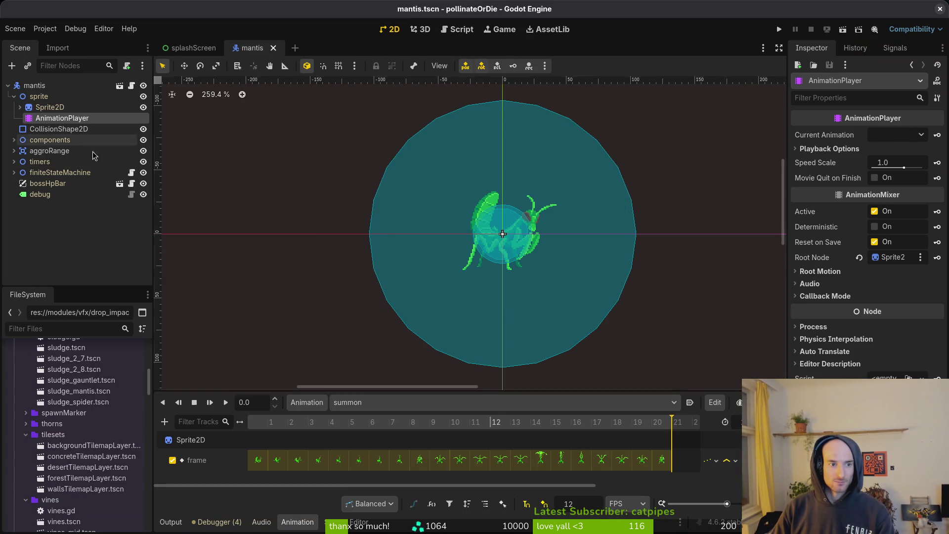
pyautogui.click(396, 402)
pyautogui.click(387, 399)
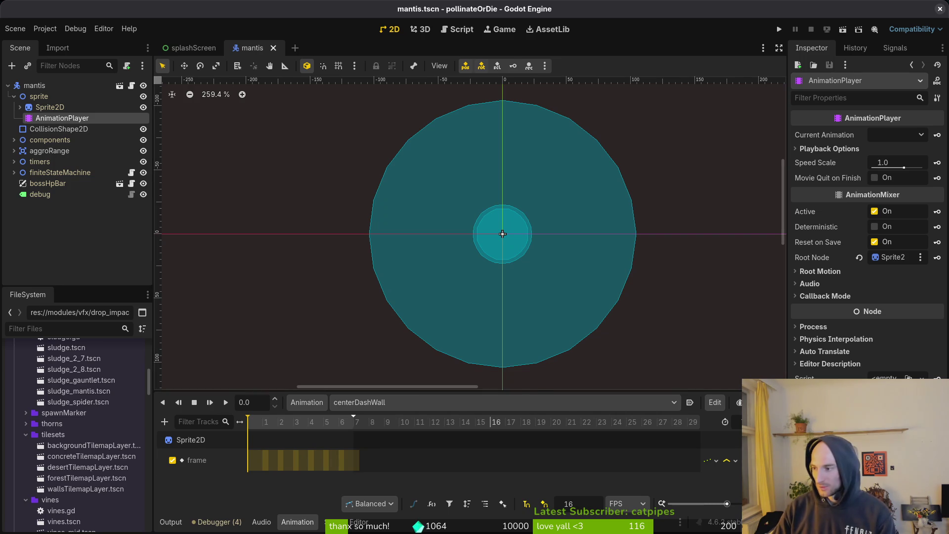
pyautogui.hotkey('alt', 'Tab')
pyautogui.hscroll(10, 377, 438)
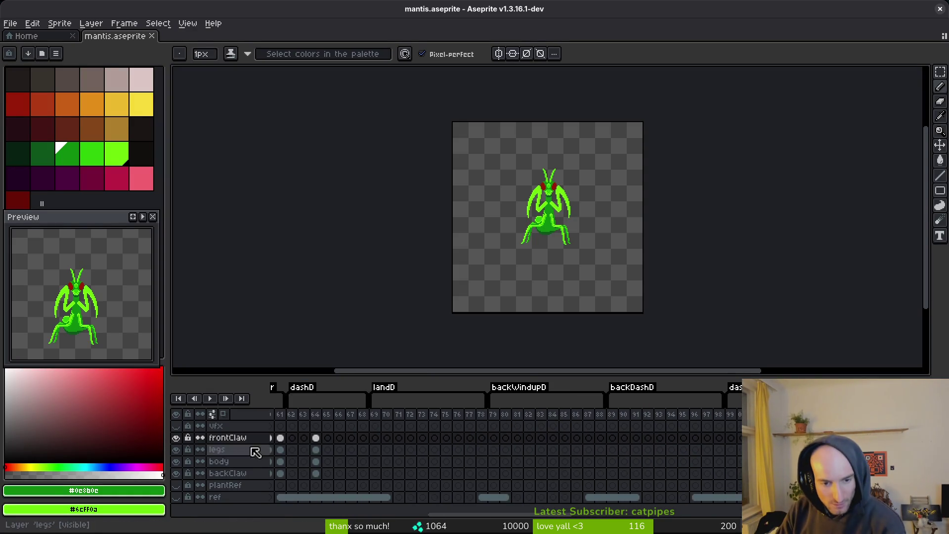
# Review mantis frames 25, 2 and 41 in the timeline.
pyautogui.hscroll(-10, 280, 453)
pyautogui.click(569, 420)
pyautogui.click(289, 426)
pyautogui.click(736, 438)
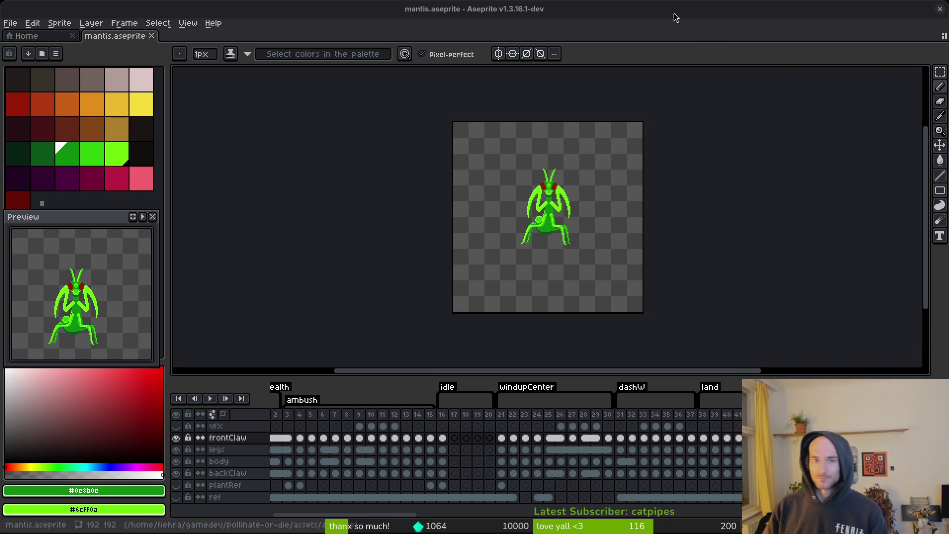
# Nudge the canvas view, then close Aseprite and Godot Engine.
pyautogui.moveTo(775, 188); pyautogui.dragTo(769, 192)
pyautogui.click(939, 9)
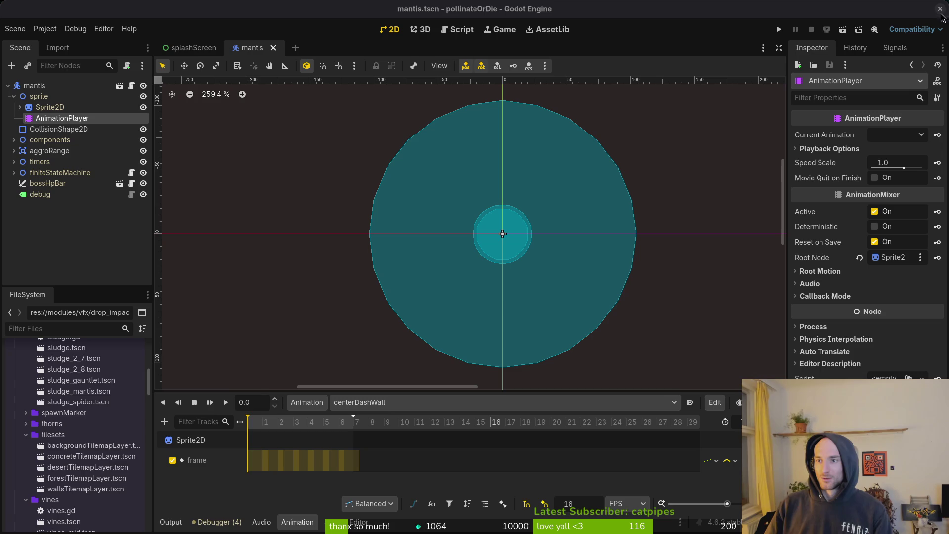
pyautogui.click(940, 9)
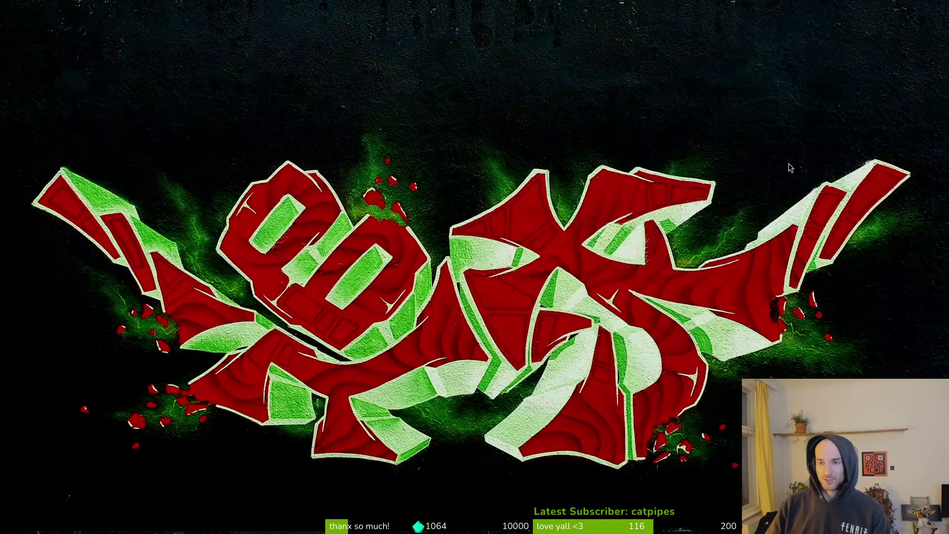
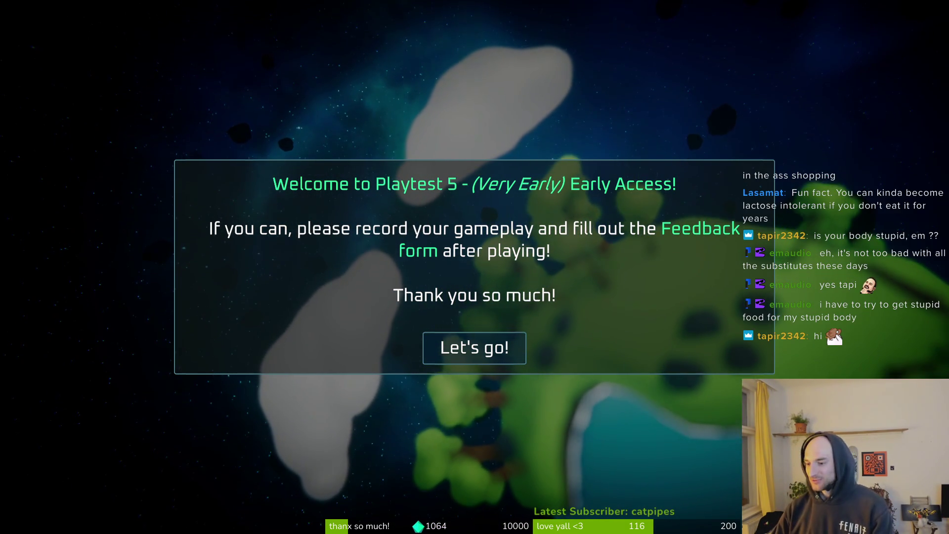
# Dismiss the Playtest 5 welcome message with 'Let's go!' and start a new run with Play.
pyautogui.click(457, 349)
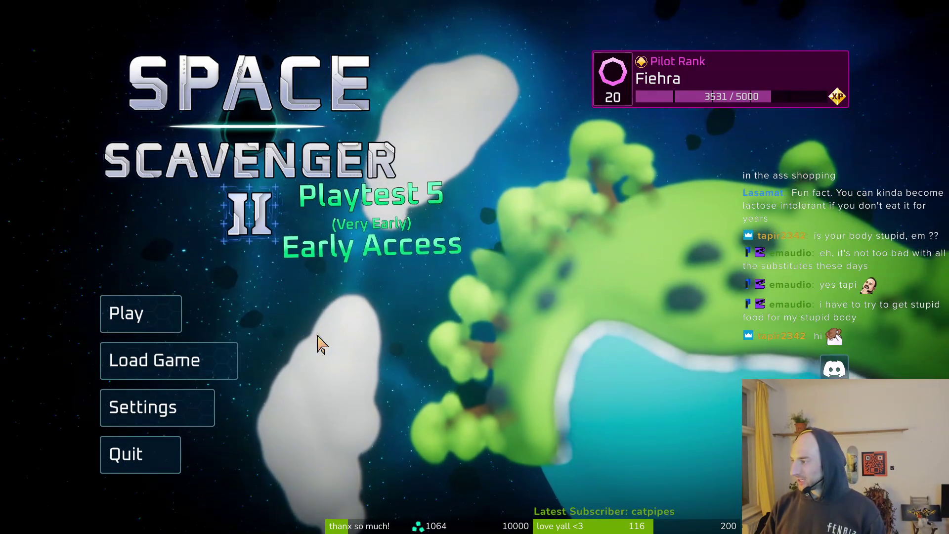
pyautogui.click(104, 324)
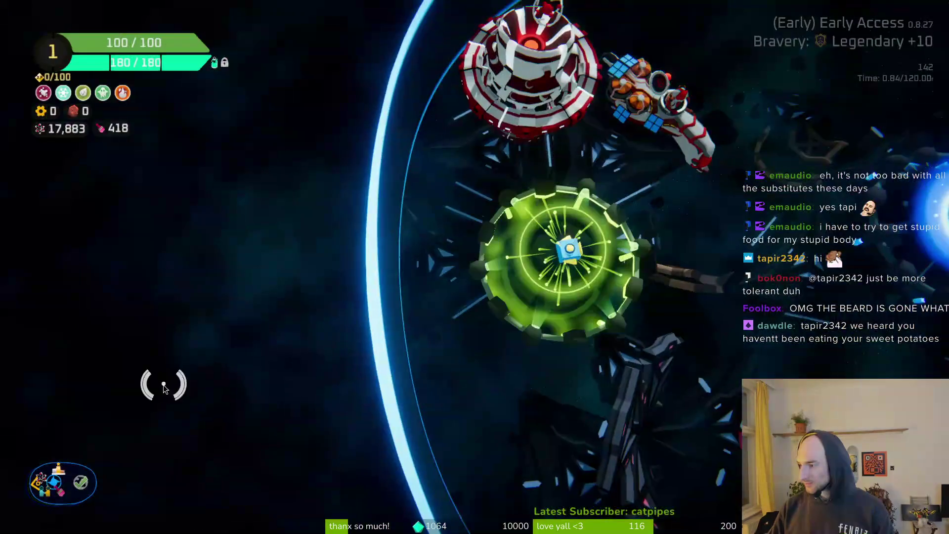
# Fly the ship to the blue trial portal and open the Select Bravery run setup.
pyautogui.press('d')
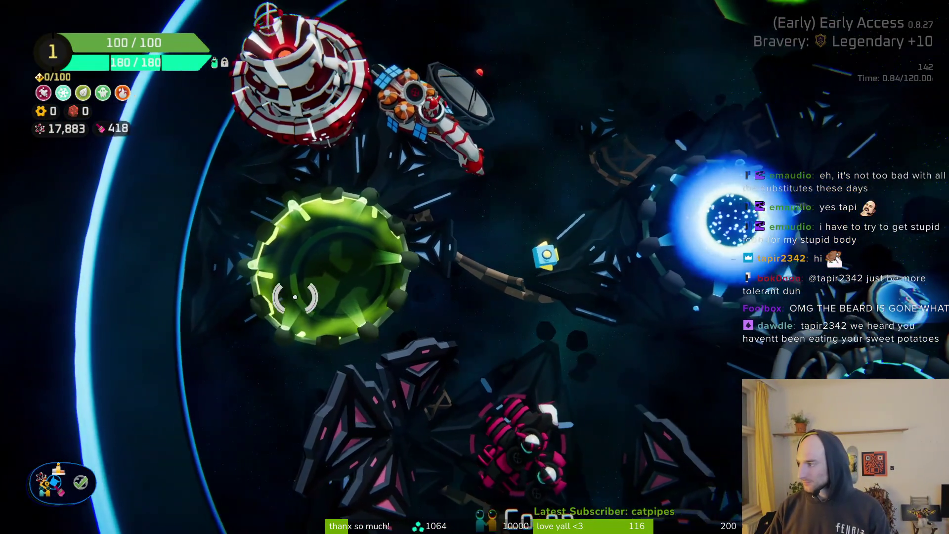
pyautogui.press('d')
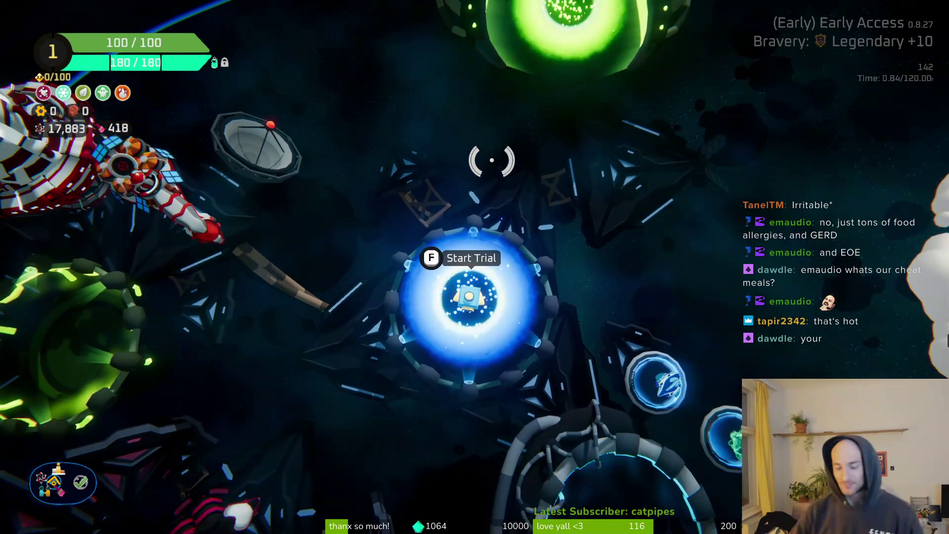
pyautogui.press('d')
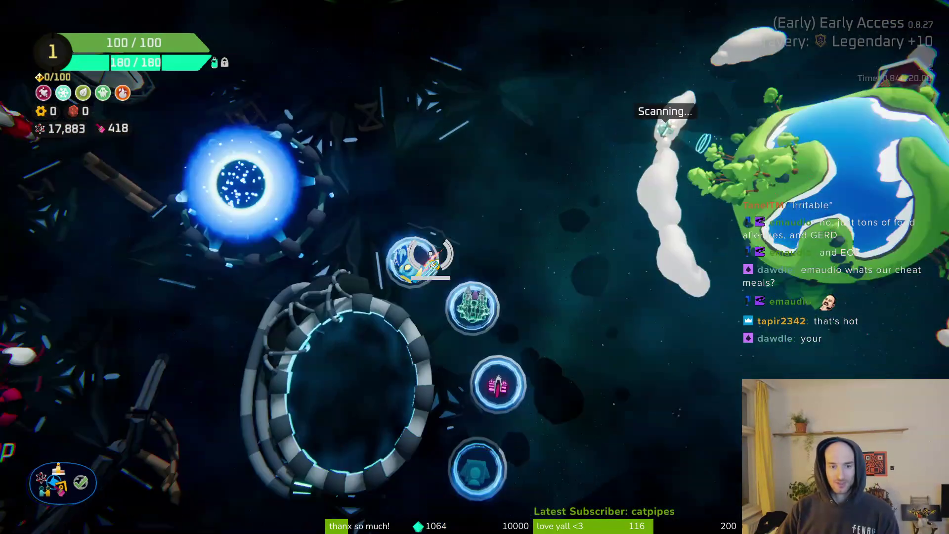
pyautogui.press('a')
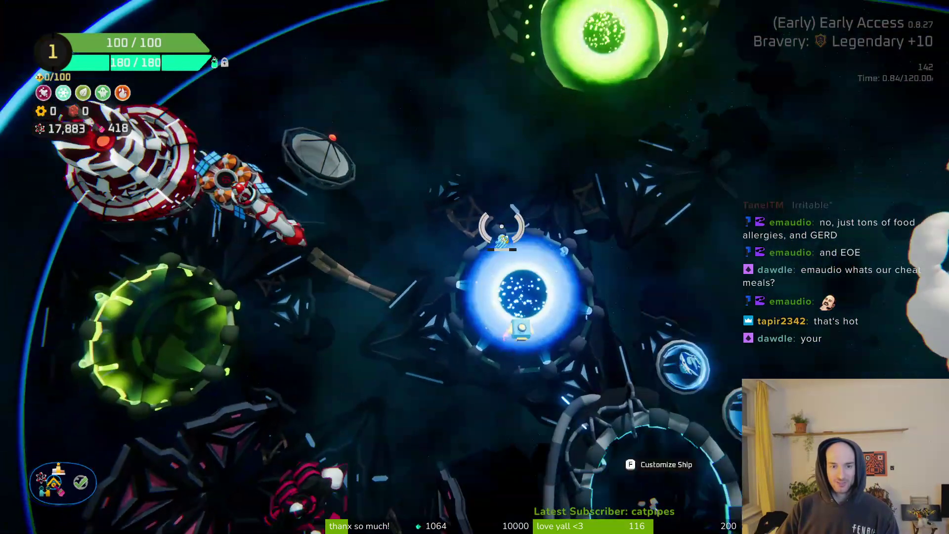
pyautogui.press('s')
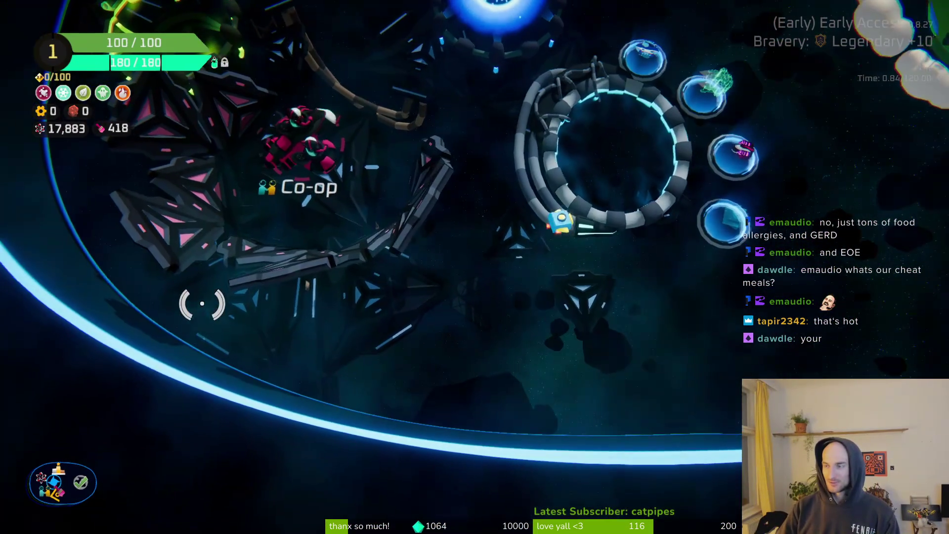
pyautogui.press('w')
pyautogui.press('e')
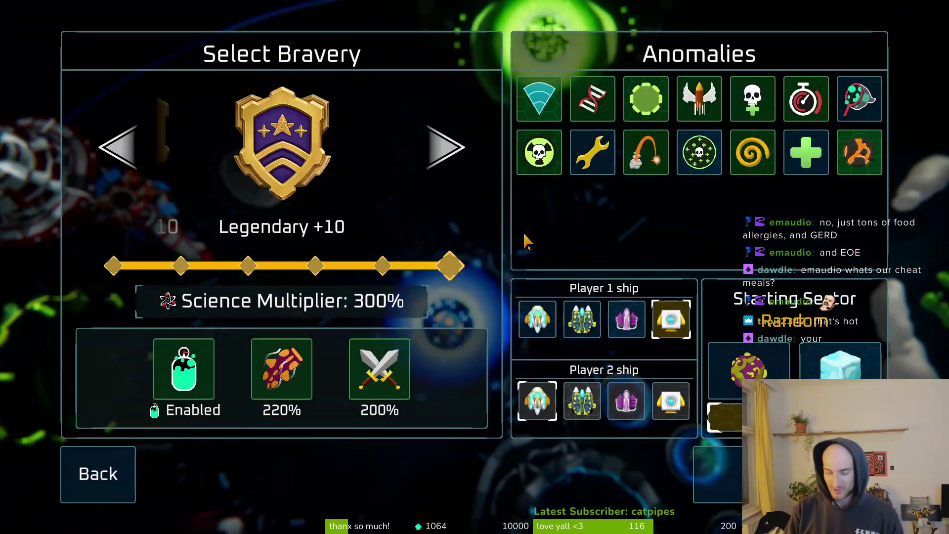